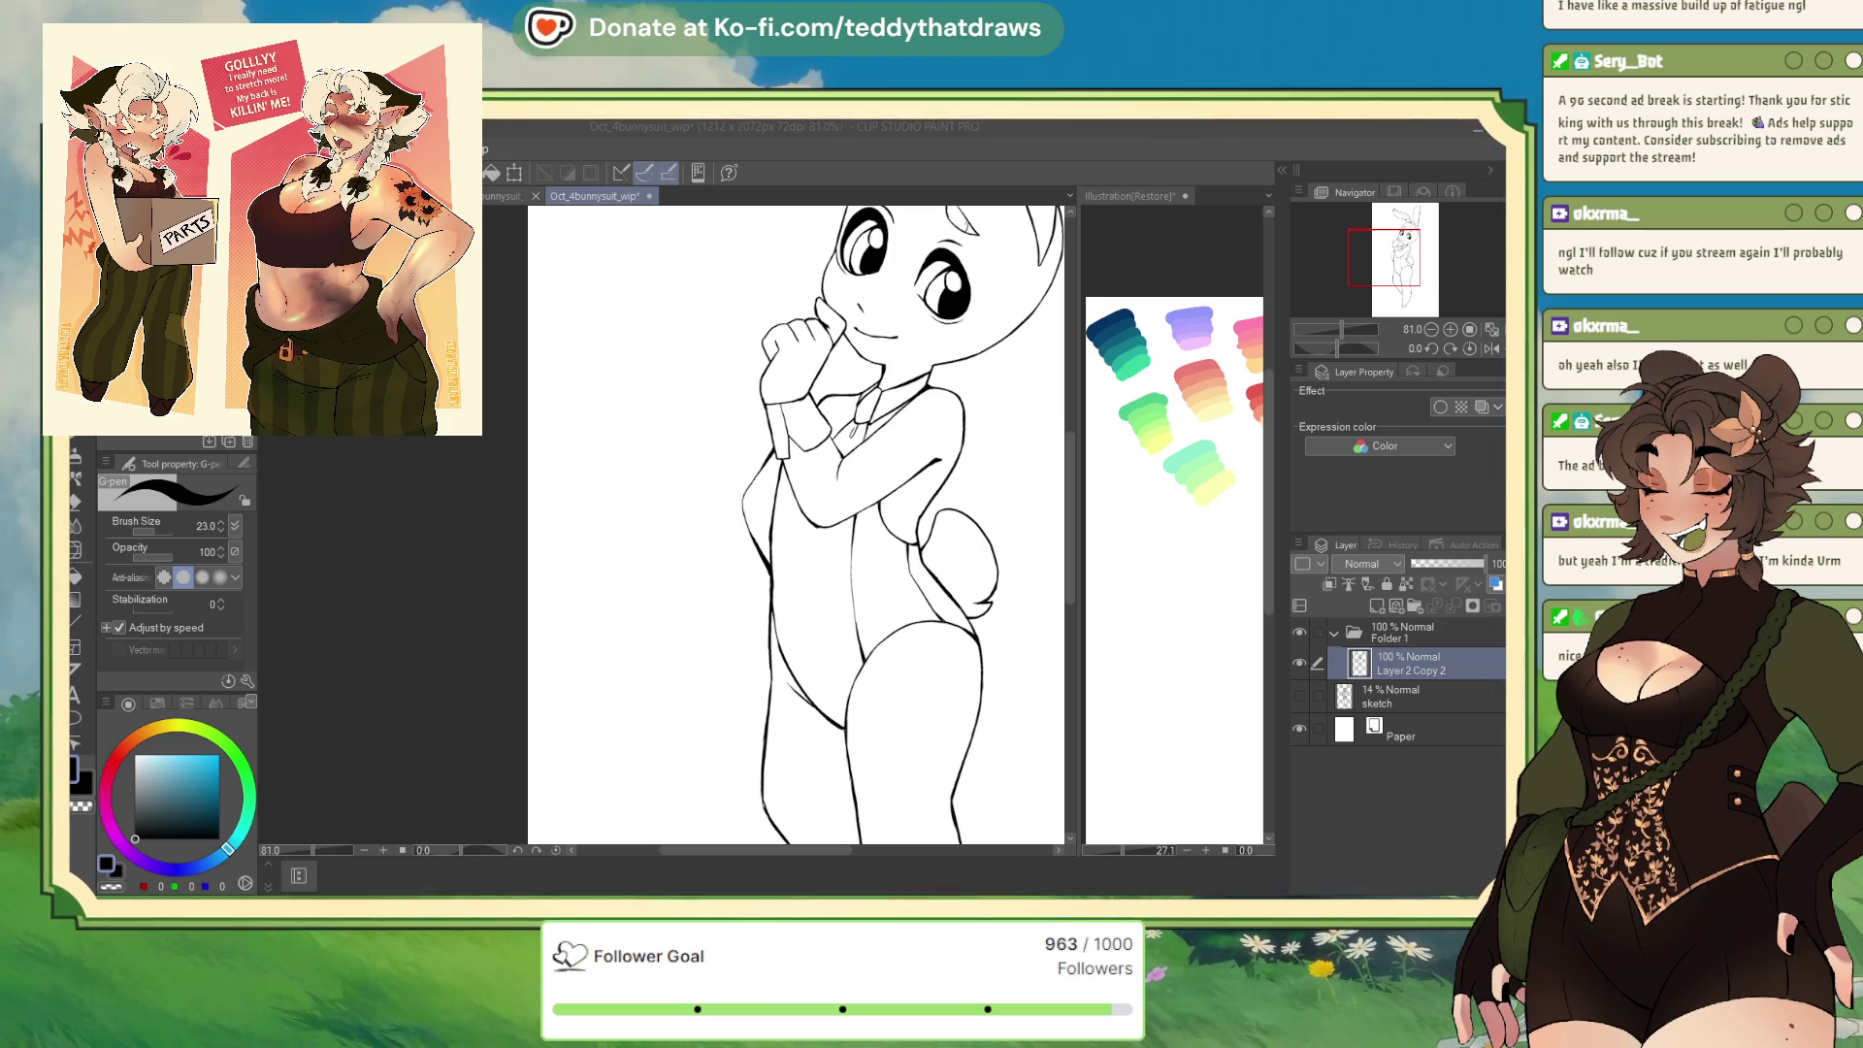
# Zoom out from 81% to 33.3% so the whole bunny figure, ears to feet, fits
pyautogui.scroll(-3, 622, 510)
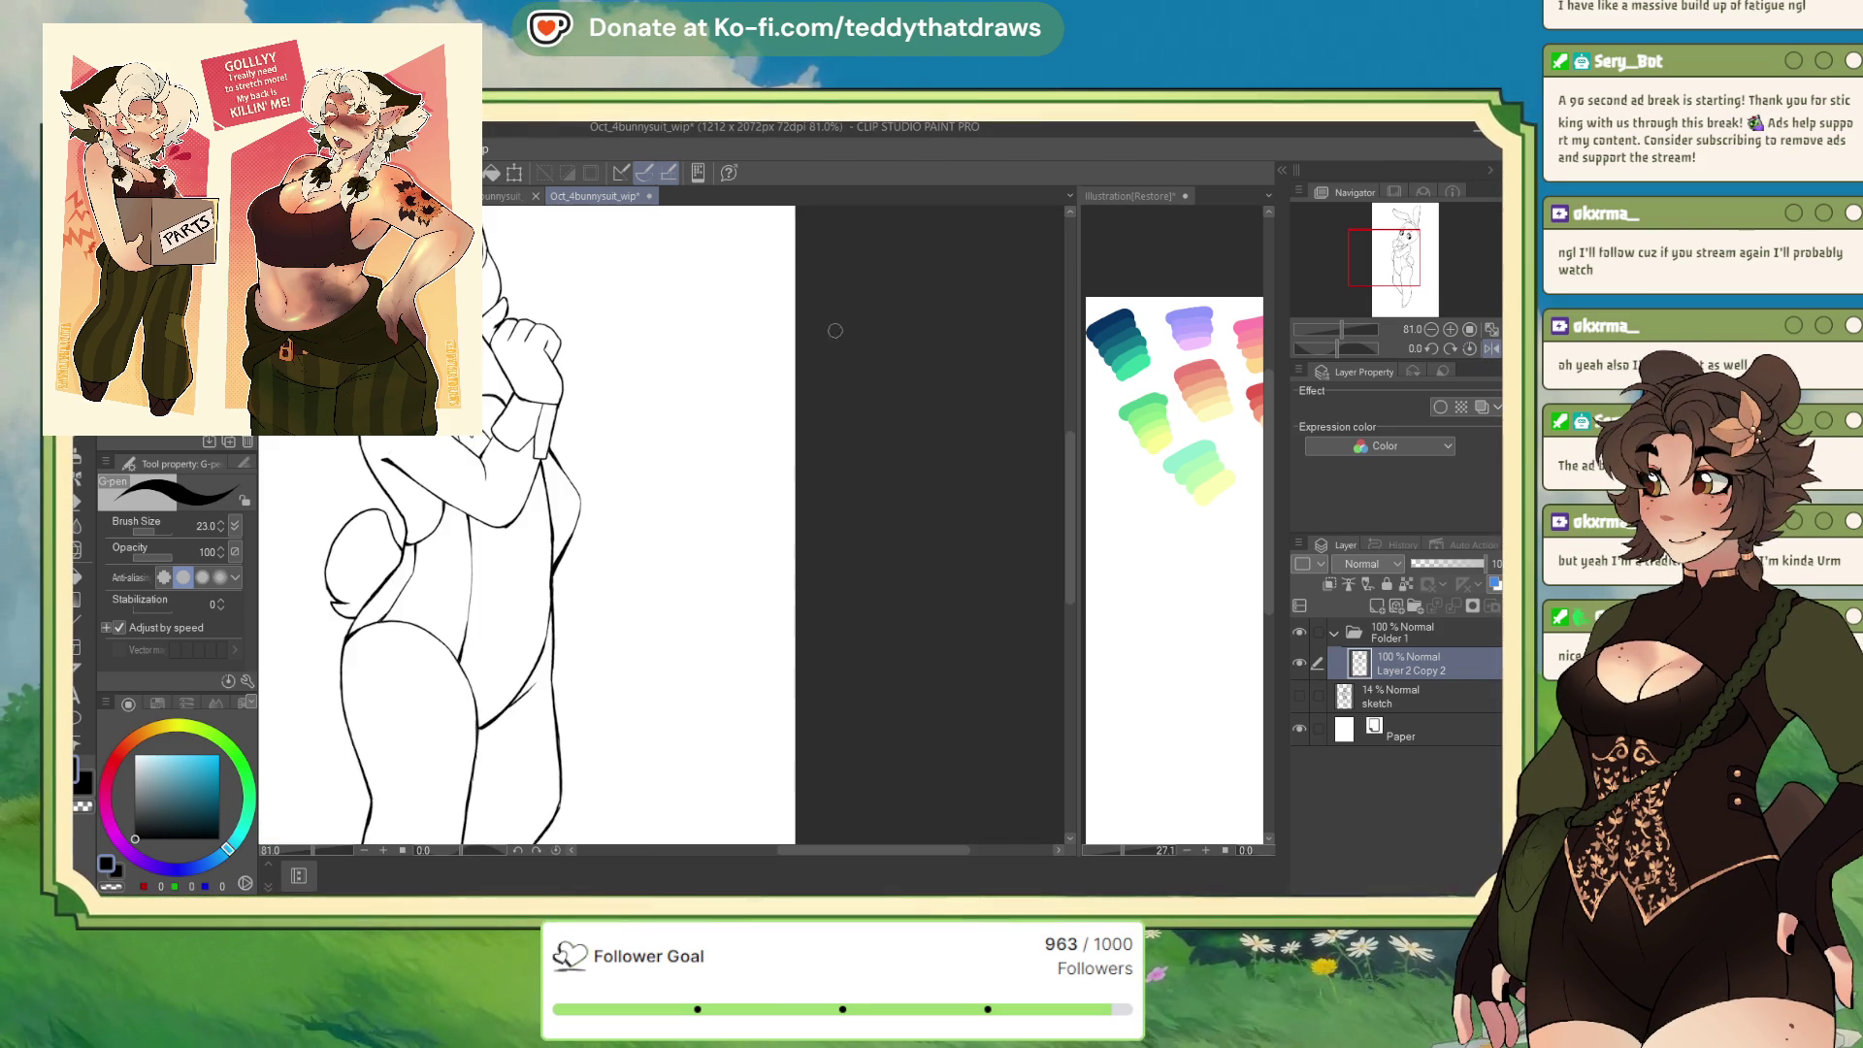
pyautogui.scroll(-1, 622, 511)
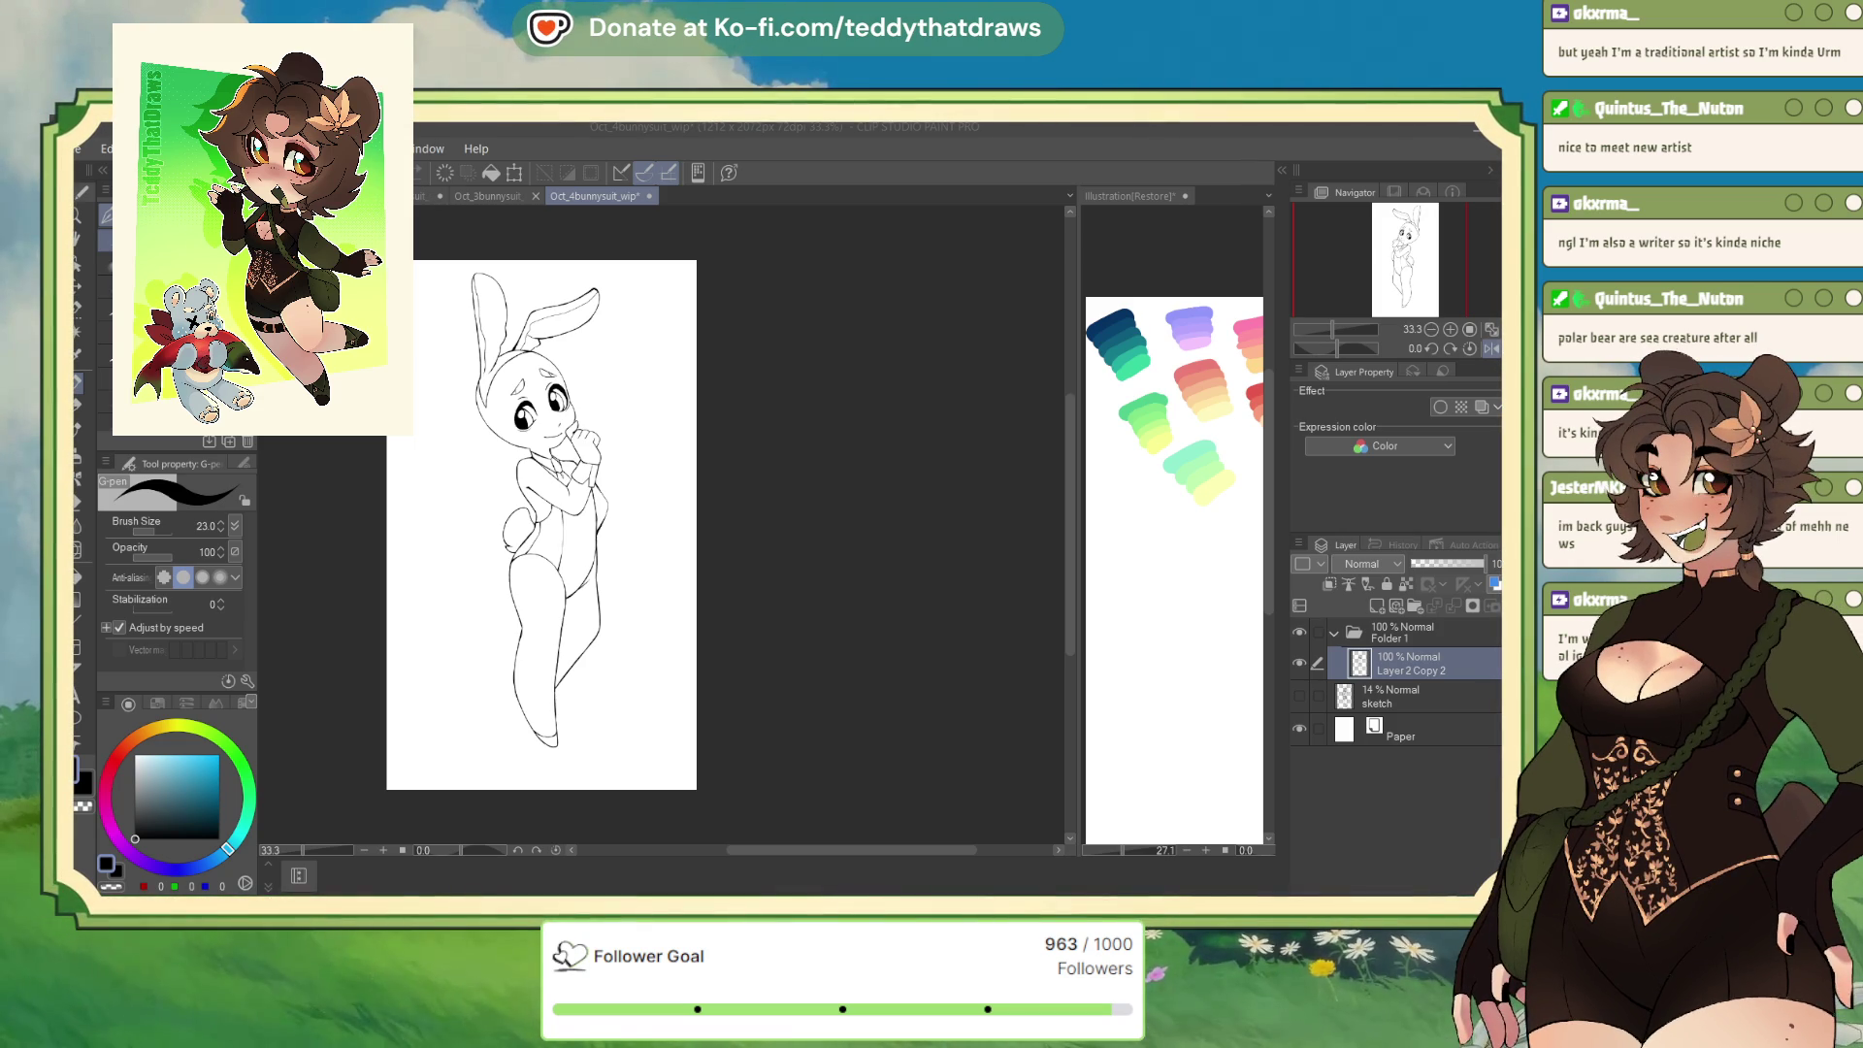
# Crop the canvas from 1212 to 989 px wide, trimming the empty space beside the bunny
pyautogui.moveTo(456, 432); pyautogui.dragTo(551, 391)
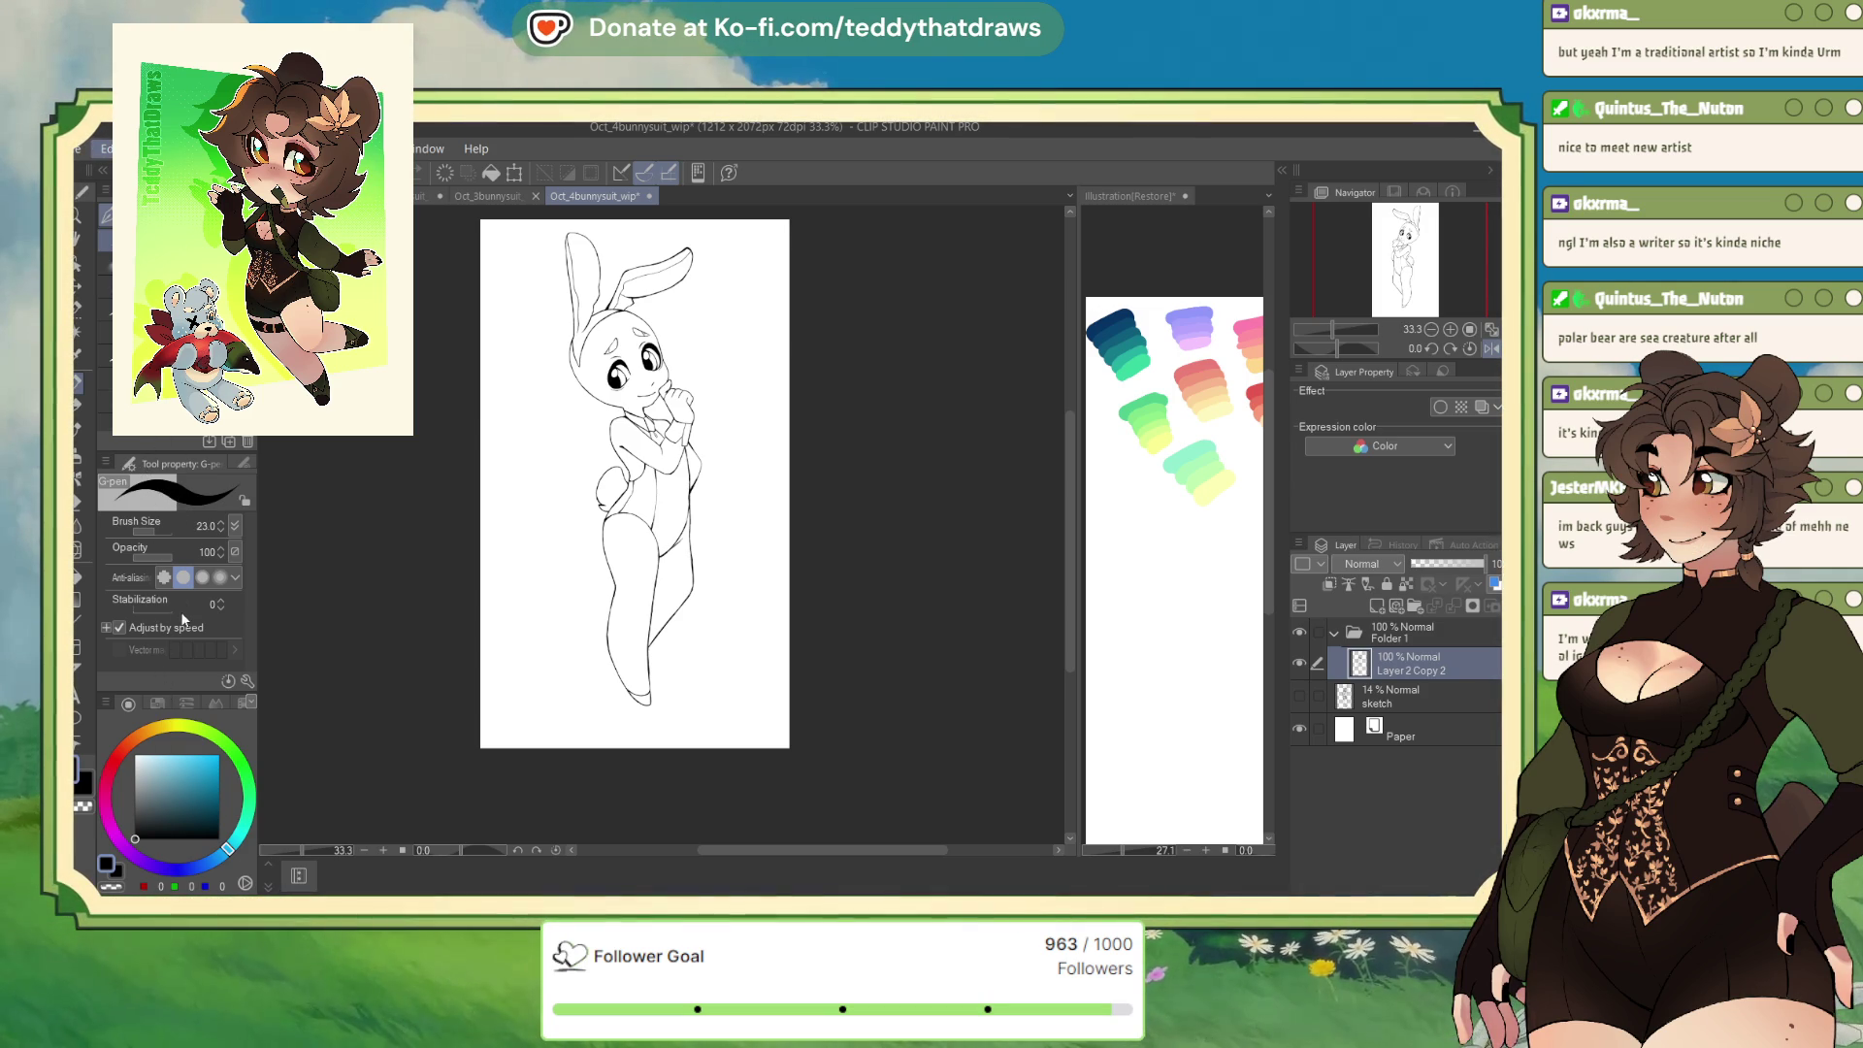
pyautogui.hotkey('ctrl', 't')
pyautogui.moveTo(483, 483); pyautogui.dragTo(507, 483)
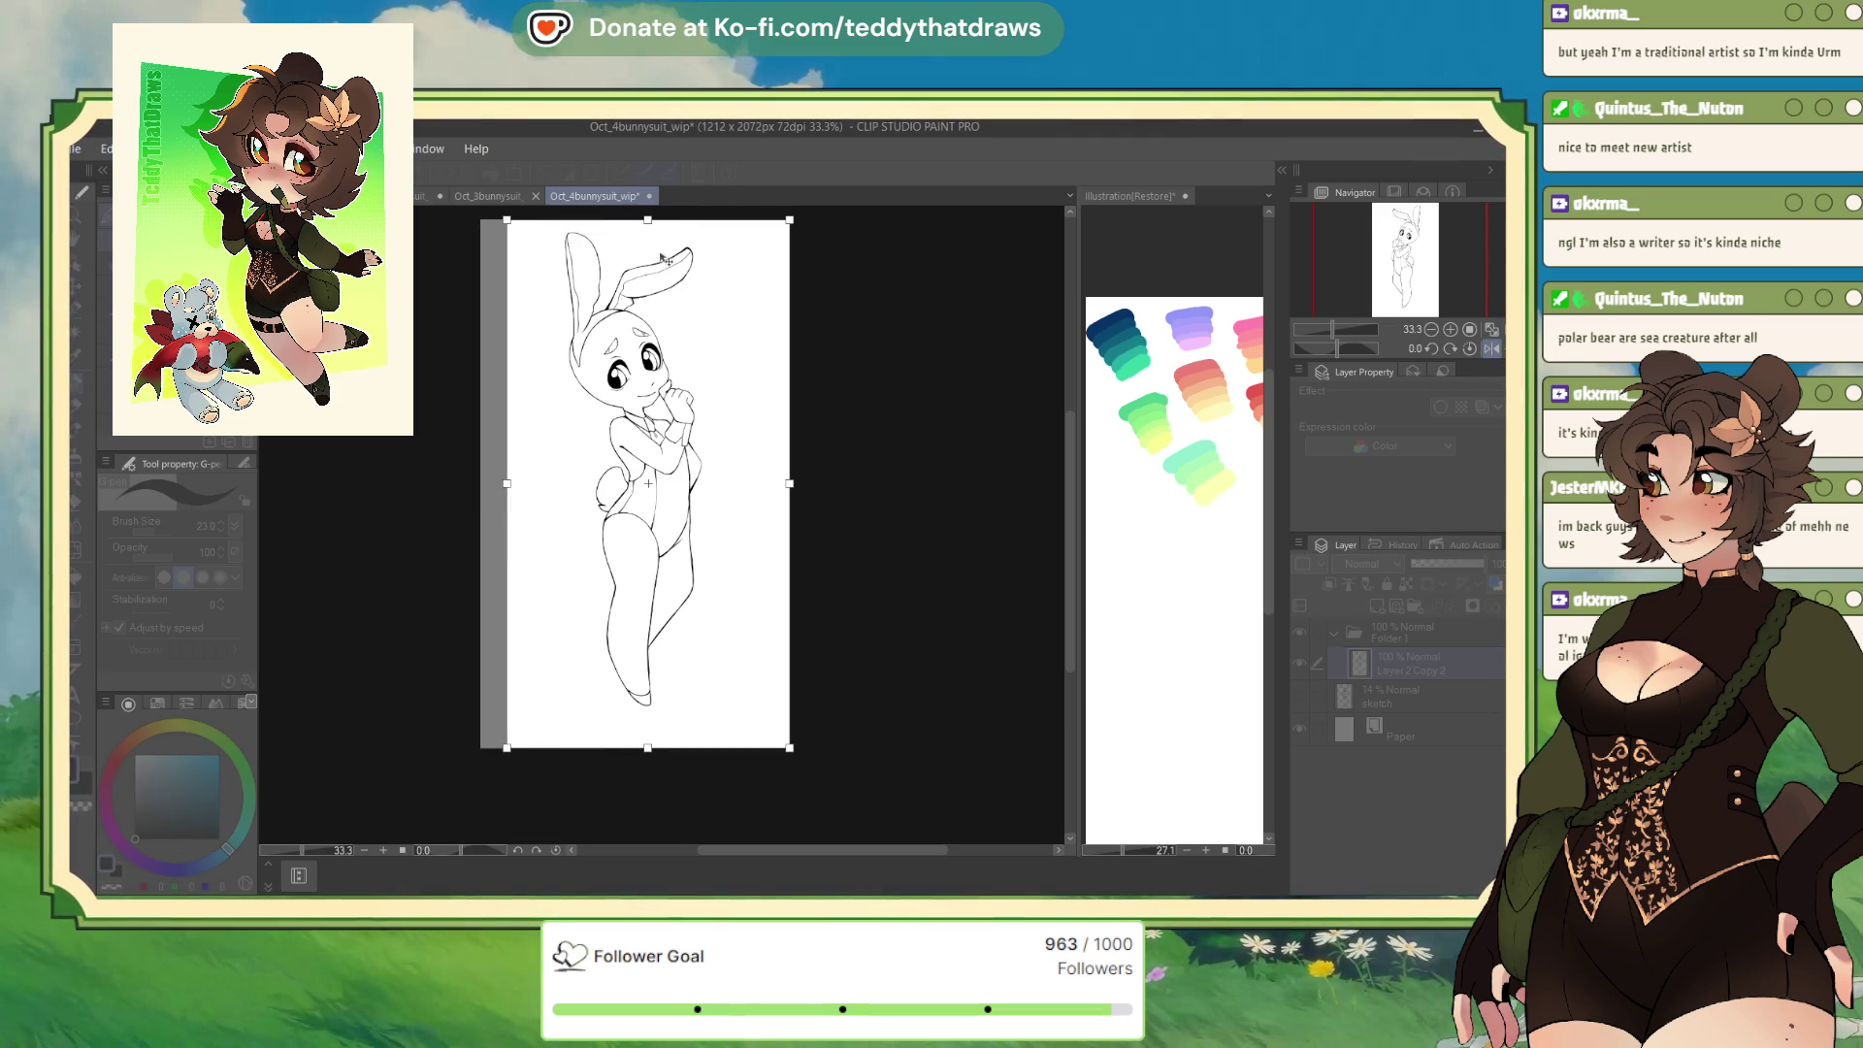
pyautogui.moveTo(786, 477); pyautogui.dragTo(759, 479)
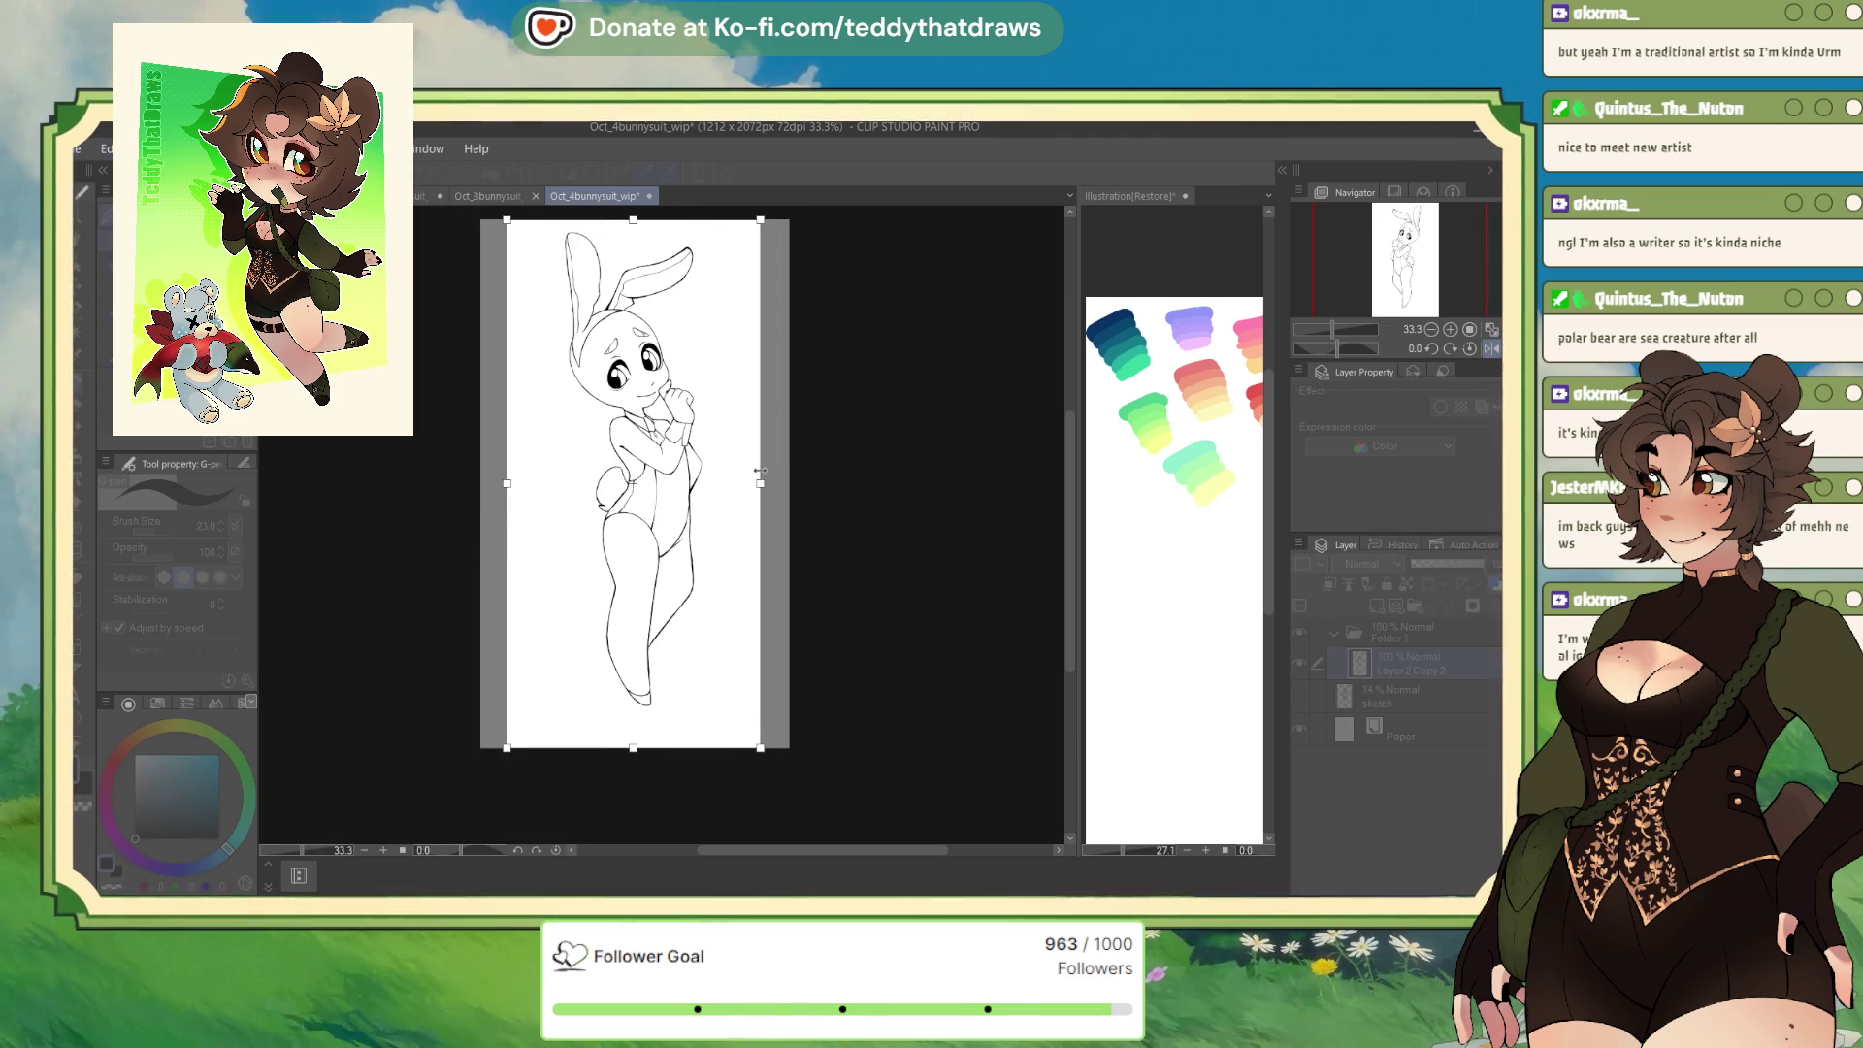
pyautogui.moveTo(633, 745); pyautogui.dragTo(640, 733)
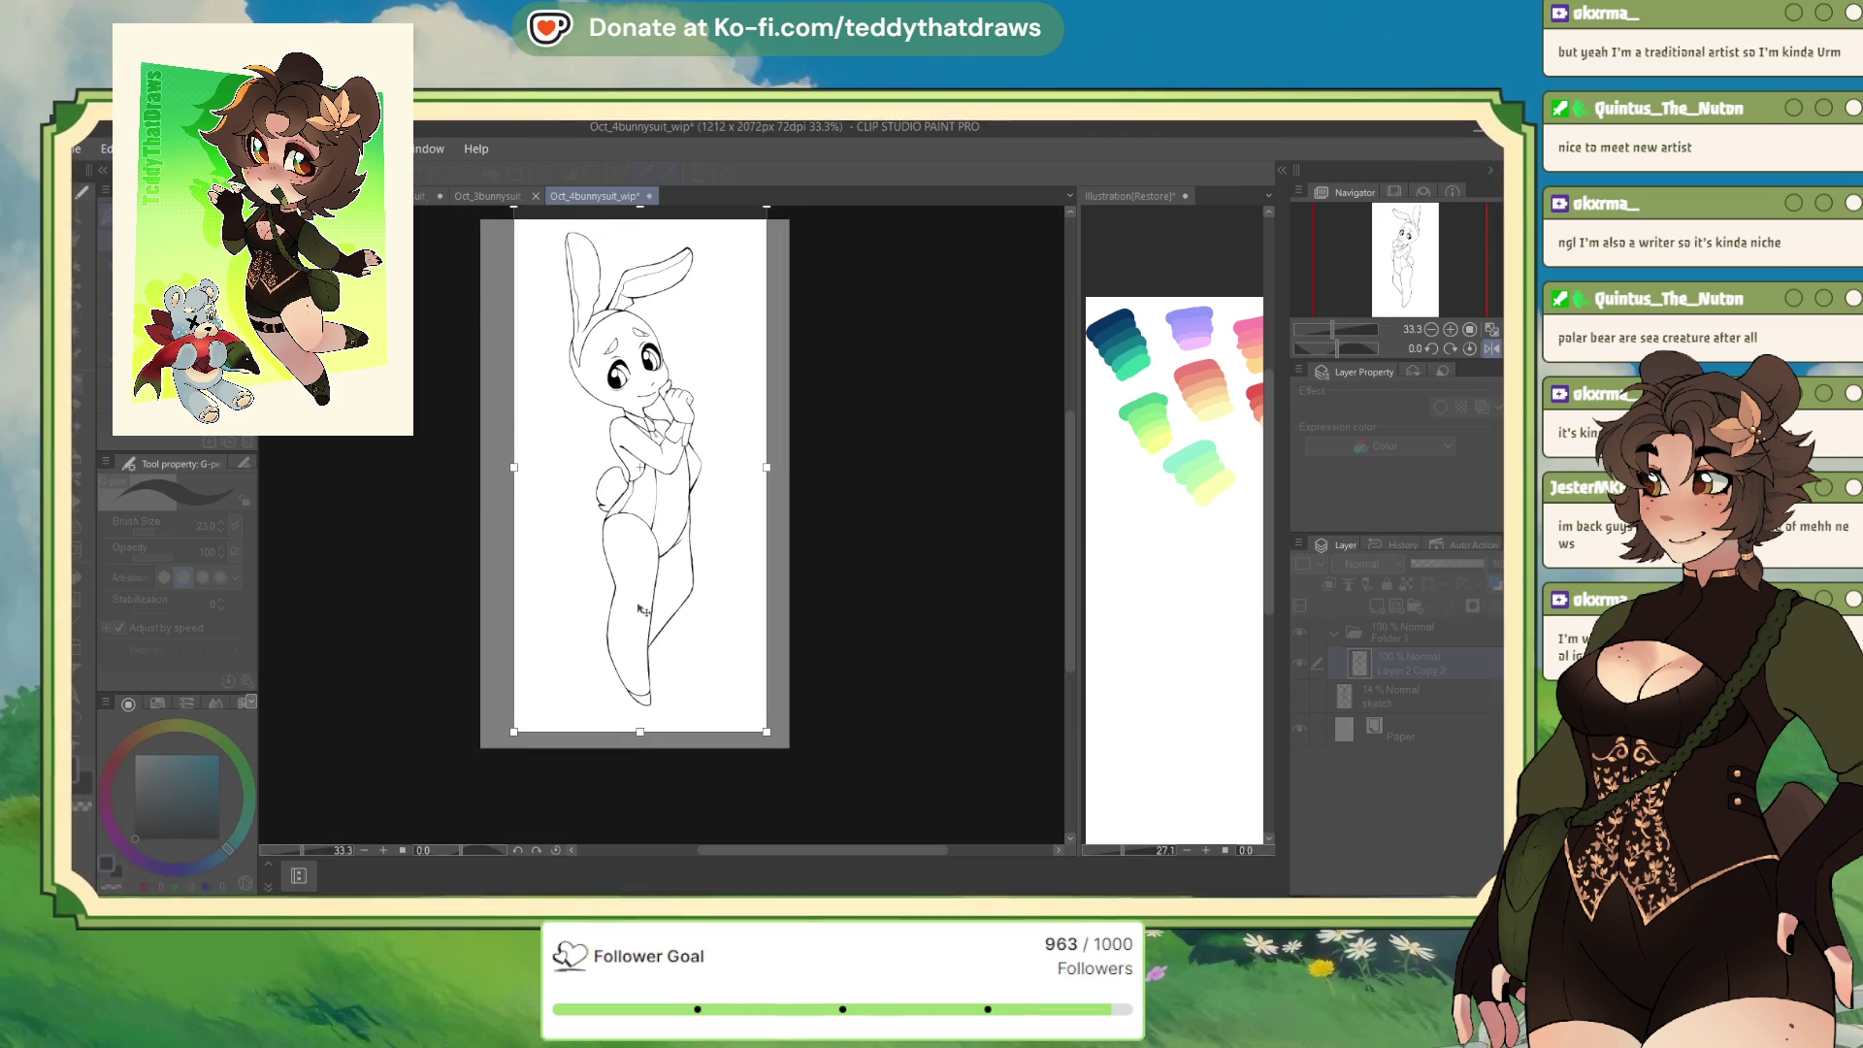
pyautogui.press('Return')
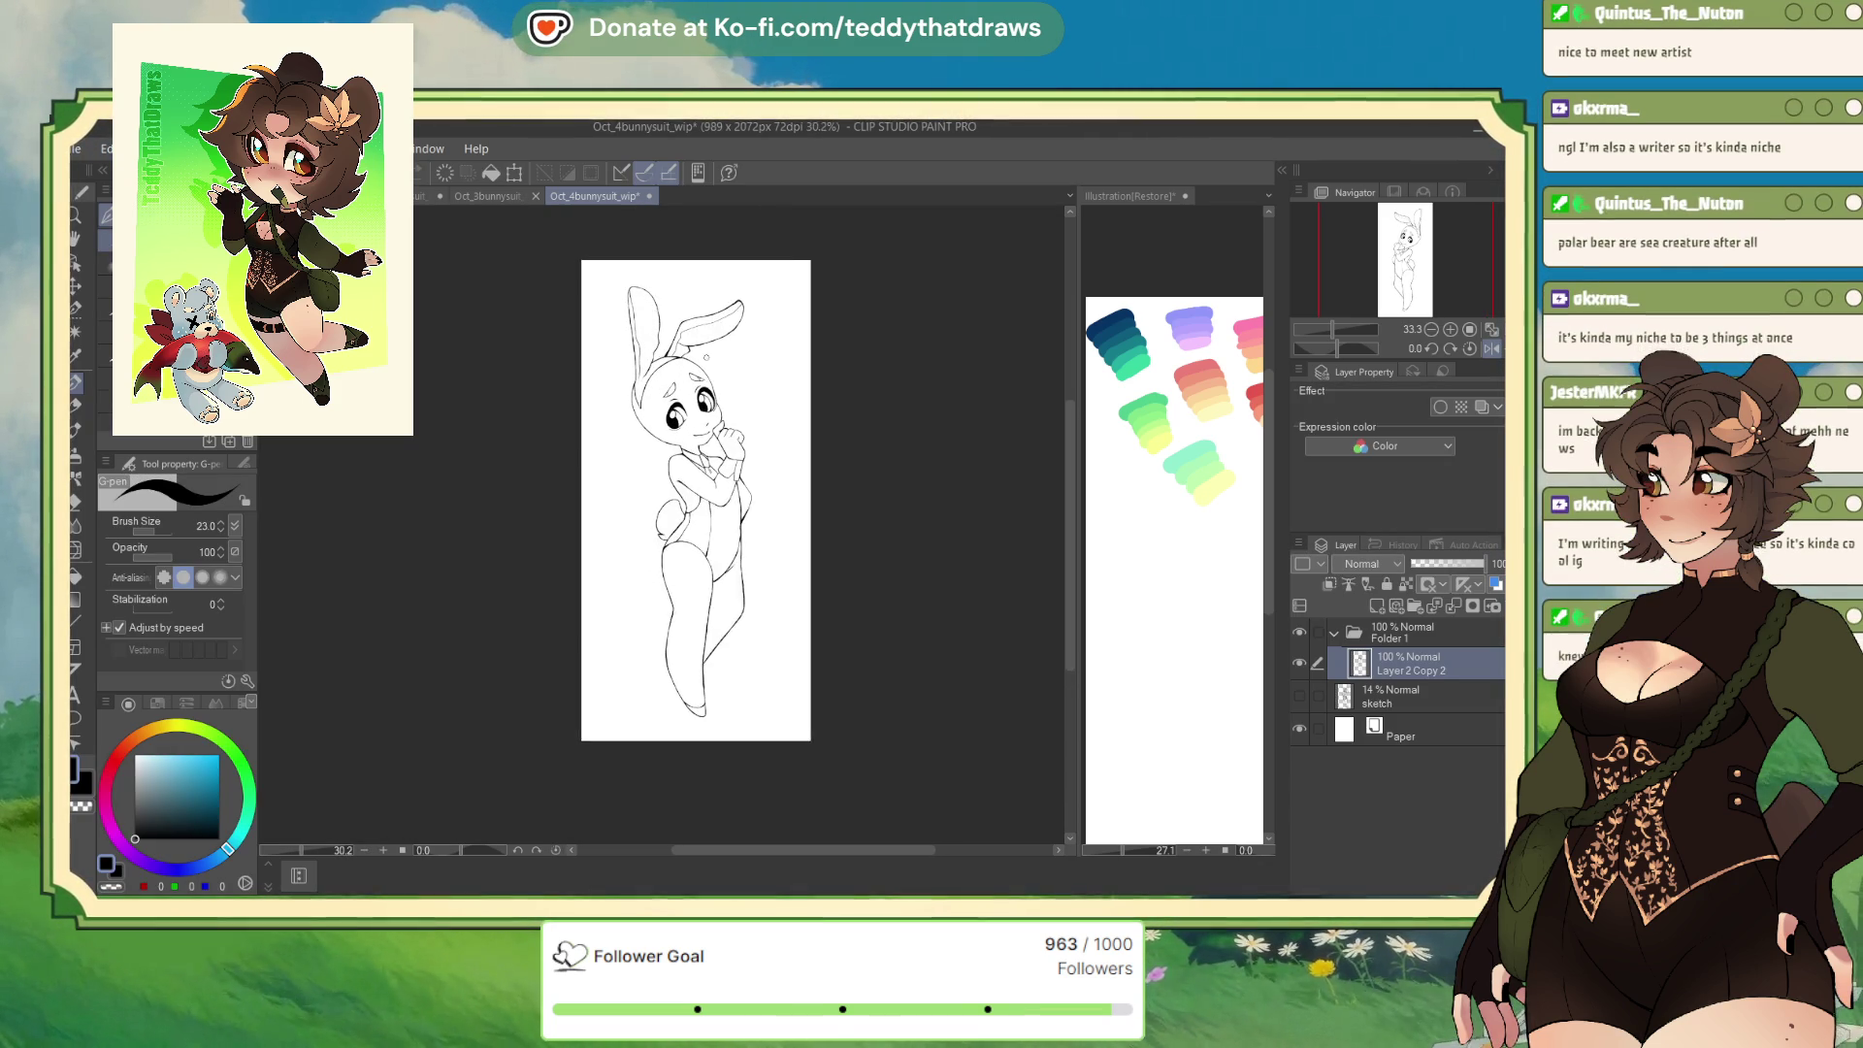
# Add a folder named 'backgrounds' above the sketch layer and auto-select the white area around the bunny
pyautogui.click(1398, 696)
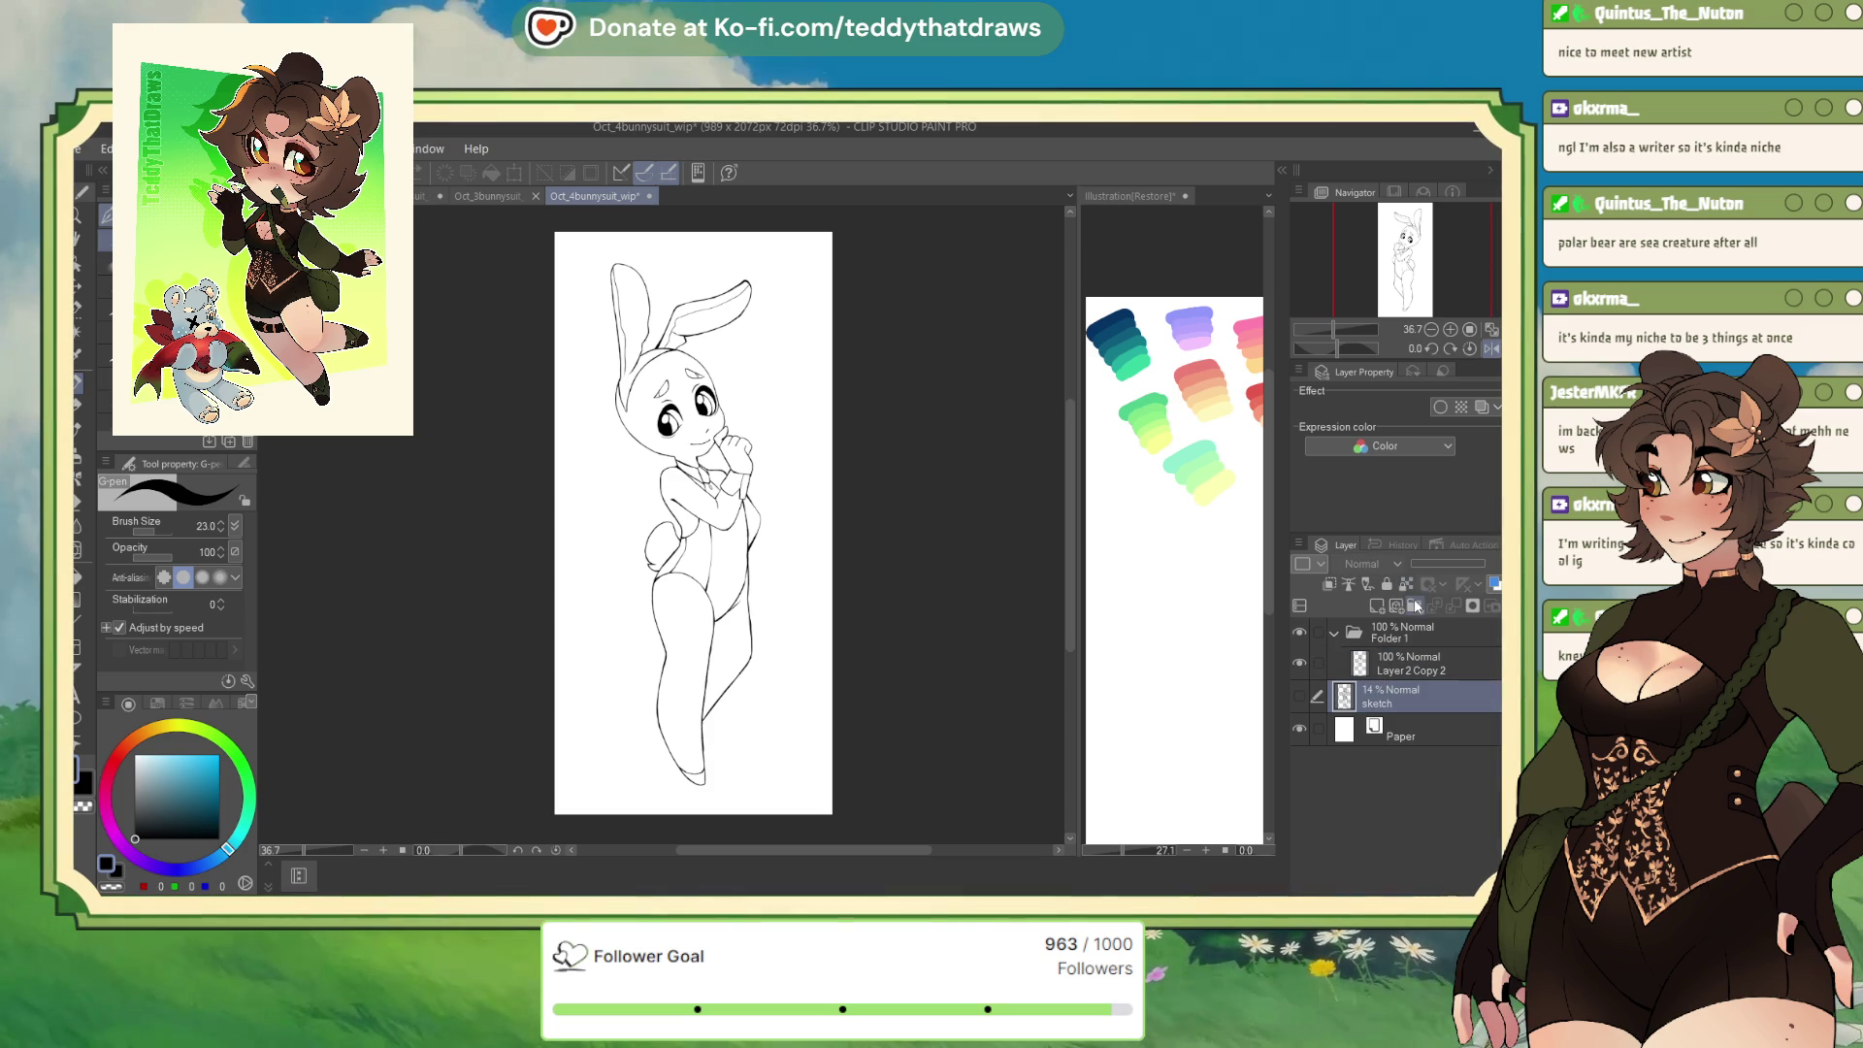
pyautogui.click(1414, 601)
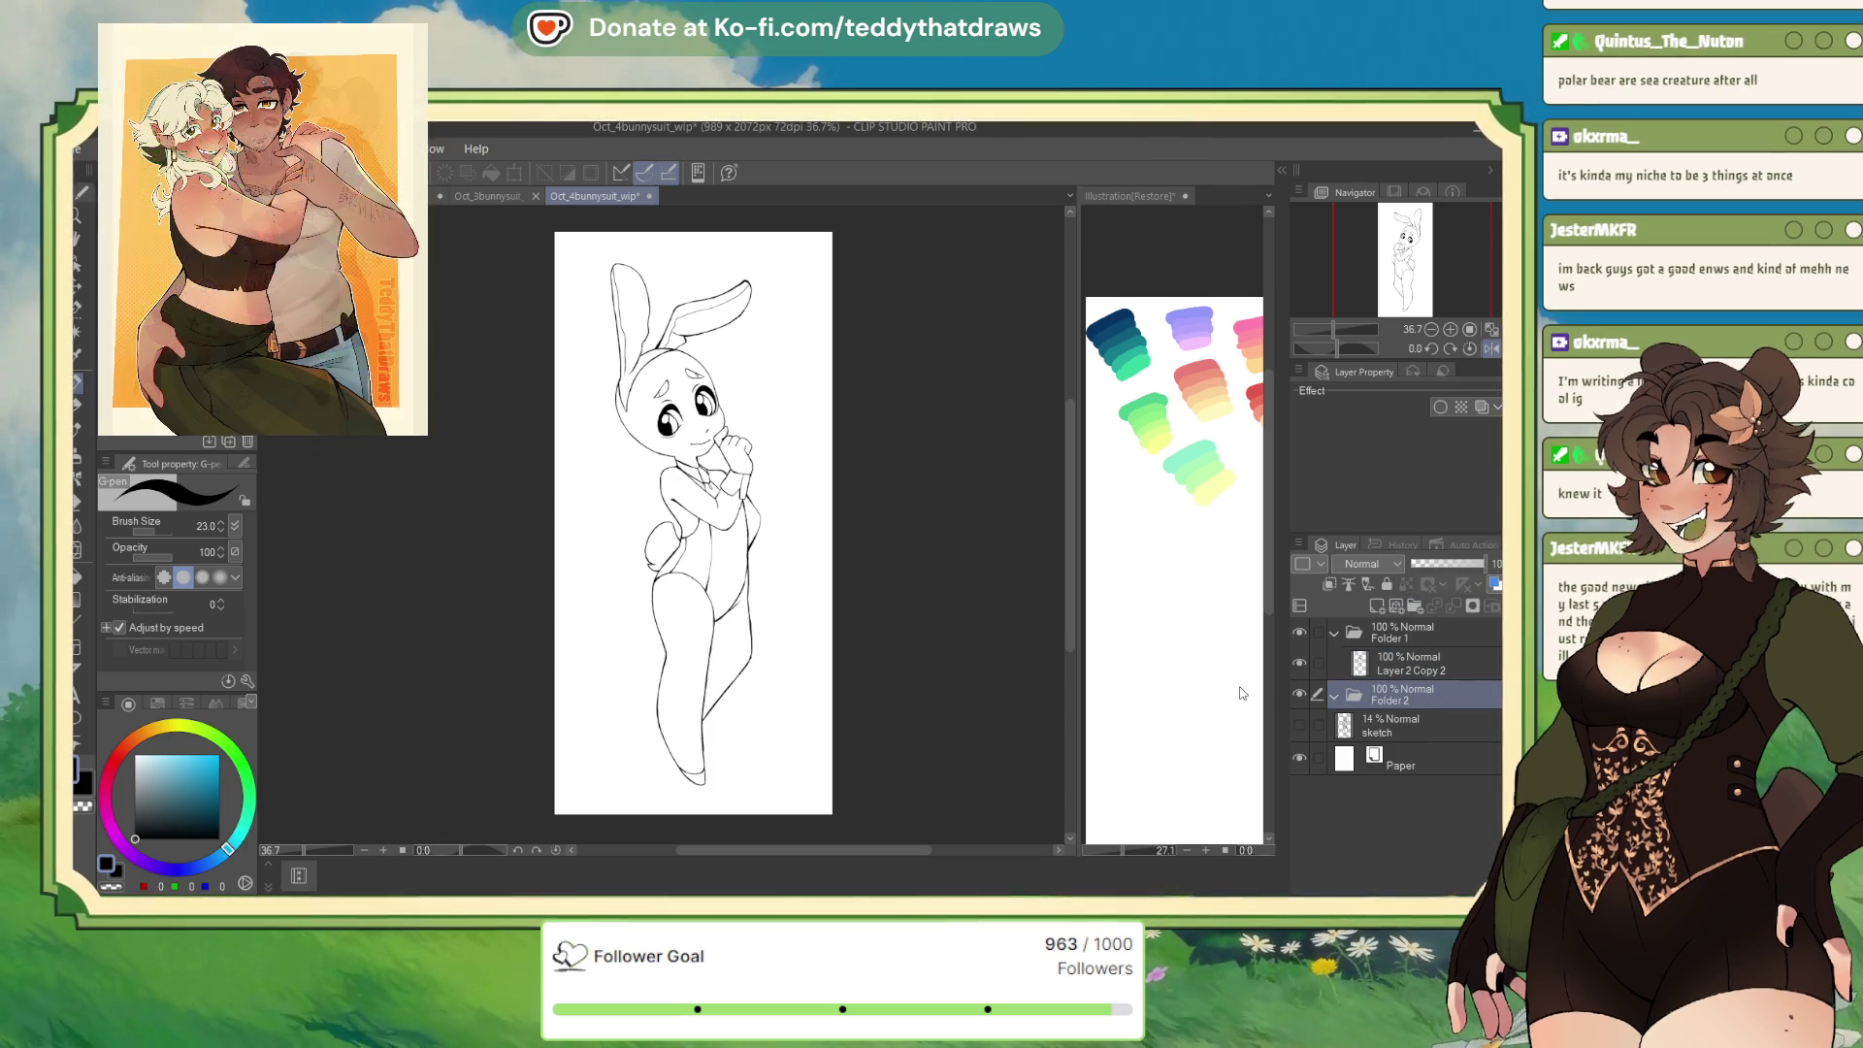
pyautogui.doubleClick(1394, 699)
pyautogui.write('backgrounds')
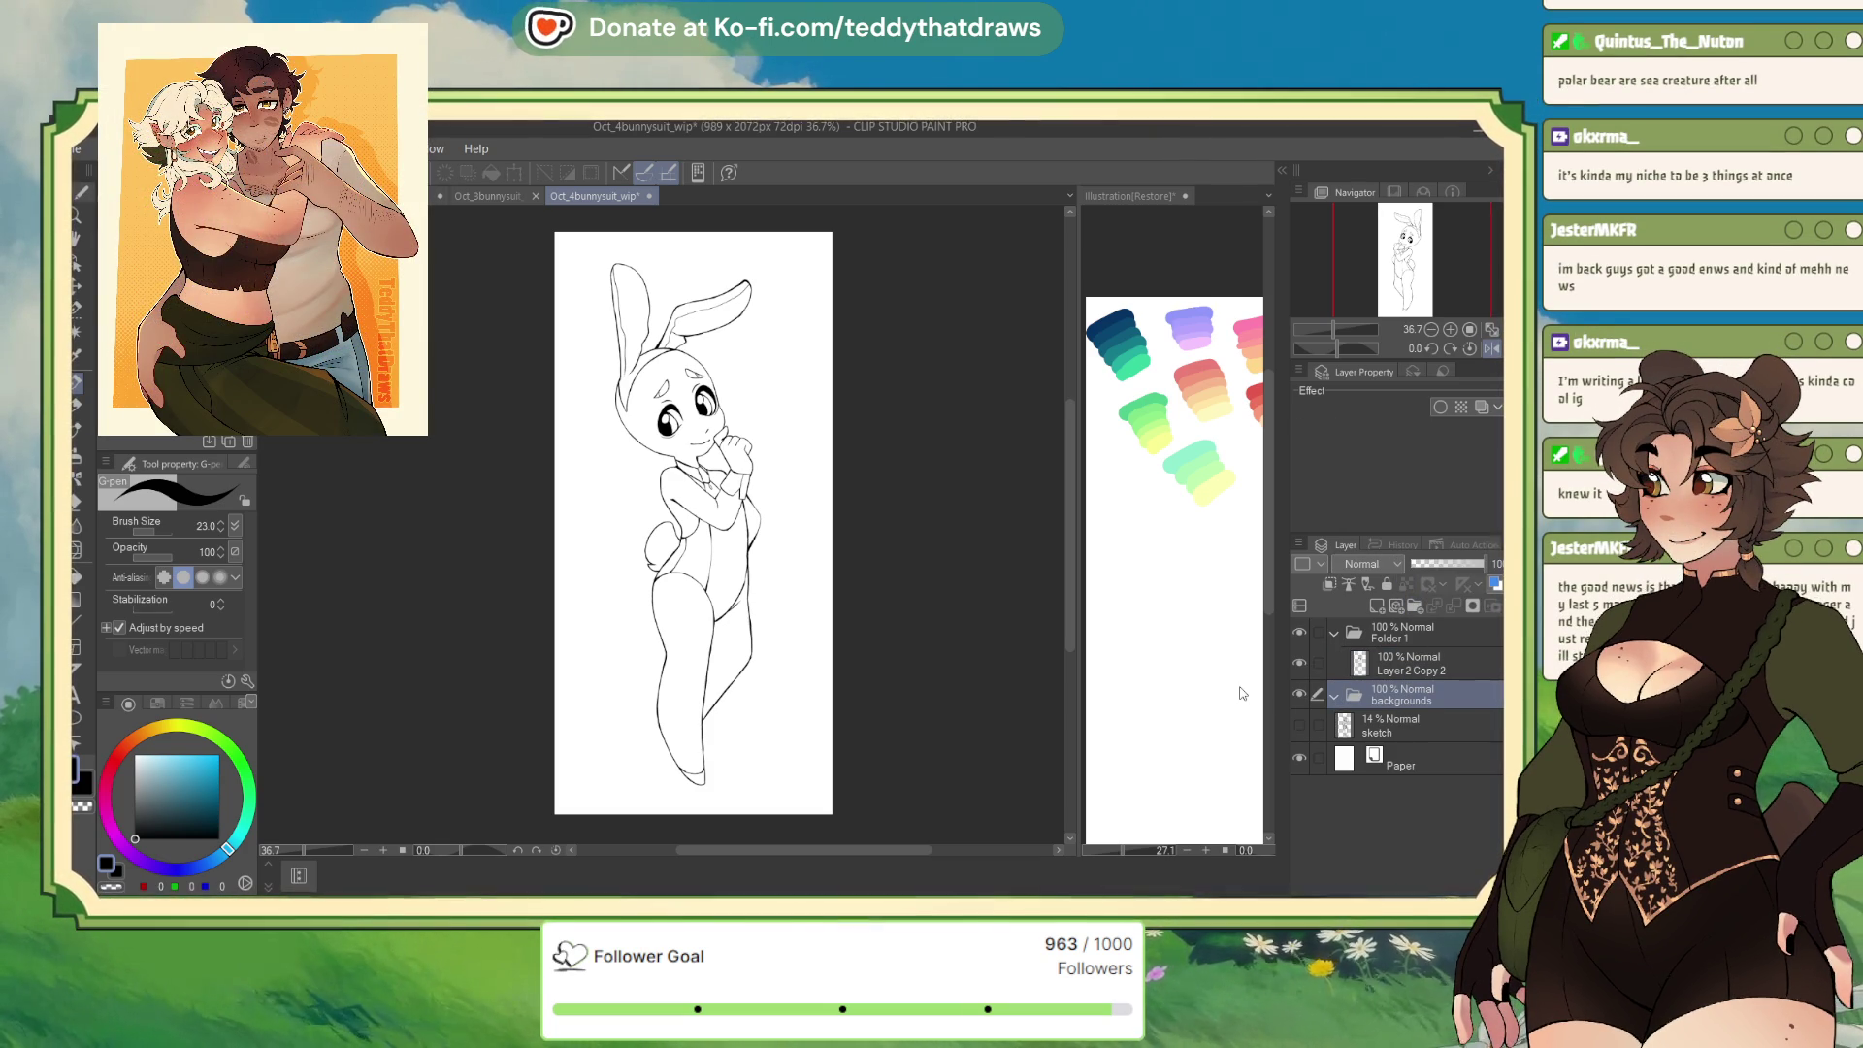
pyautogui.press('Return')
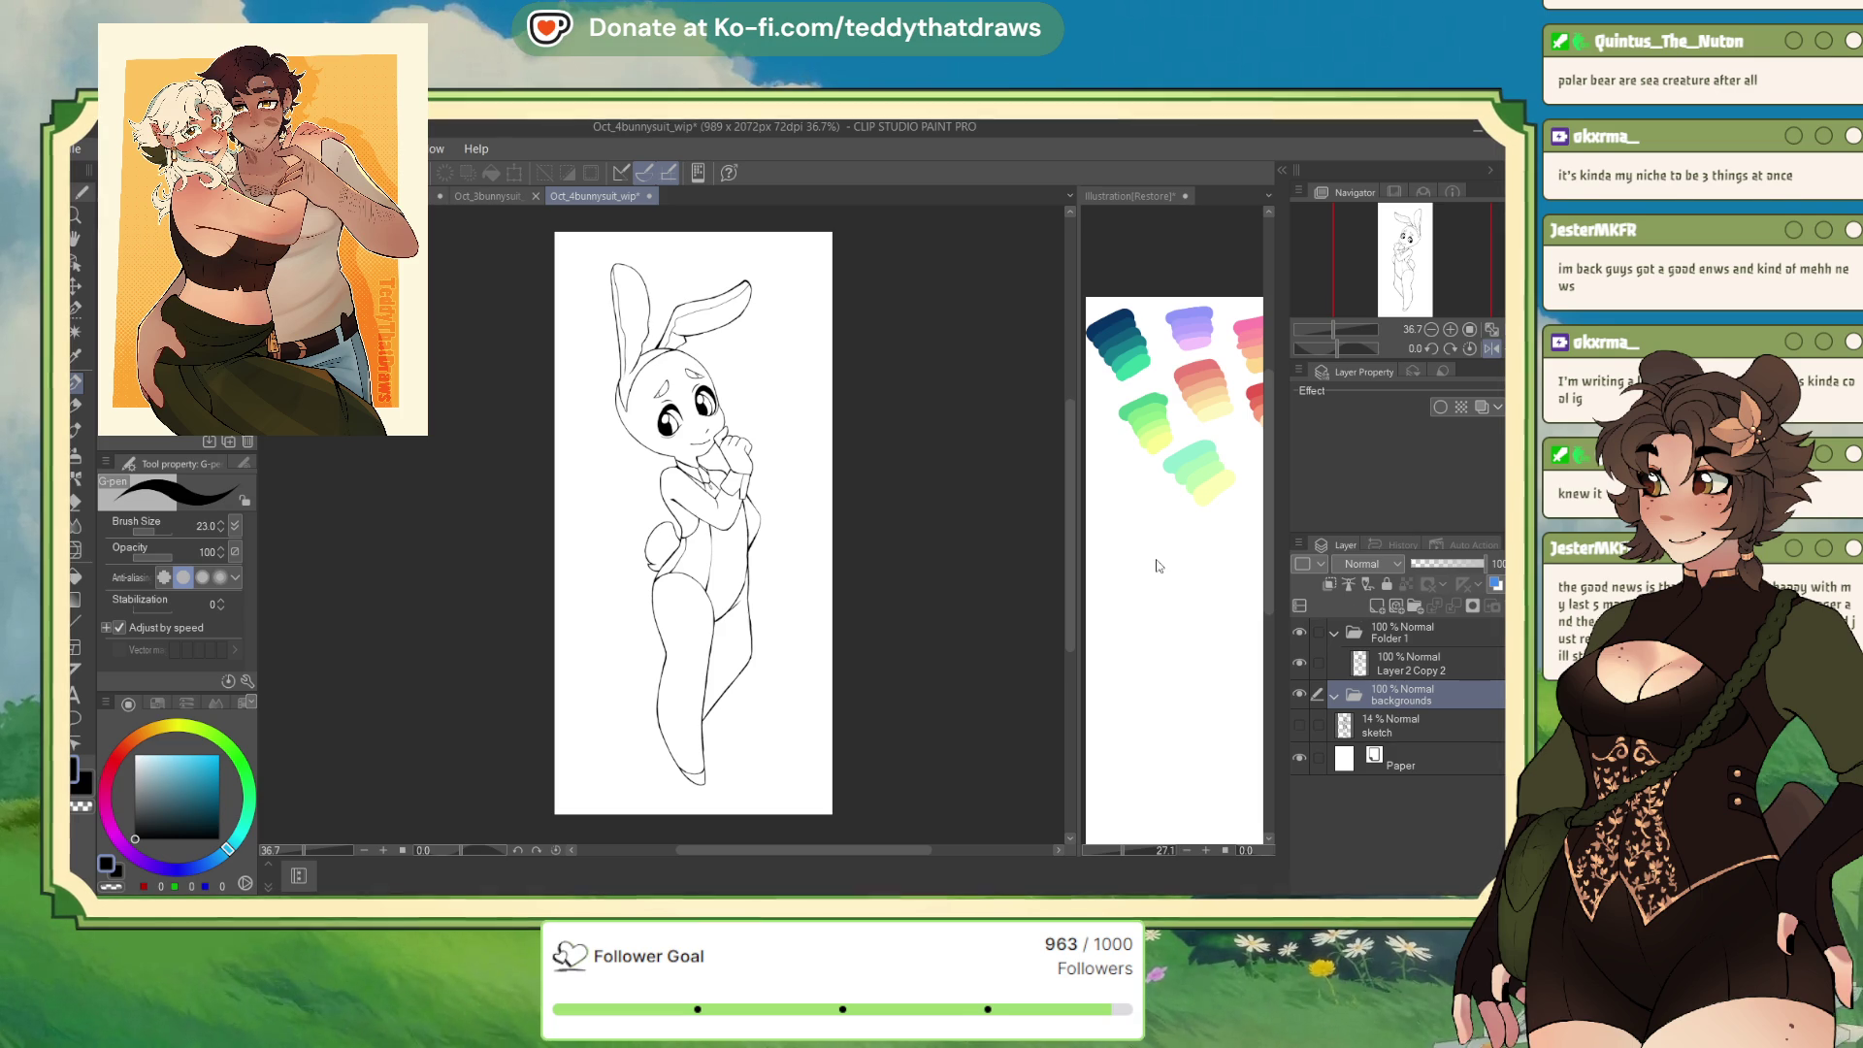
pyautogui.press('w')
pyautogui.click(776, 679)
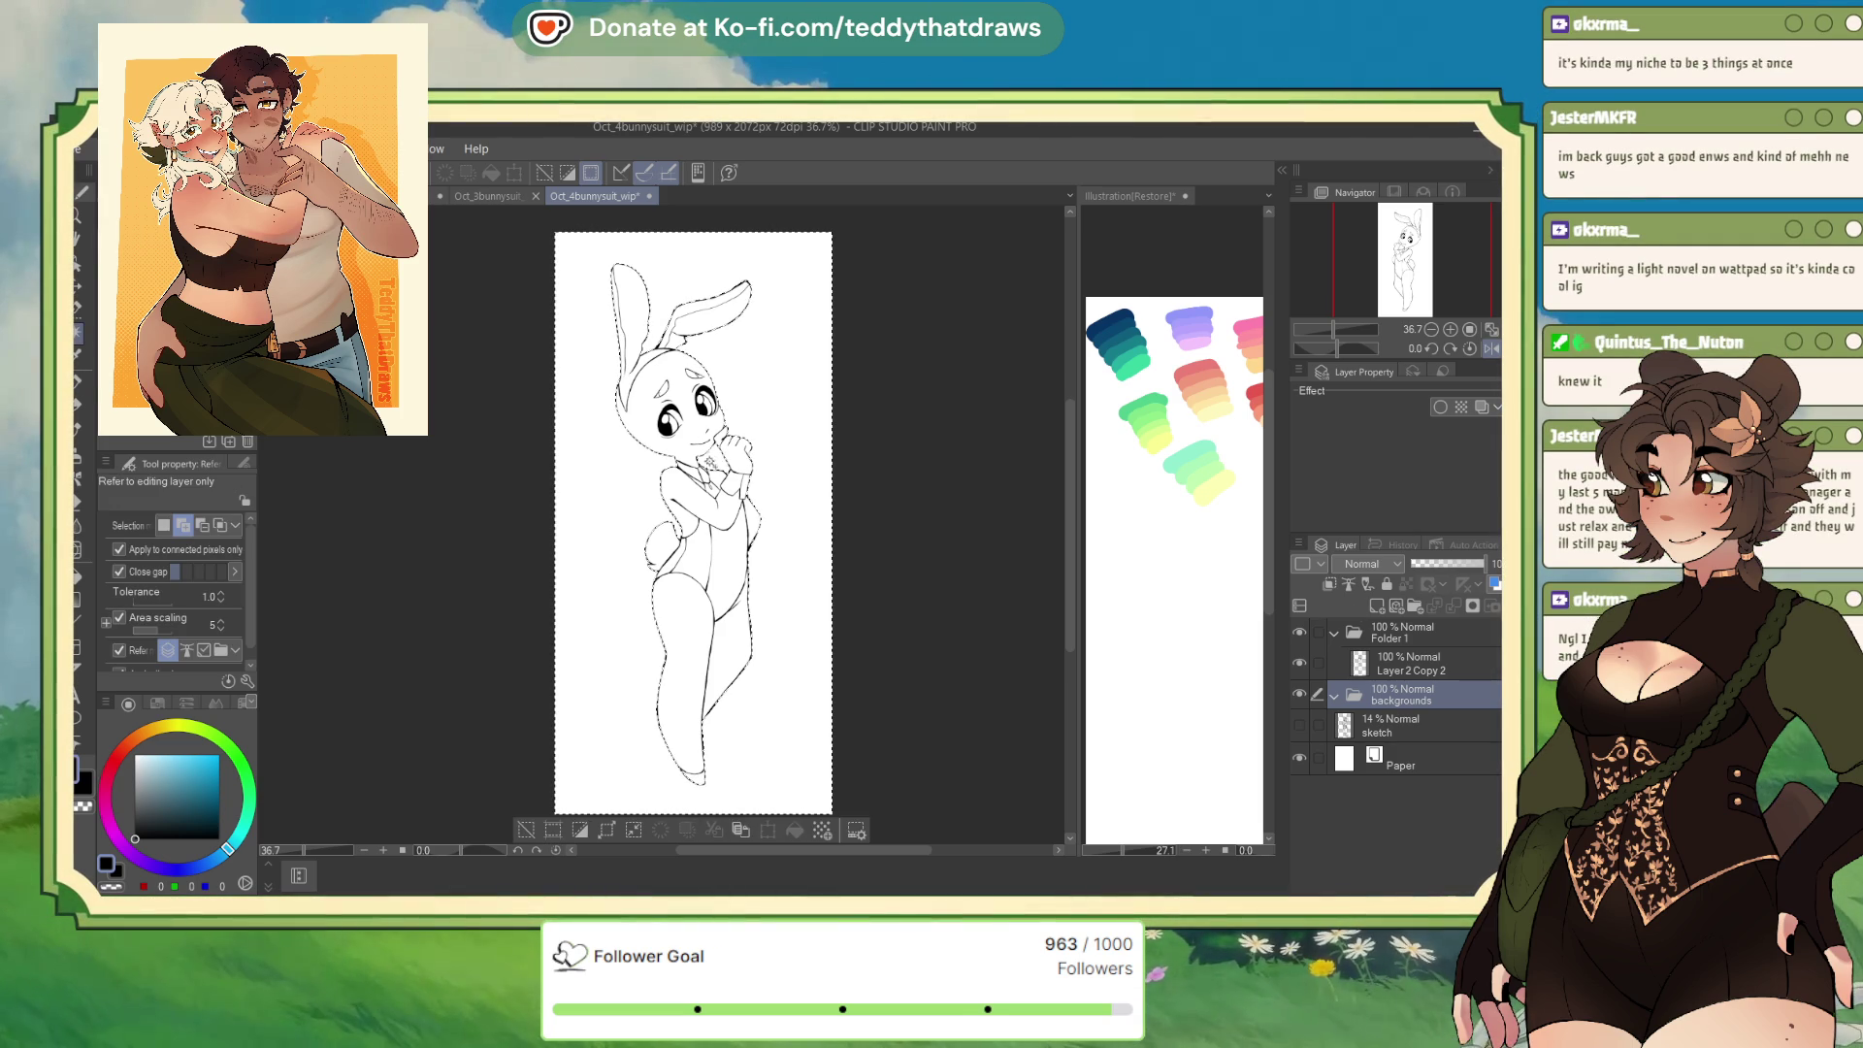
# Fill a new Layer 1 in backgrounds with a black bunny silhouette, then hide it
pyautogui.click(579, 830)
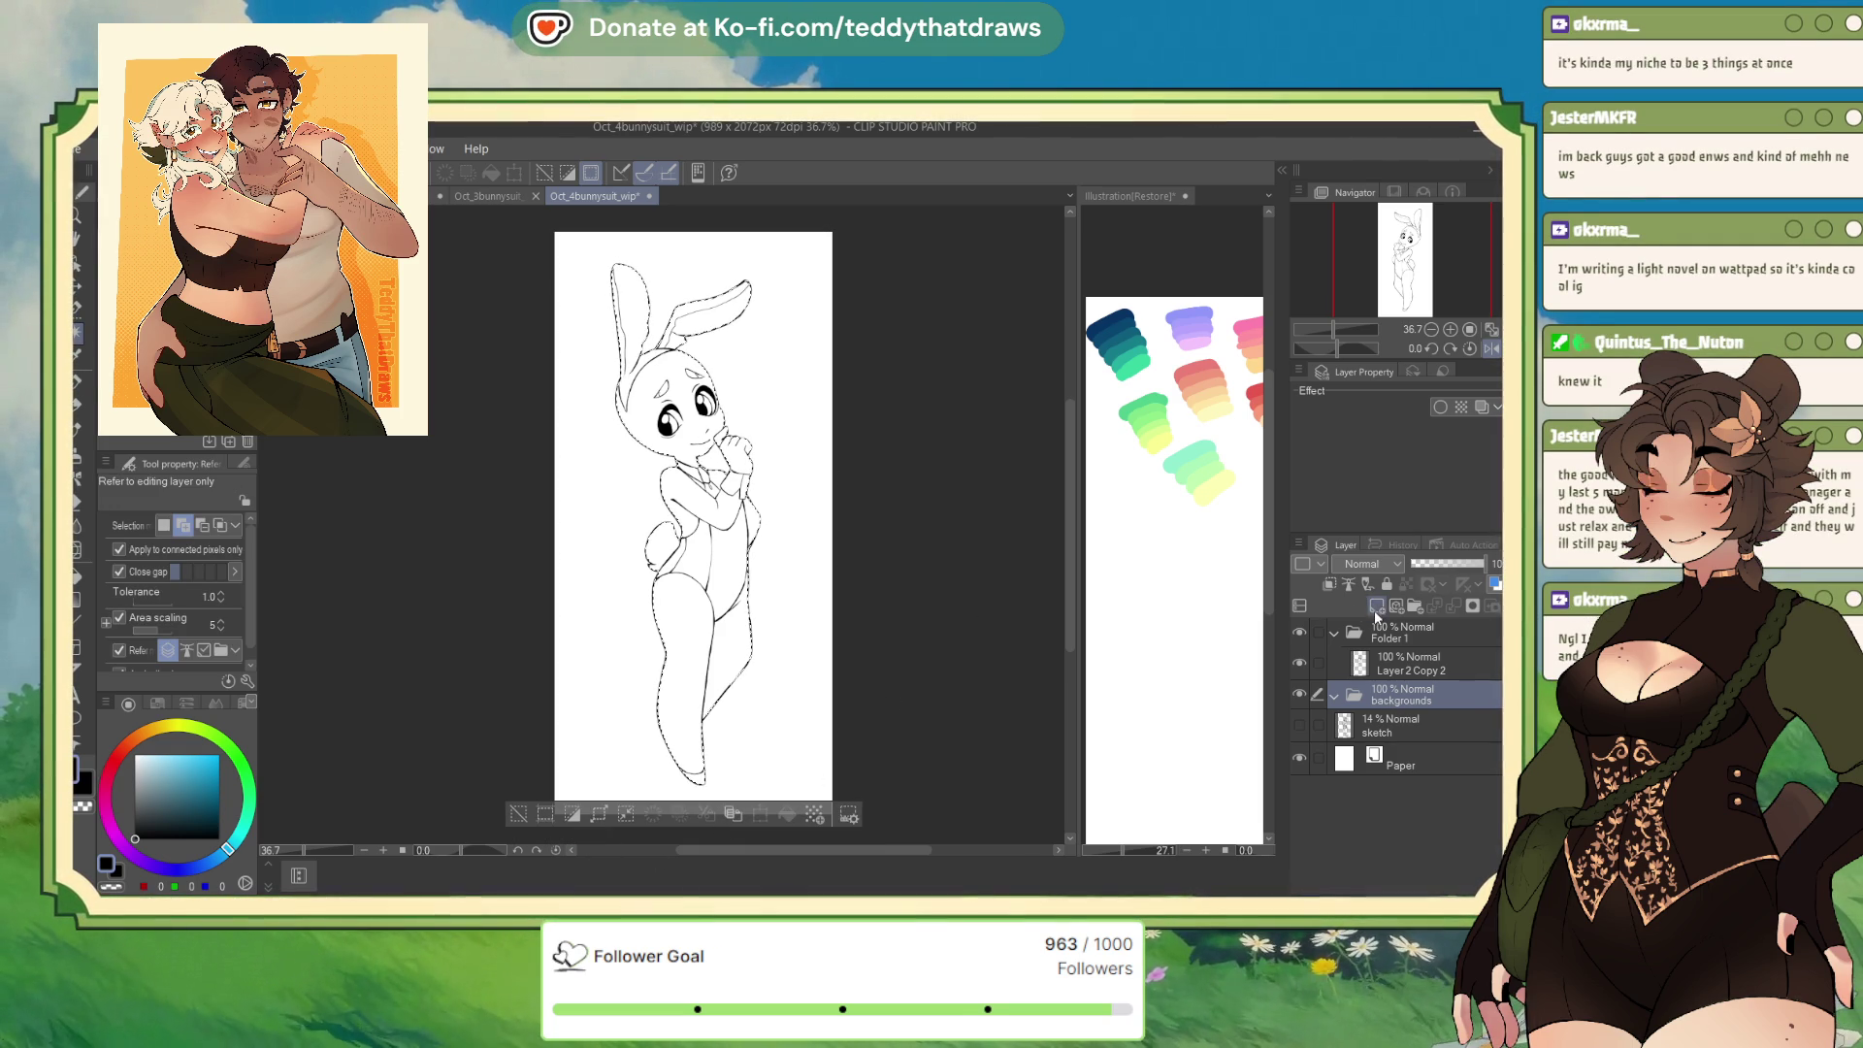
pyautogui.click(1376, 610)
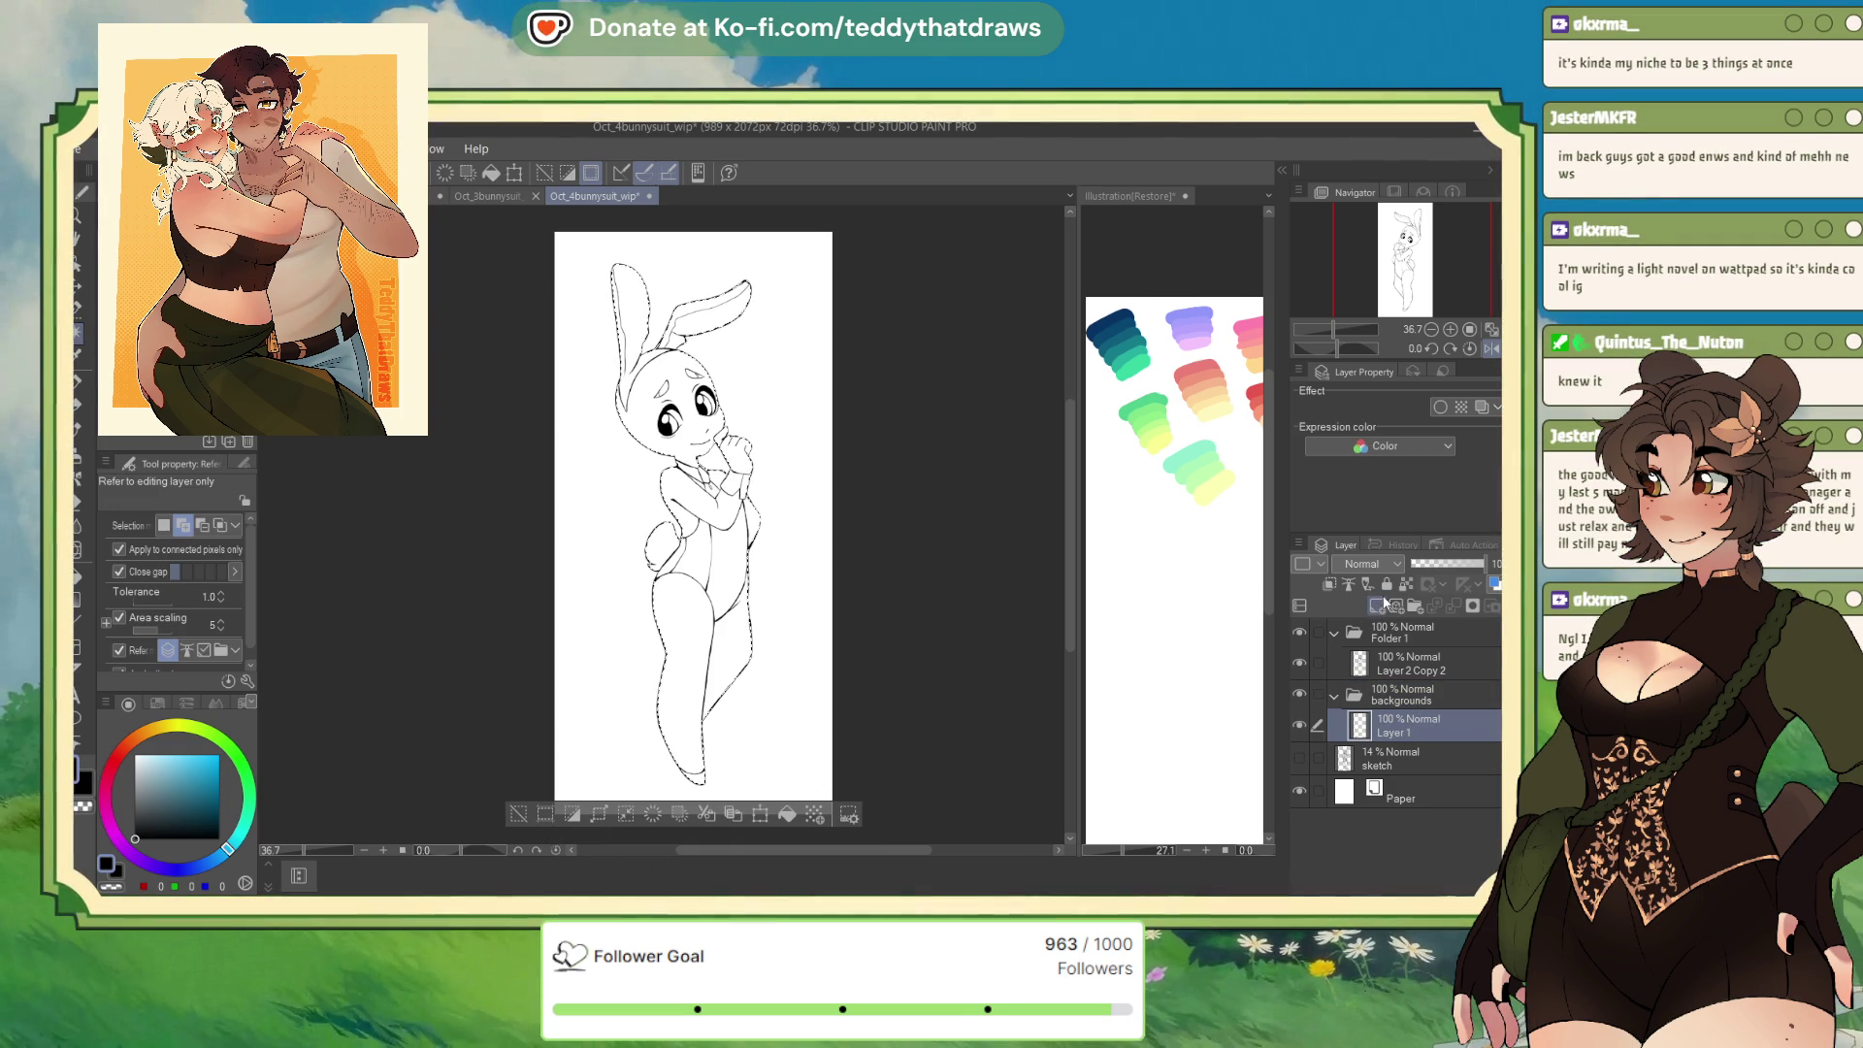
pyautogui.click(787, 816)
pyautogui.click(519, 817)
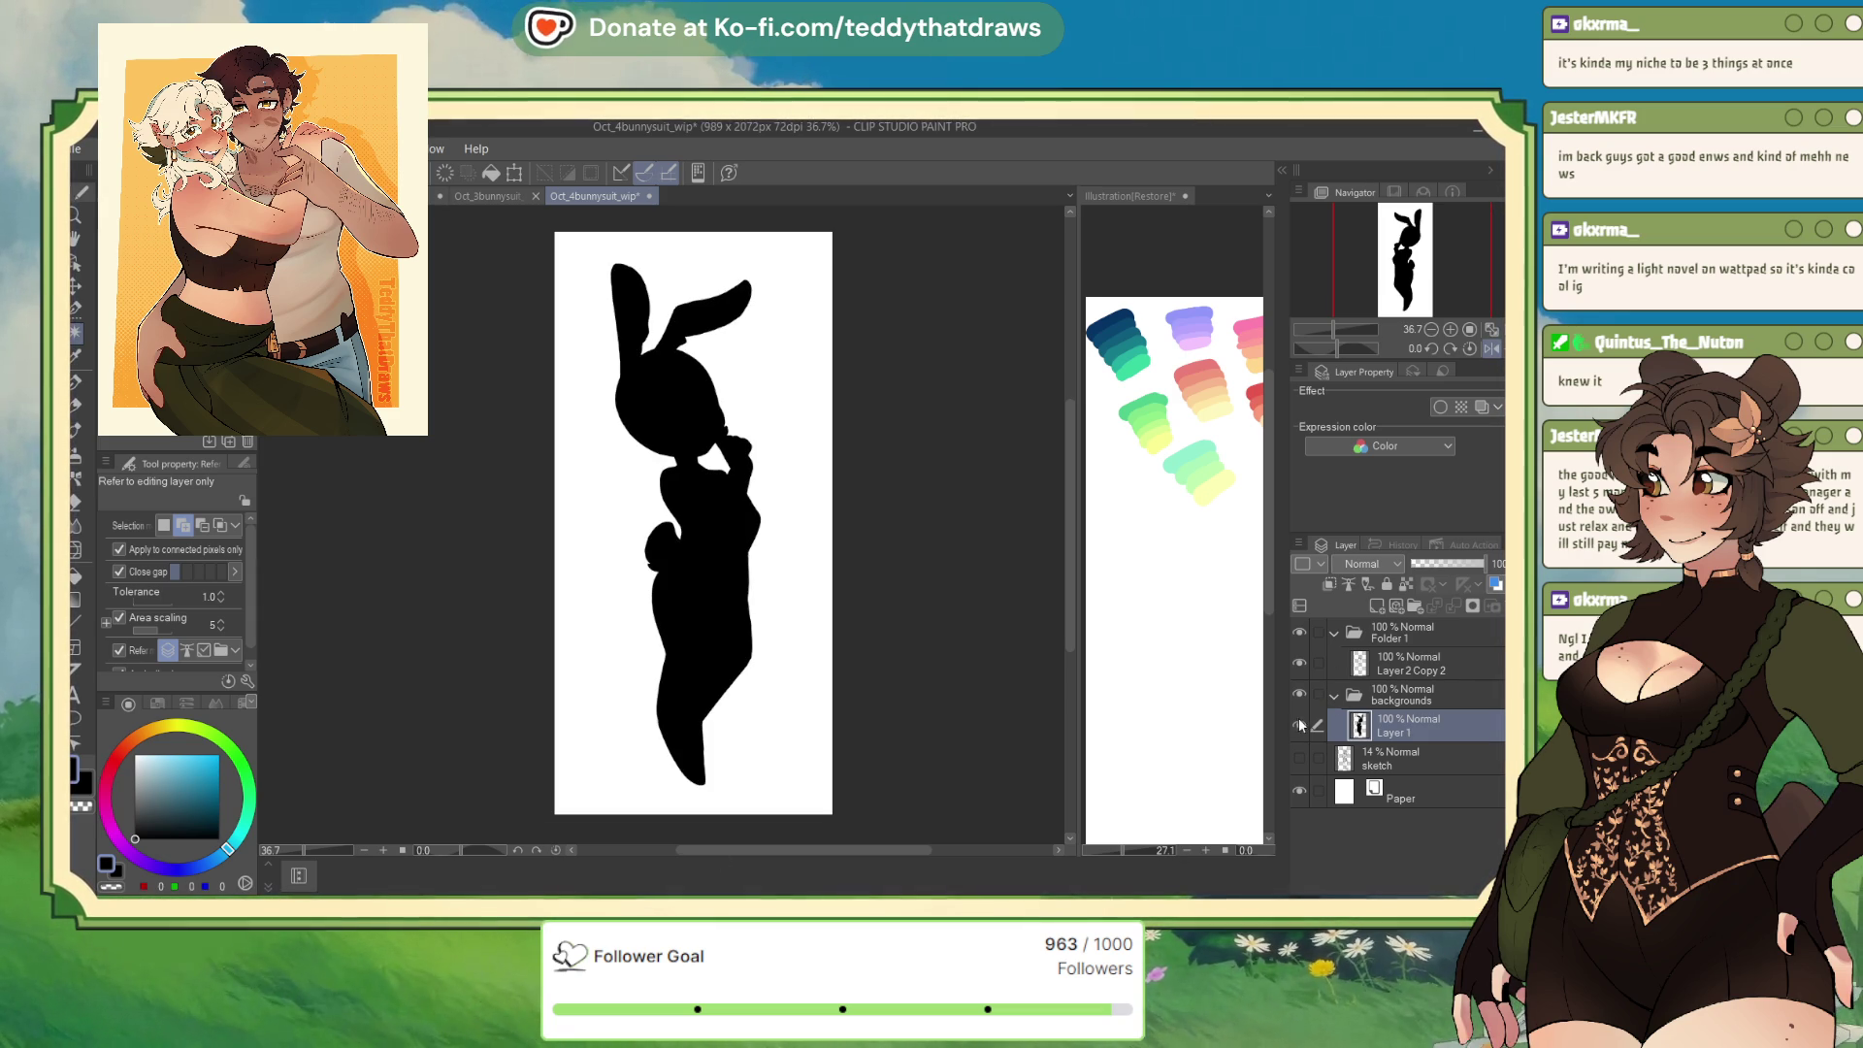
pyautogui.click(1299, 726)
# Set the Paper colour to grey and switch to the Oct_1bunnysuit_wip illustration
pyautogui.click(1339, 792)
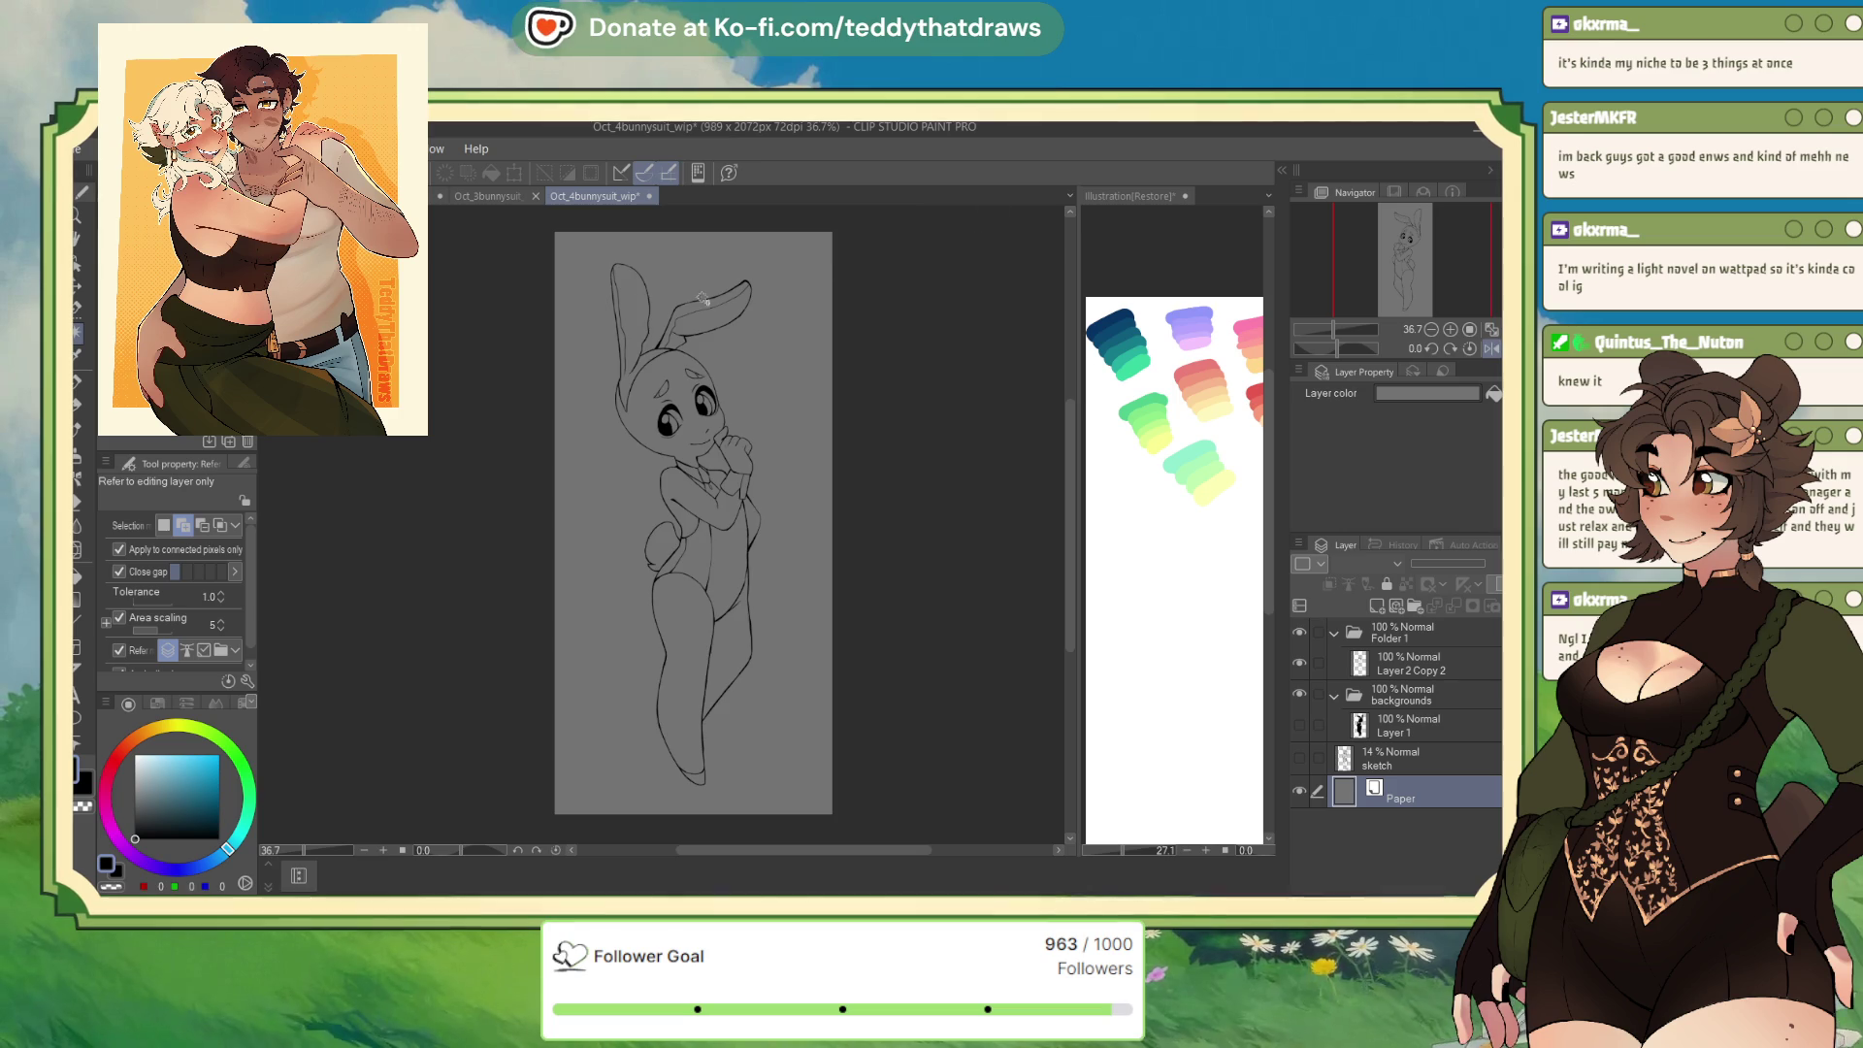
pyautogui.scroll(2, 757, 371)
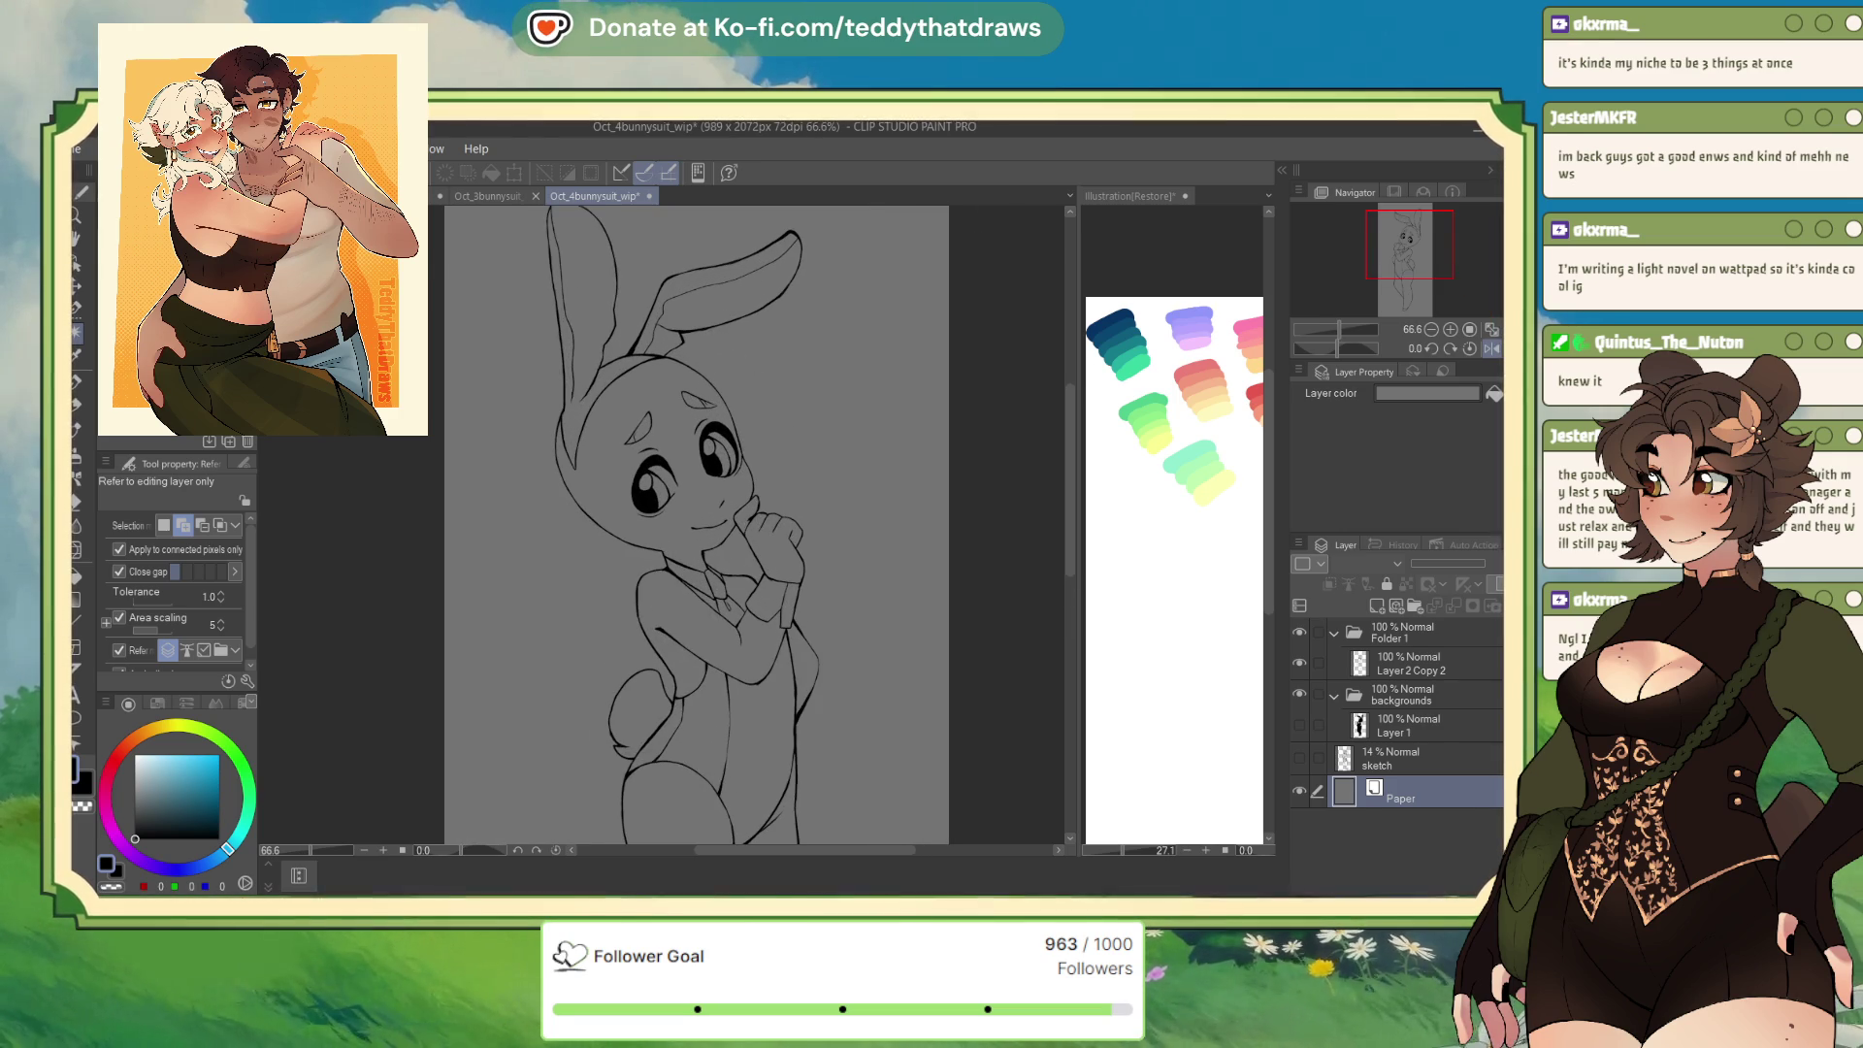
pyautogui.hotkey('ctrl', 'Tab')
pyautogui.scroll(1, 739, 417)
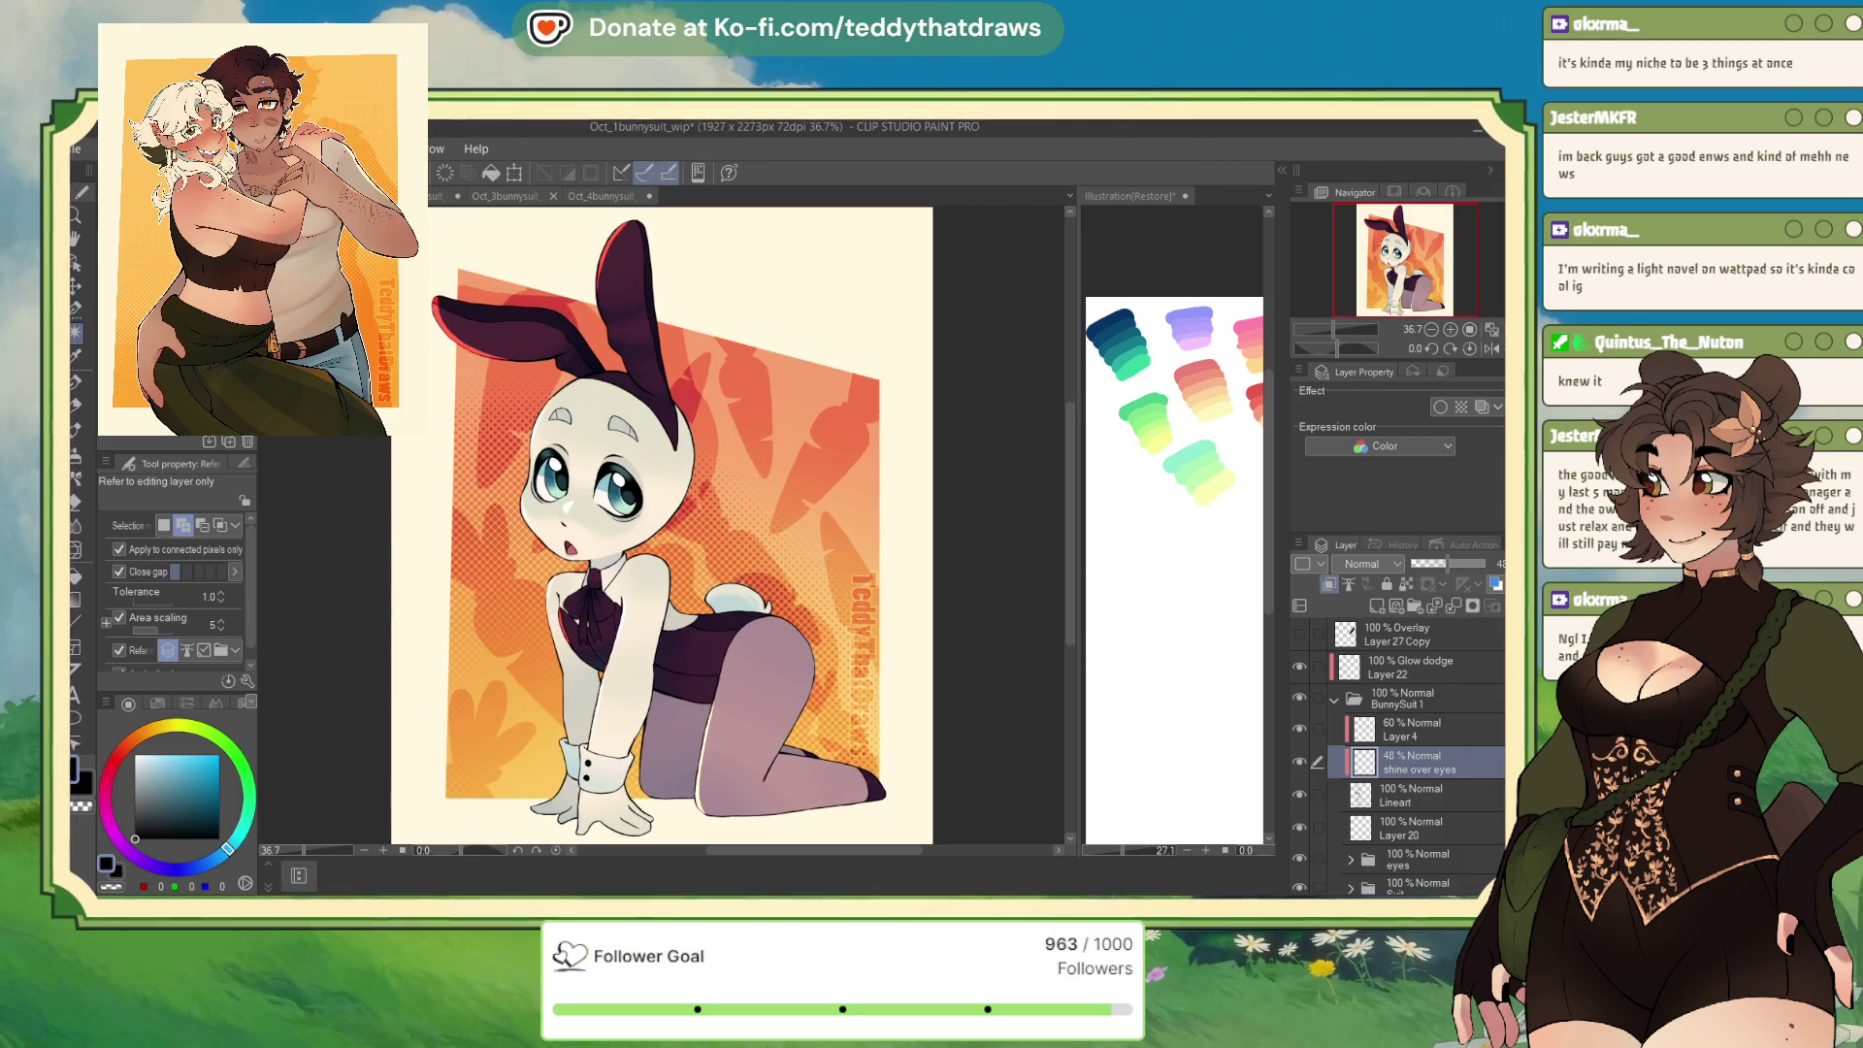
# Hide the Skin folder's shading layers, eyedrop the flat pale skin tone, and return to the lineart document
pyautogui.scroll(-5, 1355, 726)
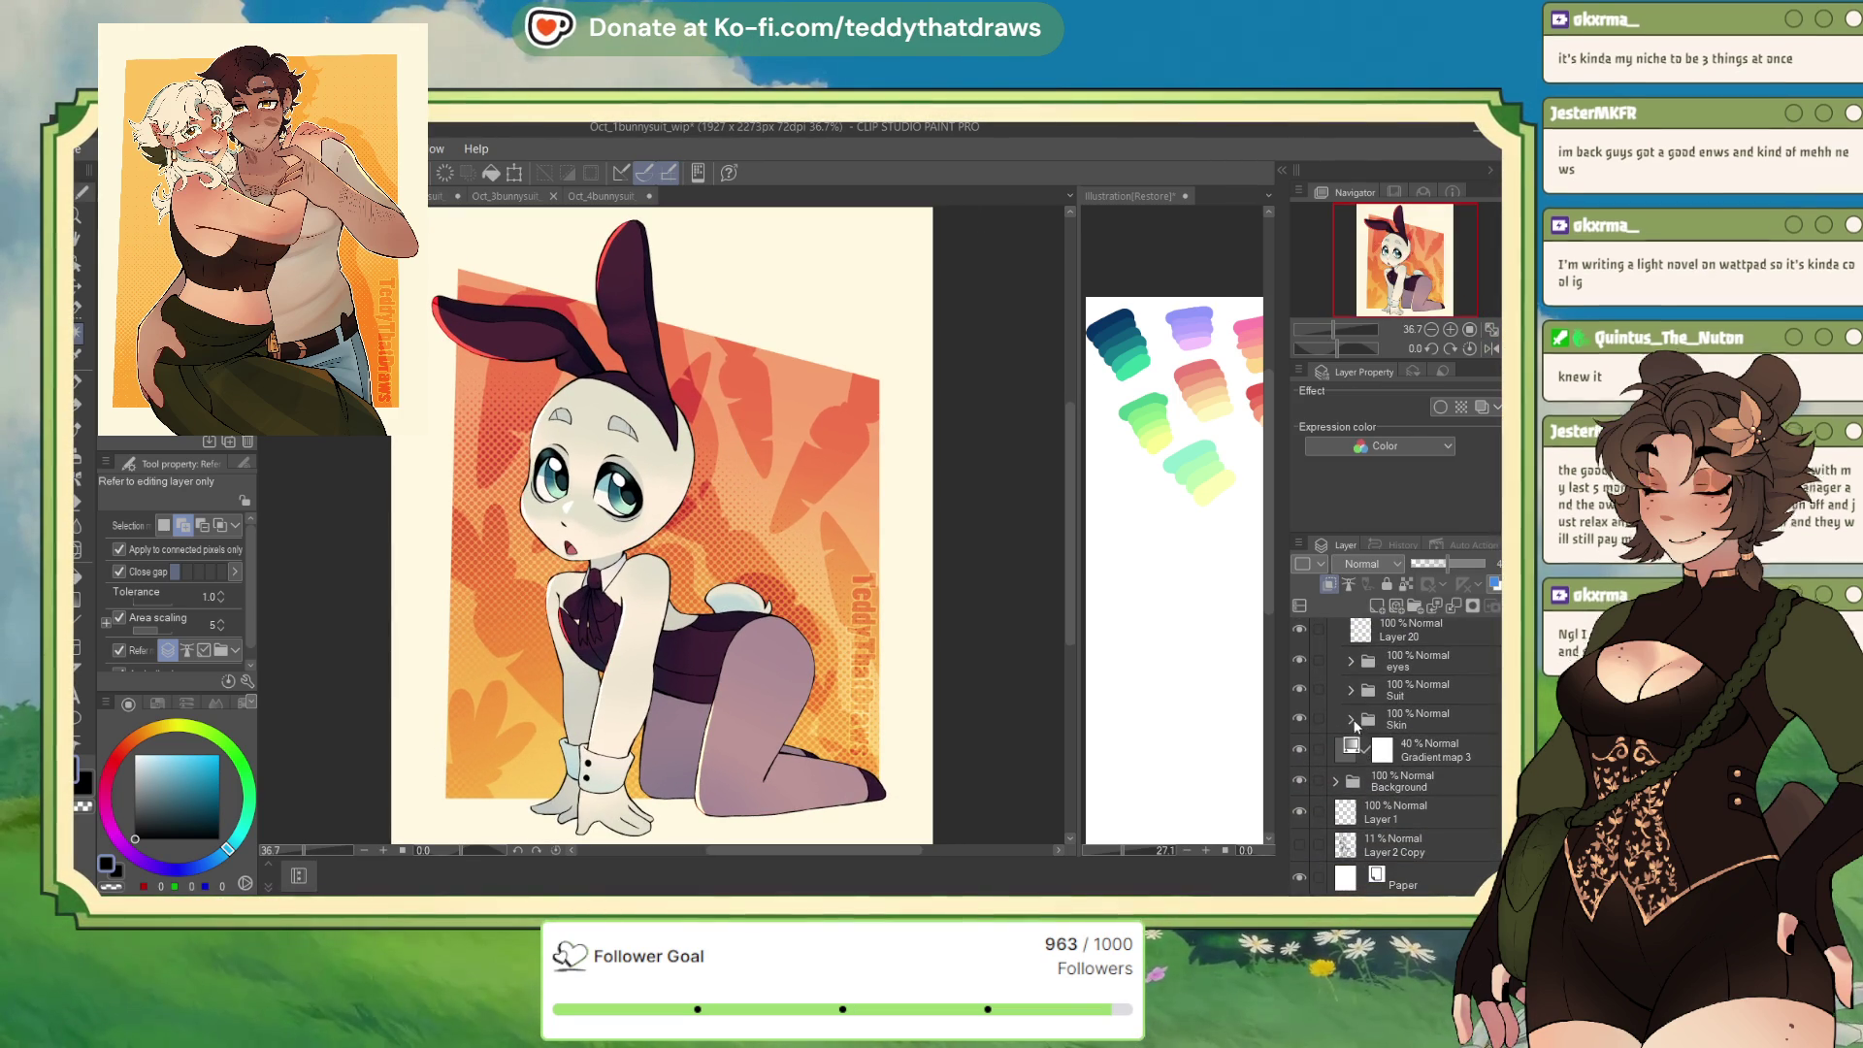
pyautogui.click(1351, 719)
pyautogui.scroll(-3, 1417, 738)
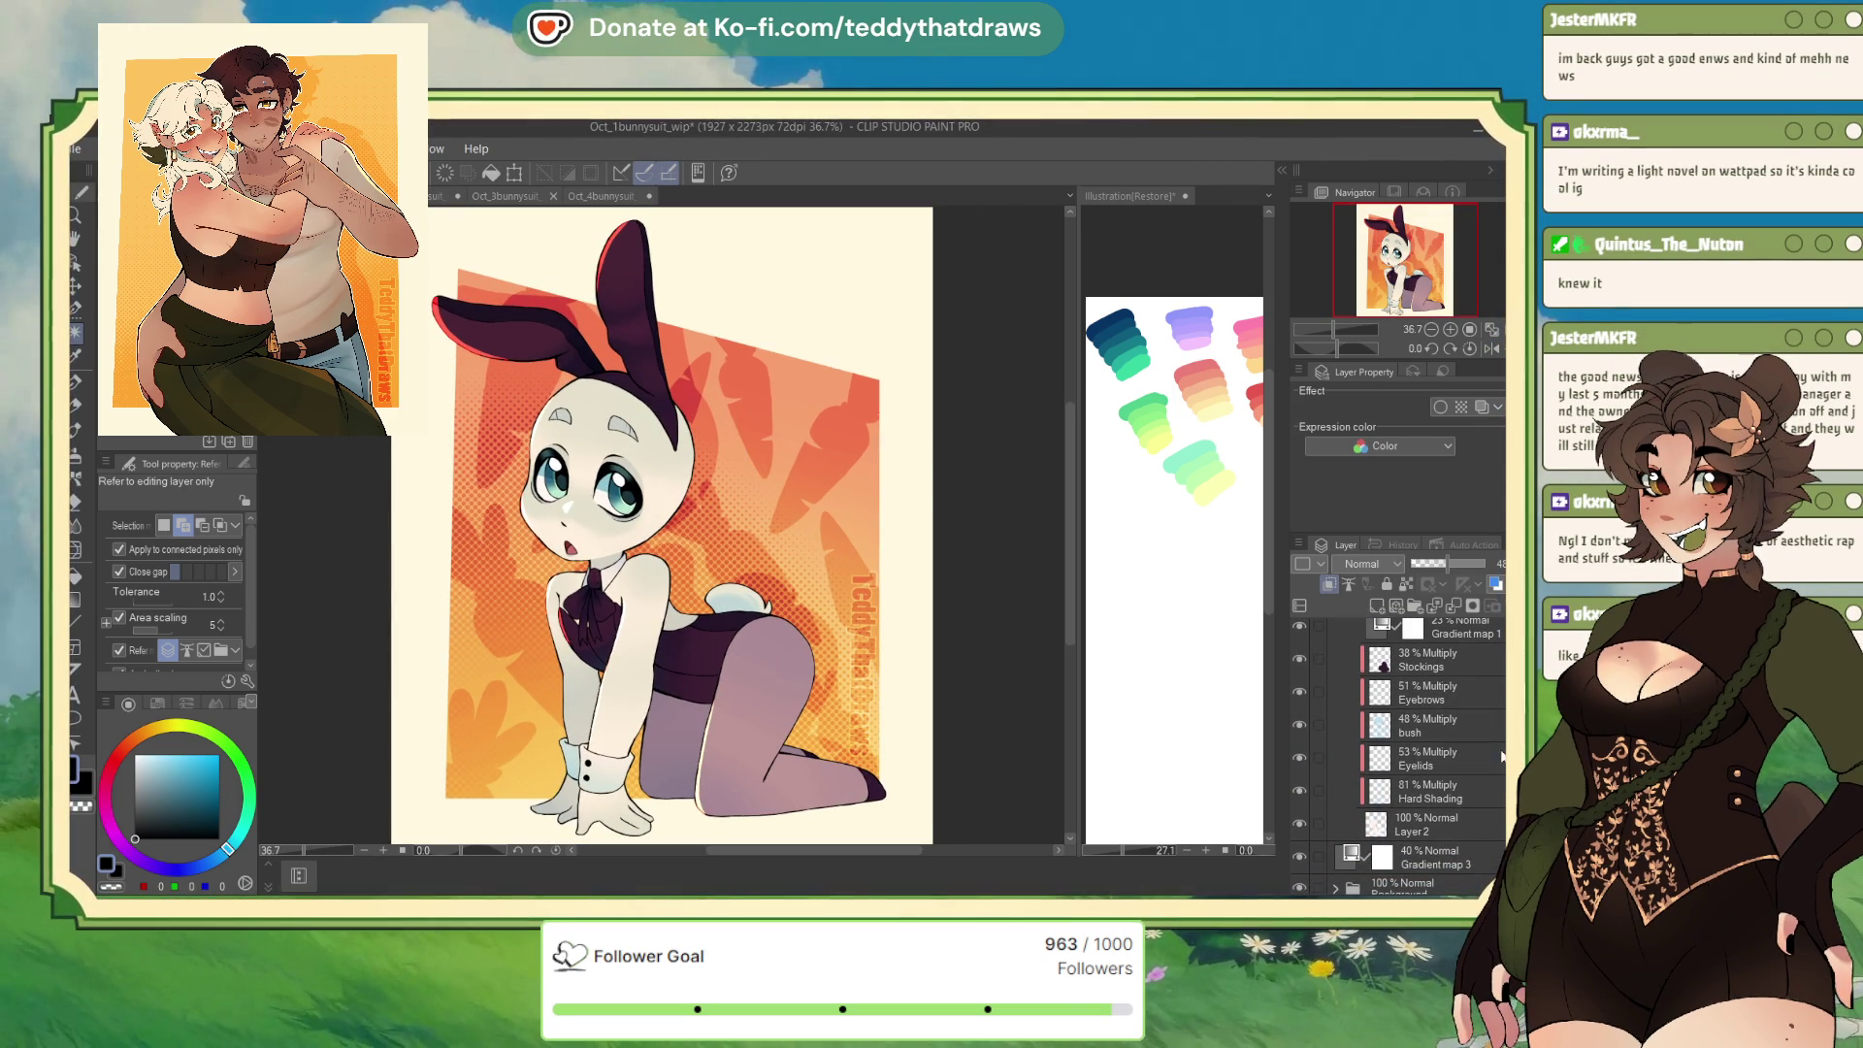
pyautogui.moveTo(1298, 659); pyautogui.dragTo(1299, 791)
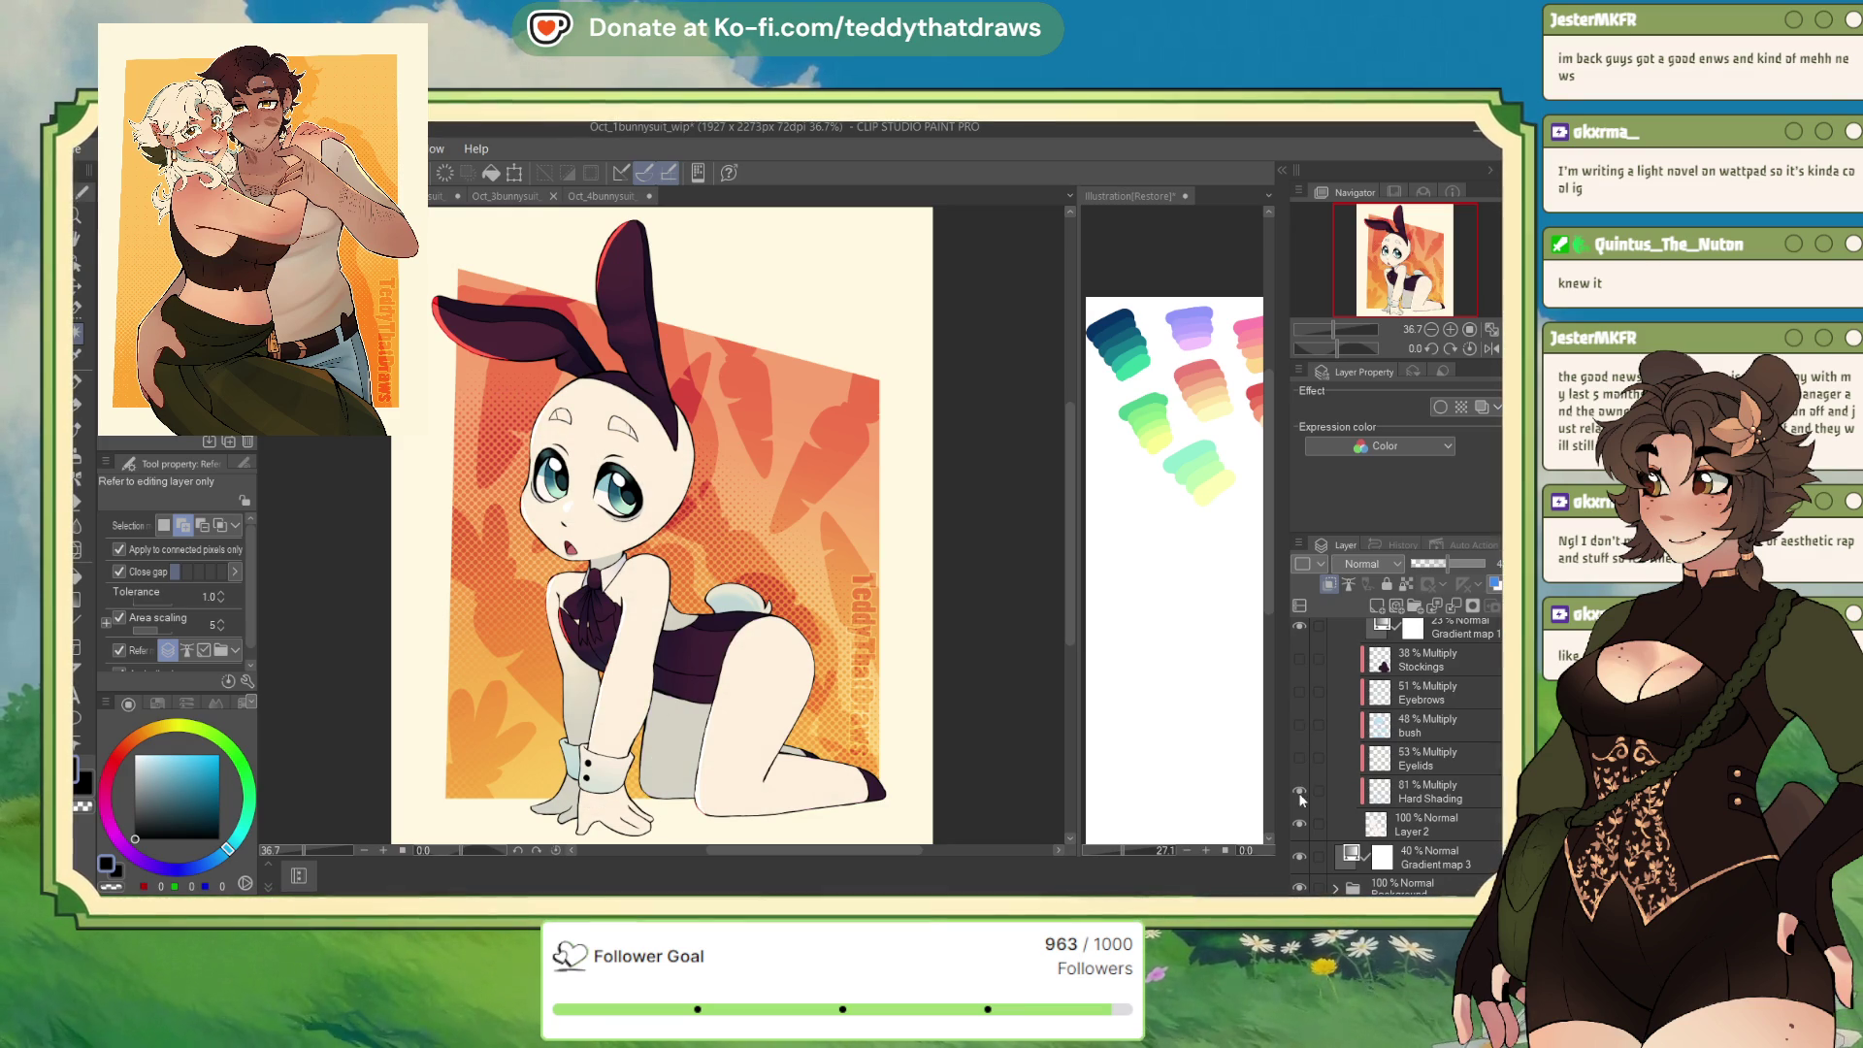
pyautogui.keyDown('alt'); pyautogui.click(749, 718); pyautogui.keyUp('alt')
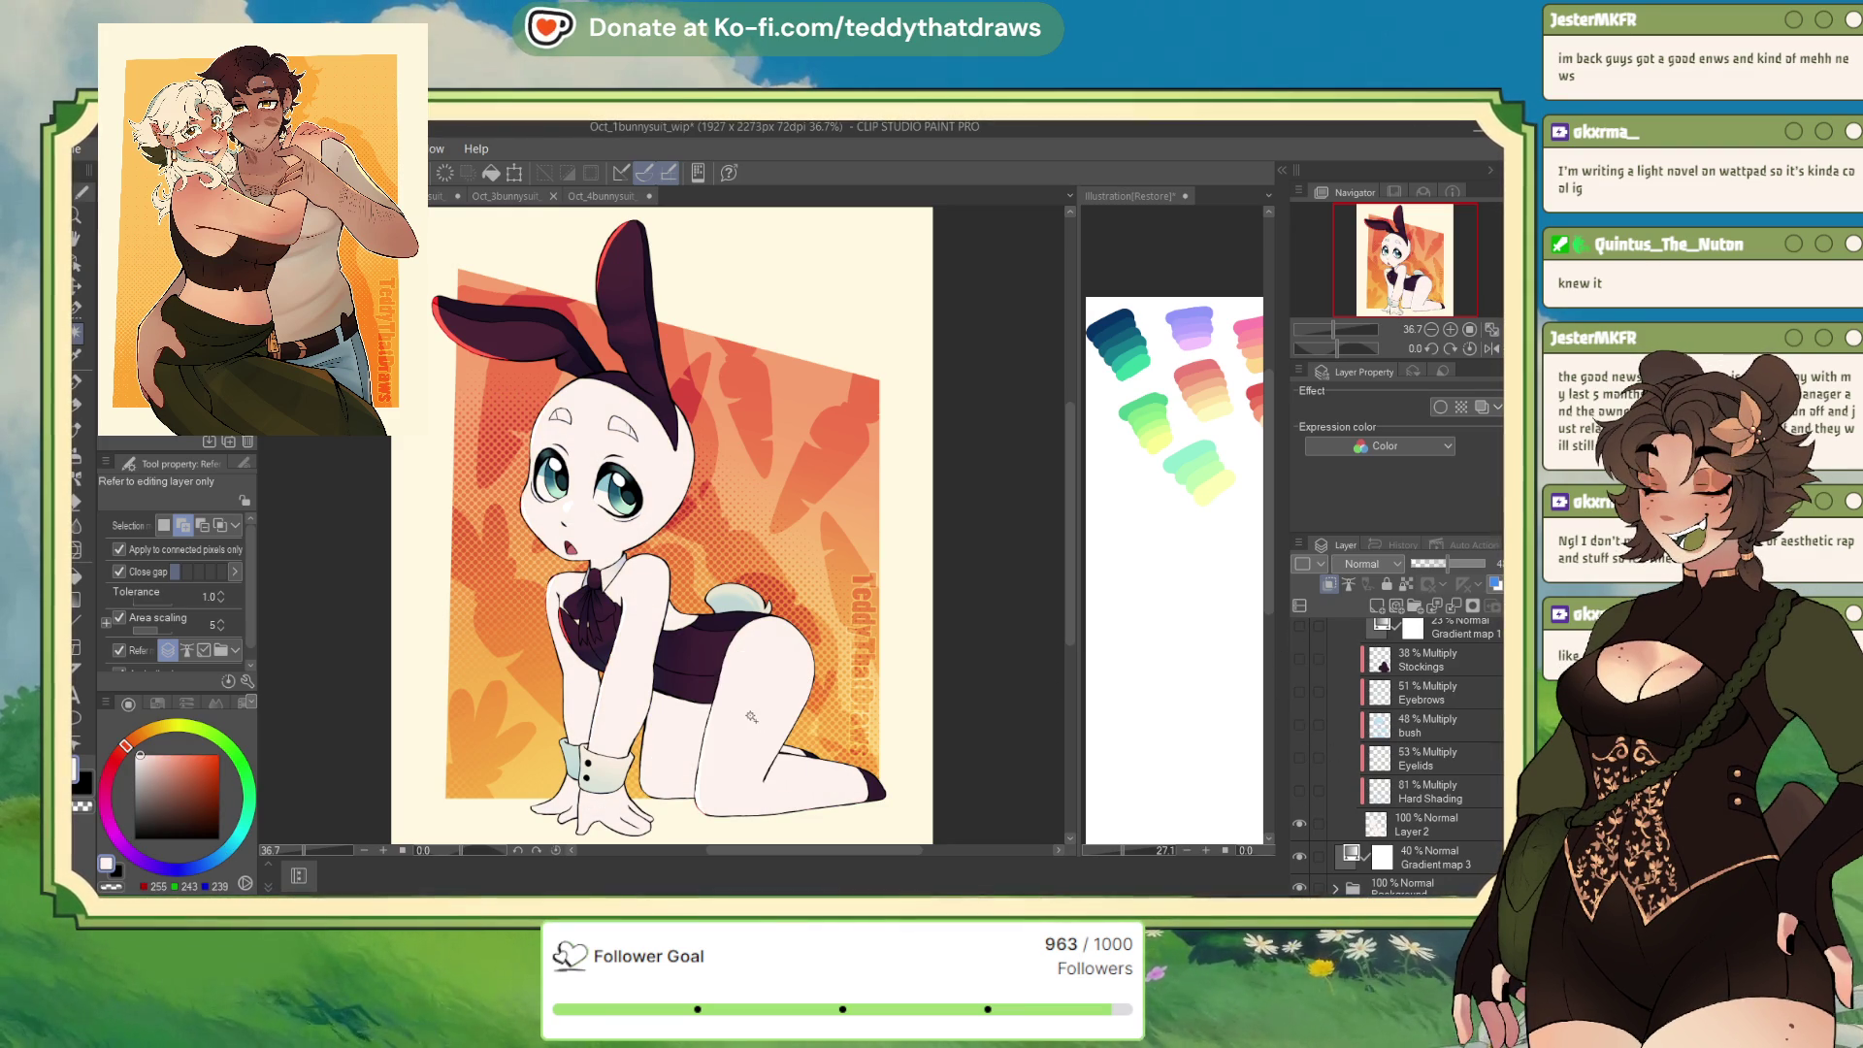
pyautogui.click(620, 198)
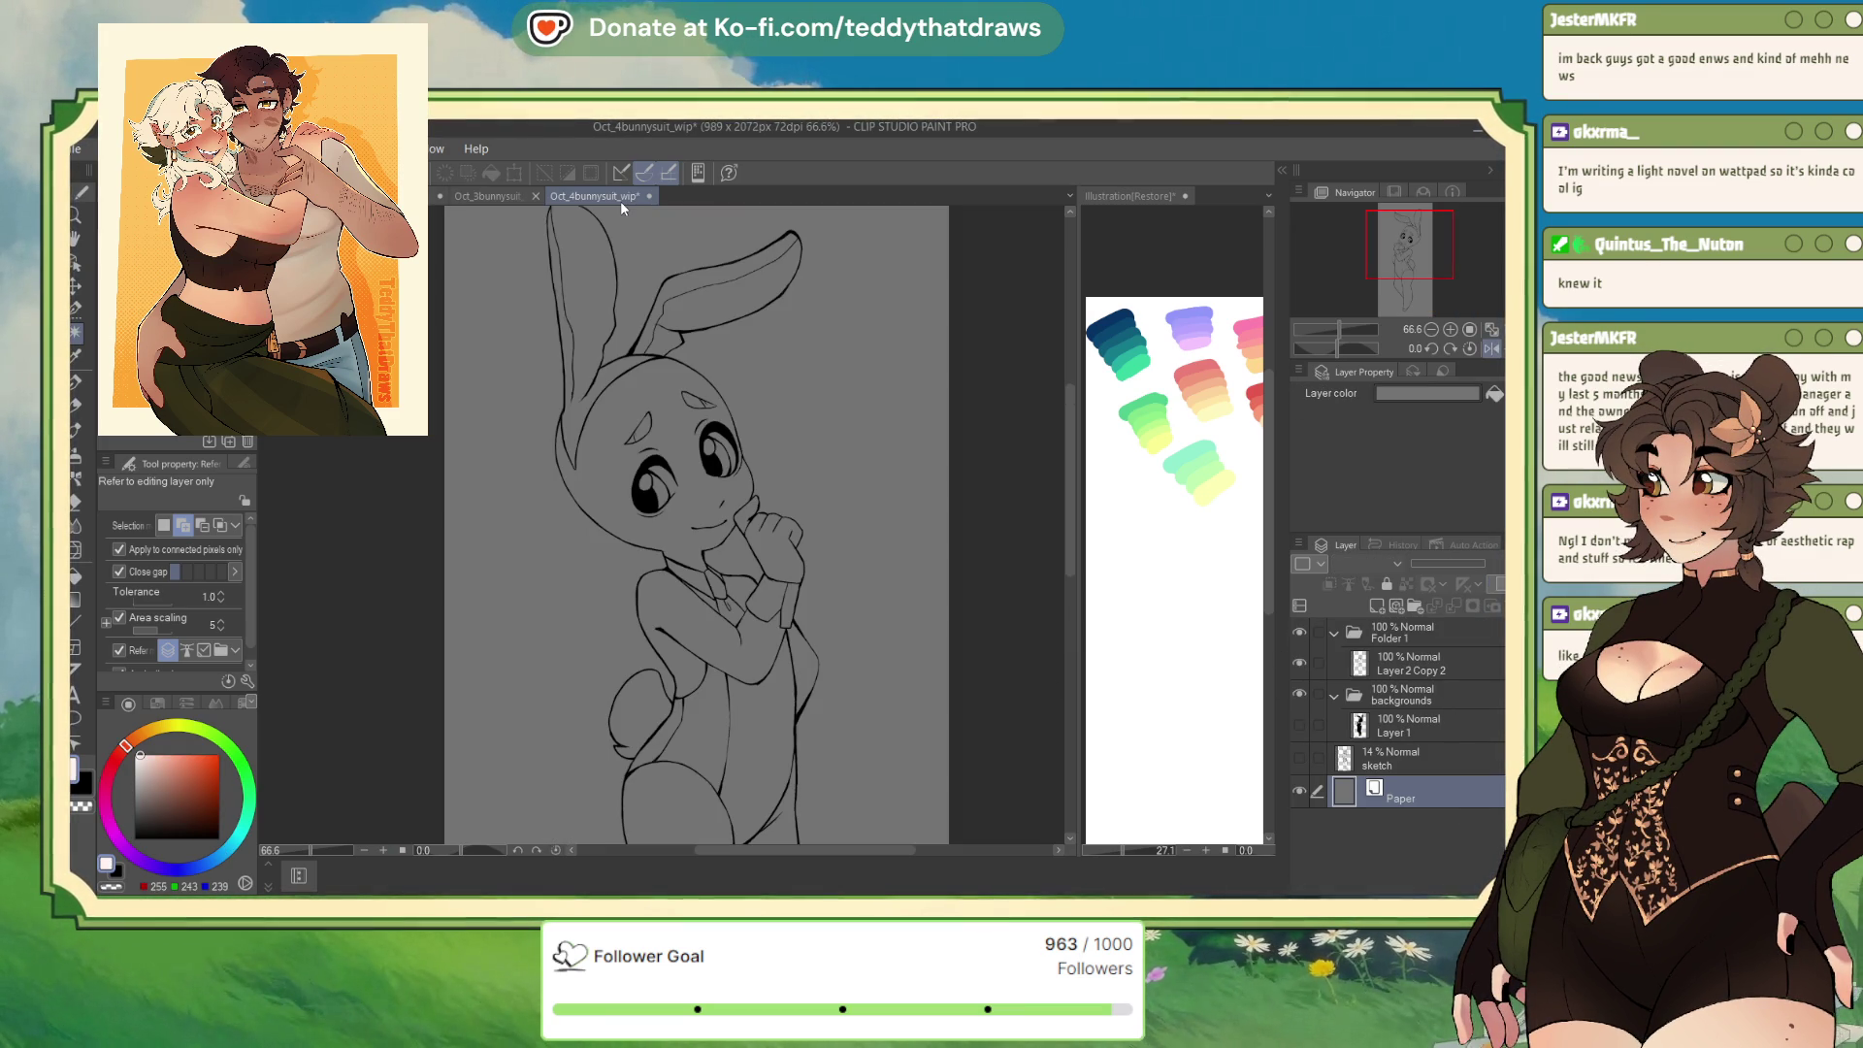
pyautogui.click(1426, 718)
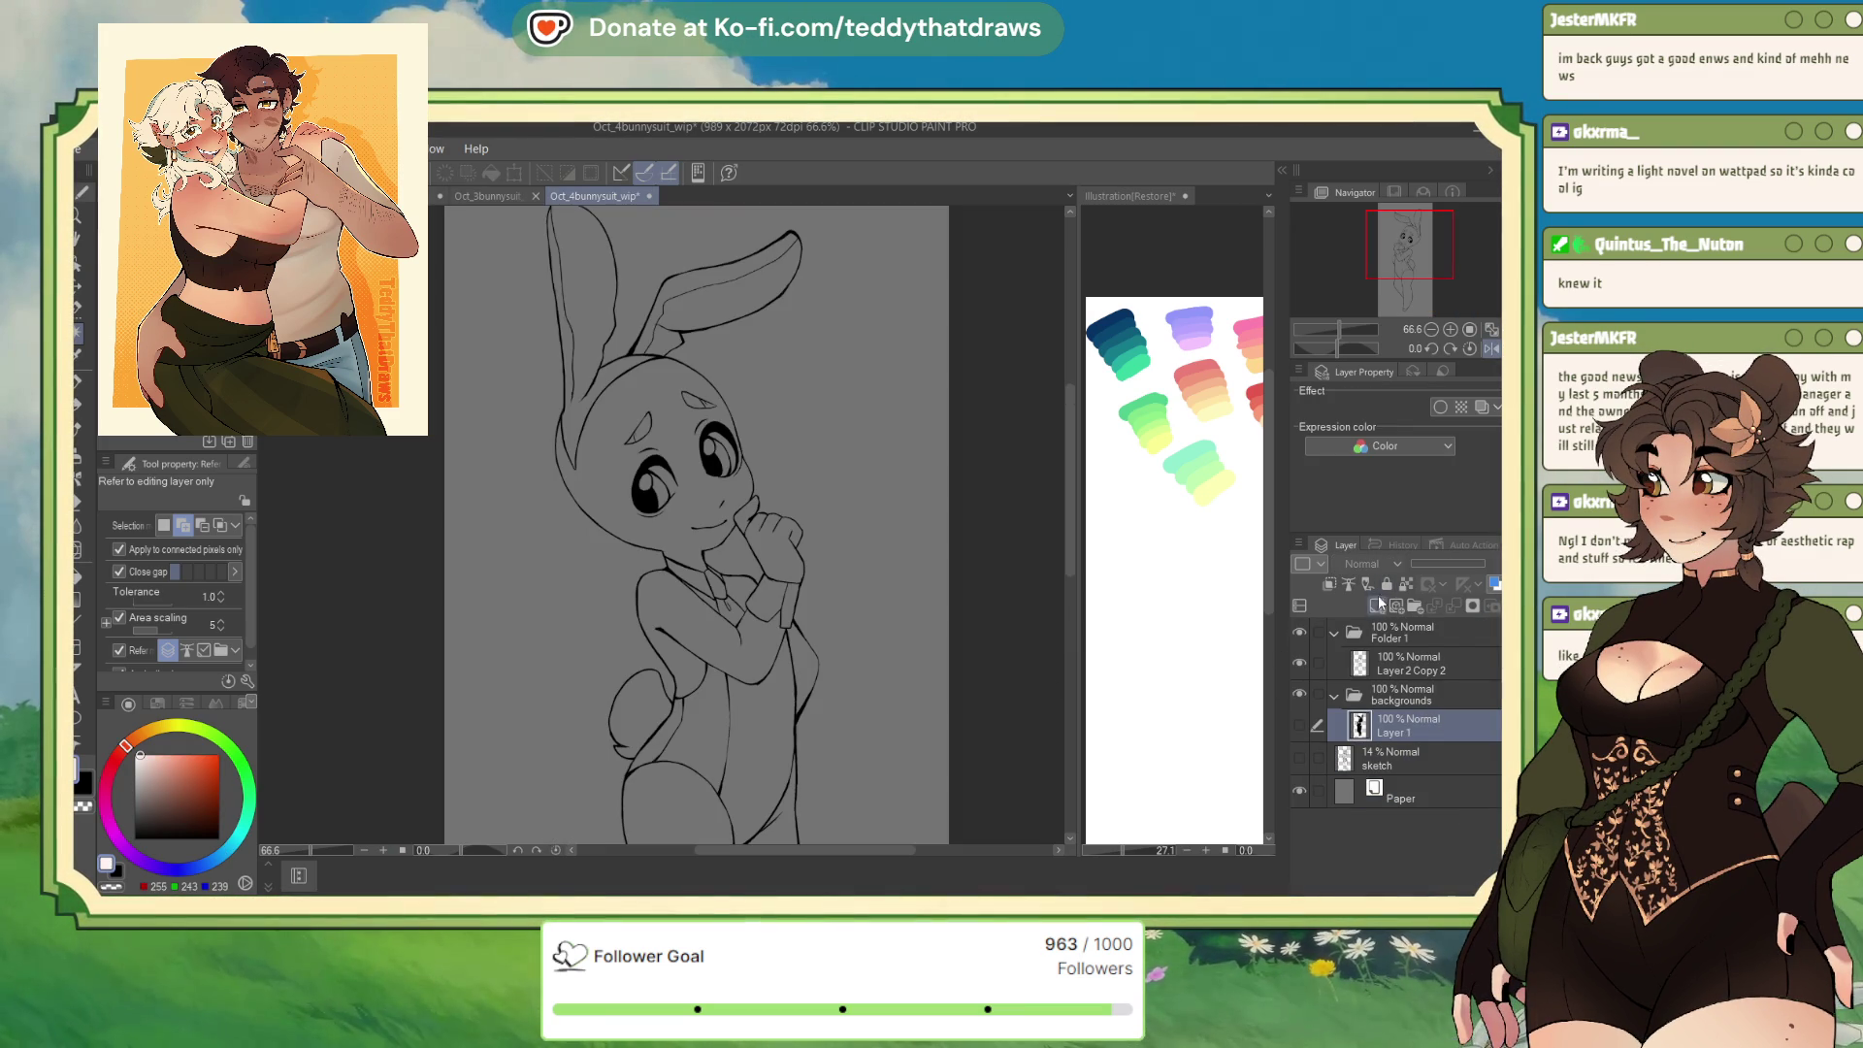
# Add an empty Layer 2 under Layer 2 Copy 2 and group it into a folder named 'skin'
pyautogui.click(1377, 605)
pyautogui.moveTo(1412, 726); pyautogui.dragTo(1417, 683)
pyautogui.hotkey('ctrl', 'g')
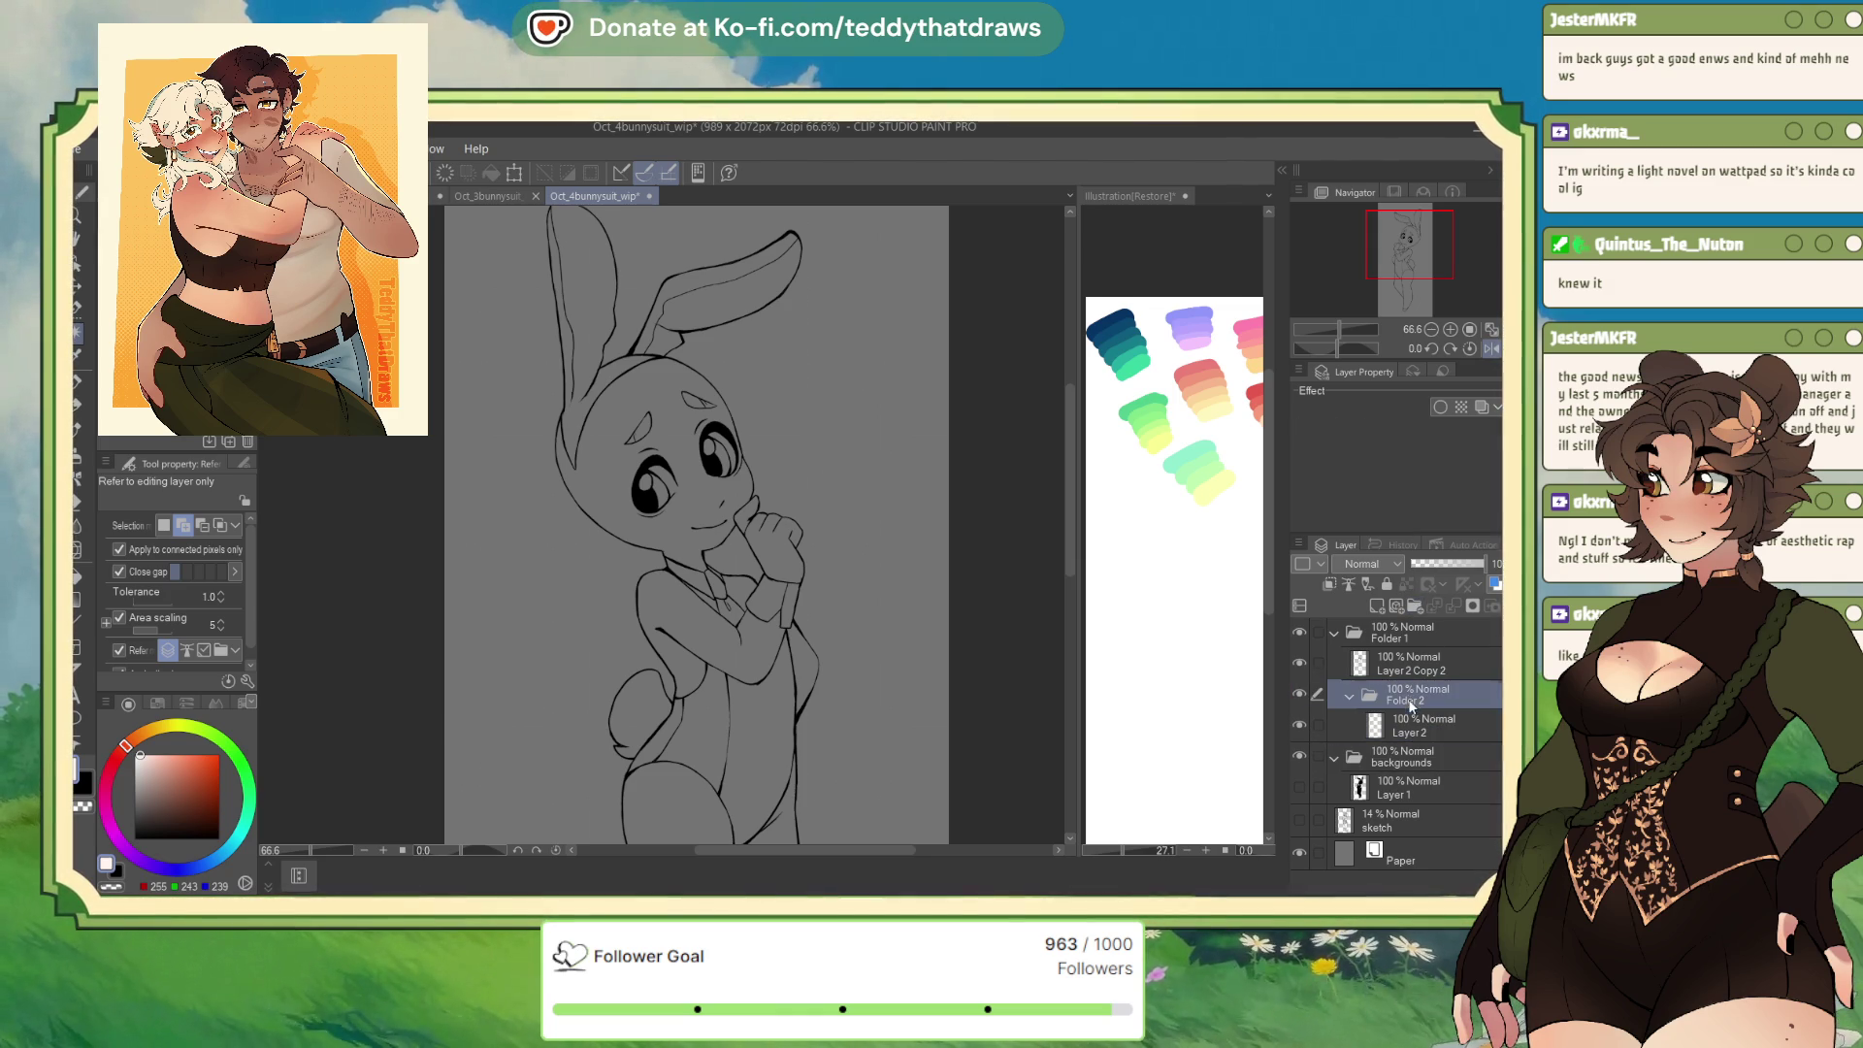
pyautogui.write('skin')
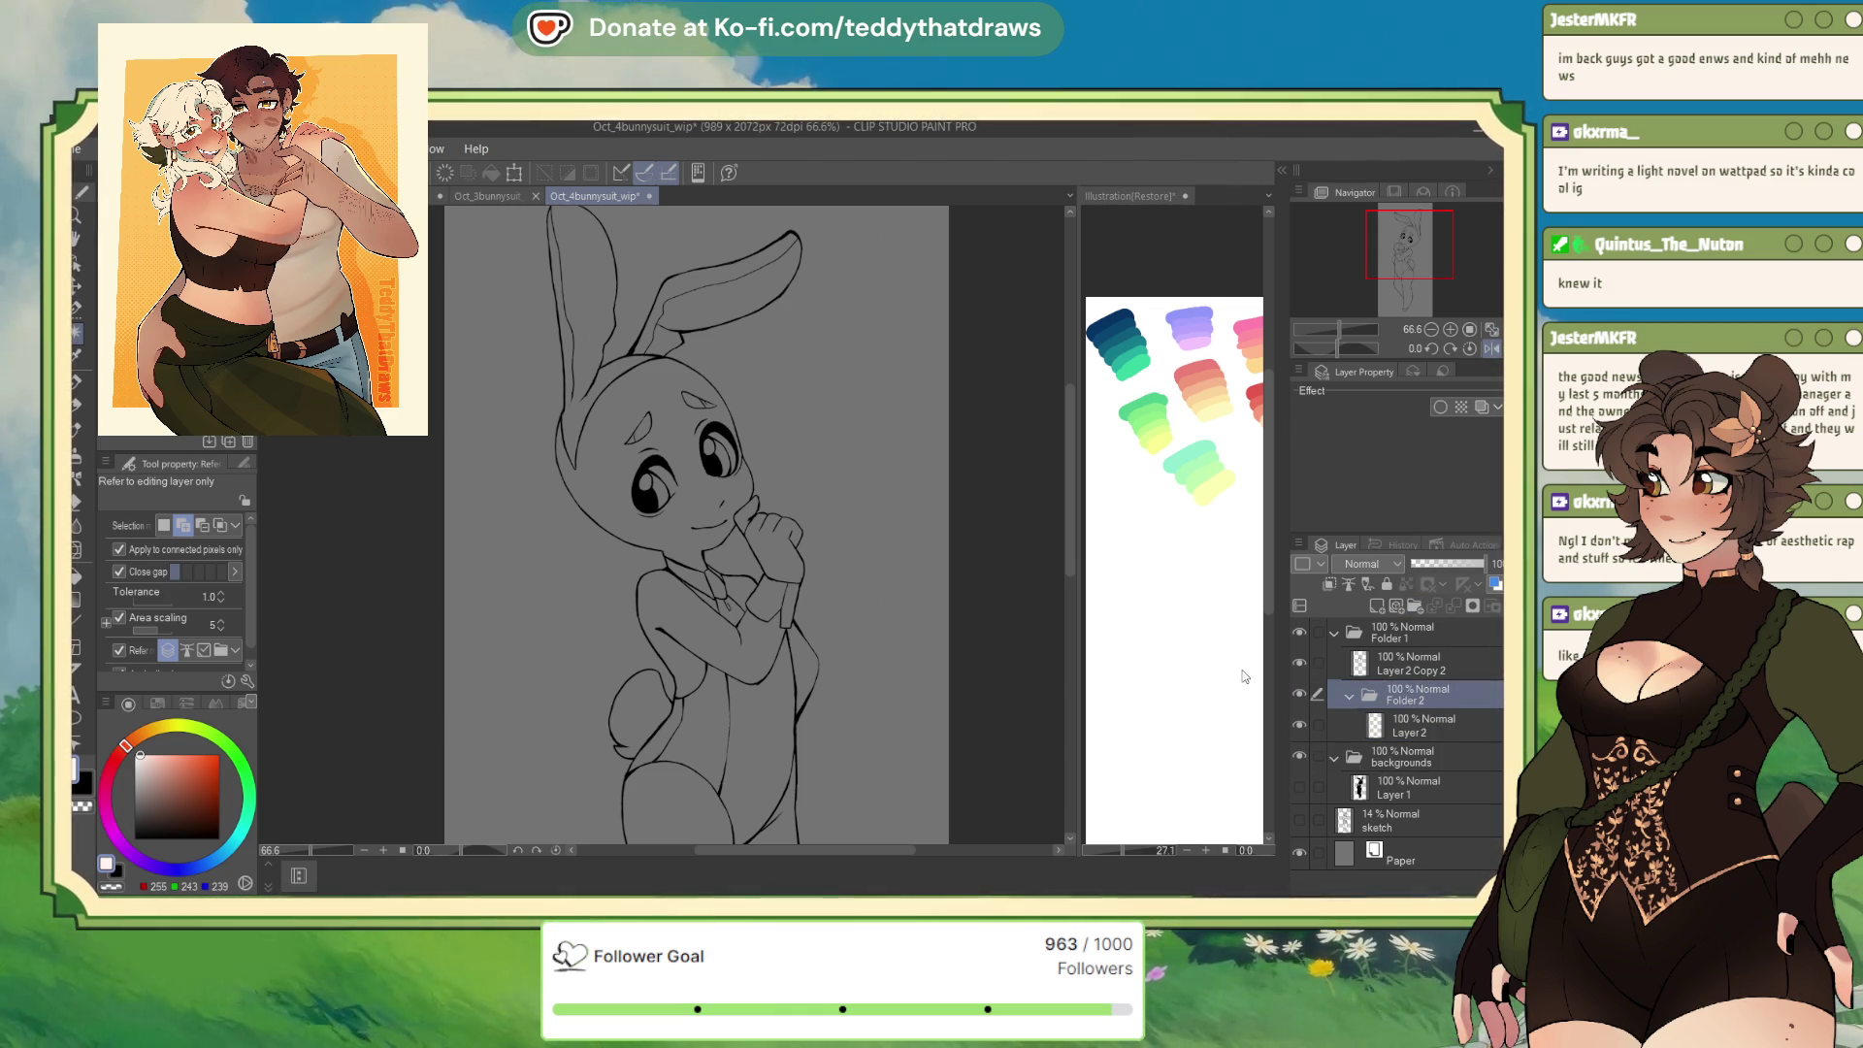
pyautogui.press('Return')
pyautogui.click(630, 419)
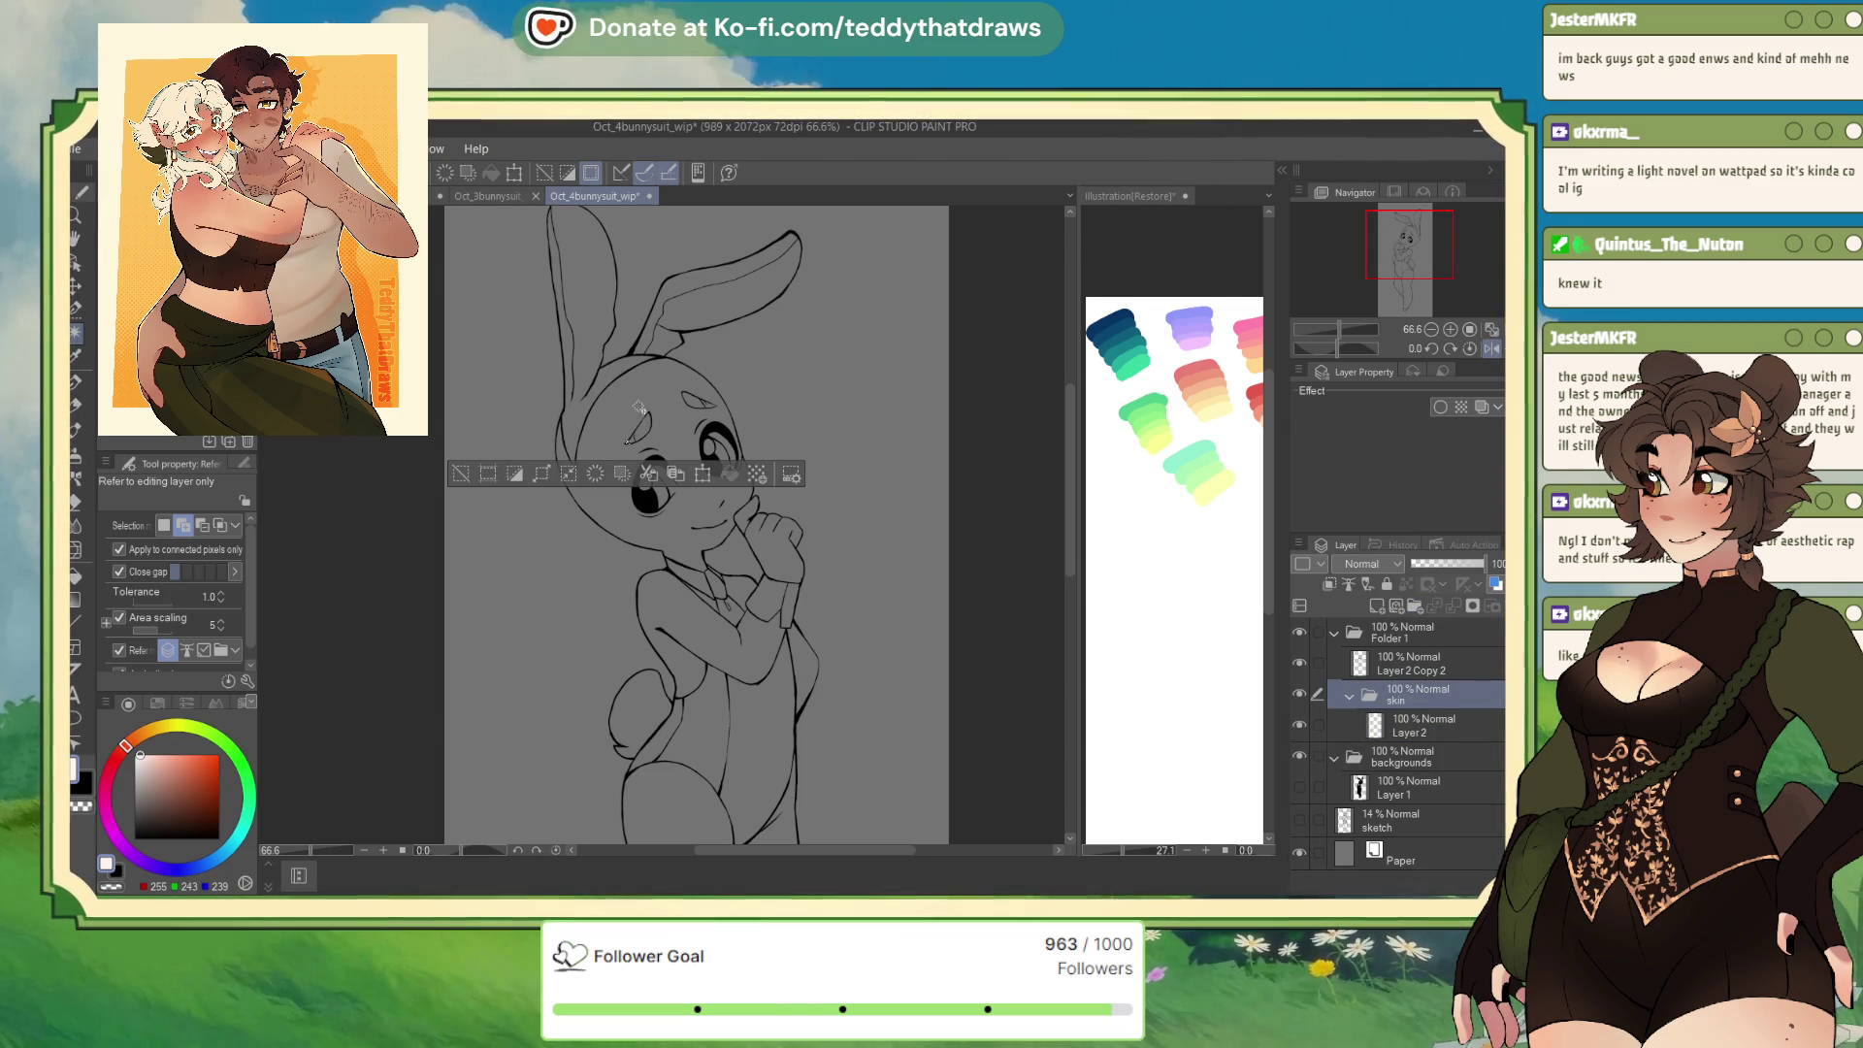
# Select the bunny's face and paint in the eyes and cheek with a size 41.1 selection pen
pyautogui.click(621, 427)
pyautogui.press('m')
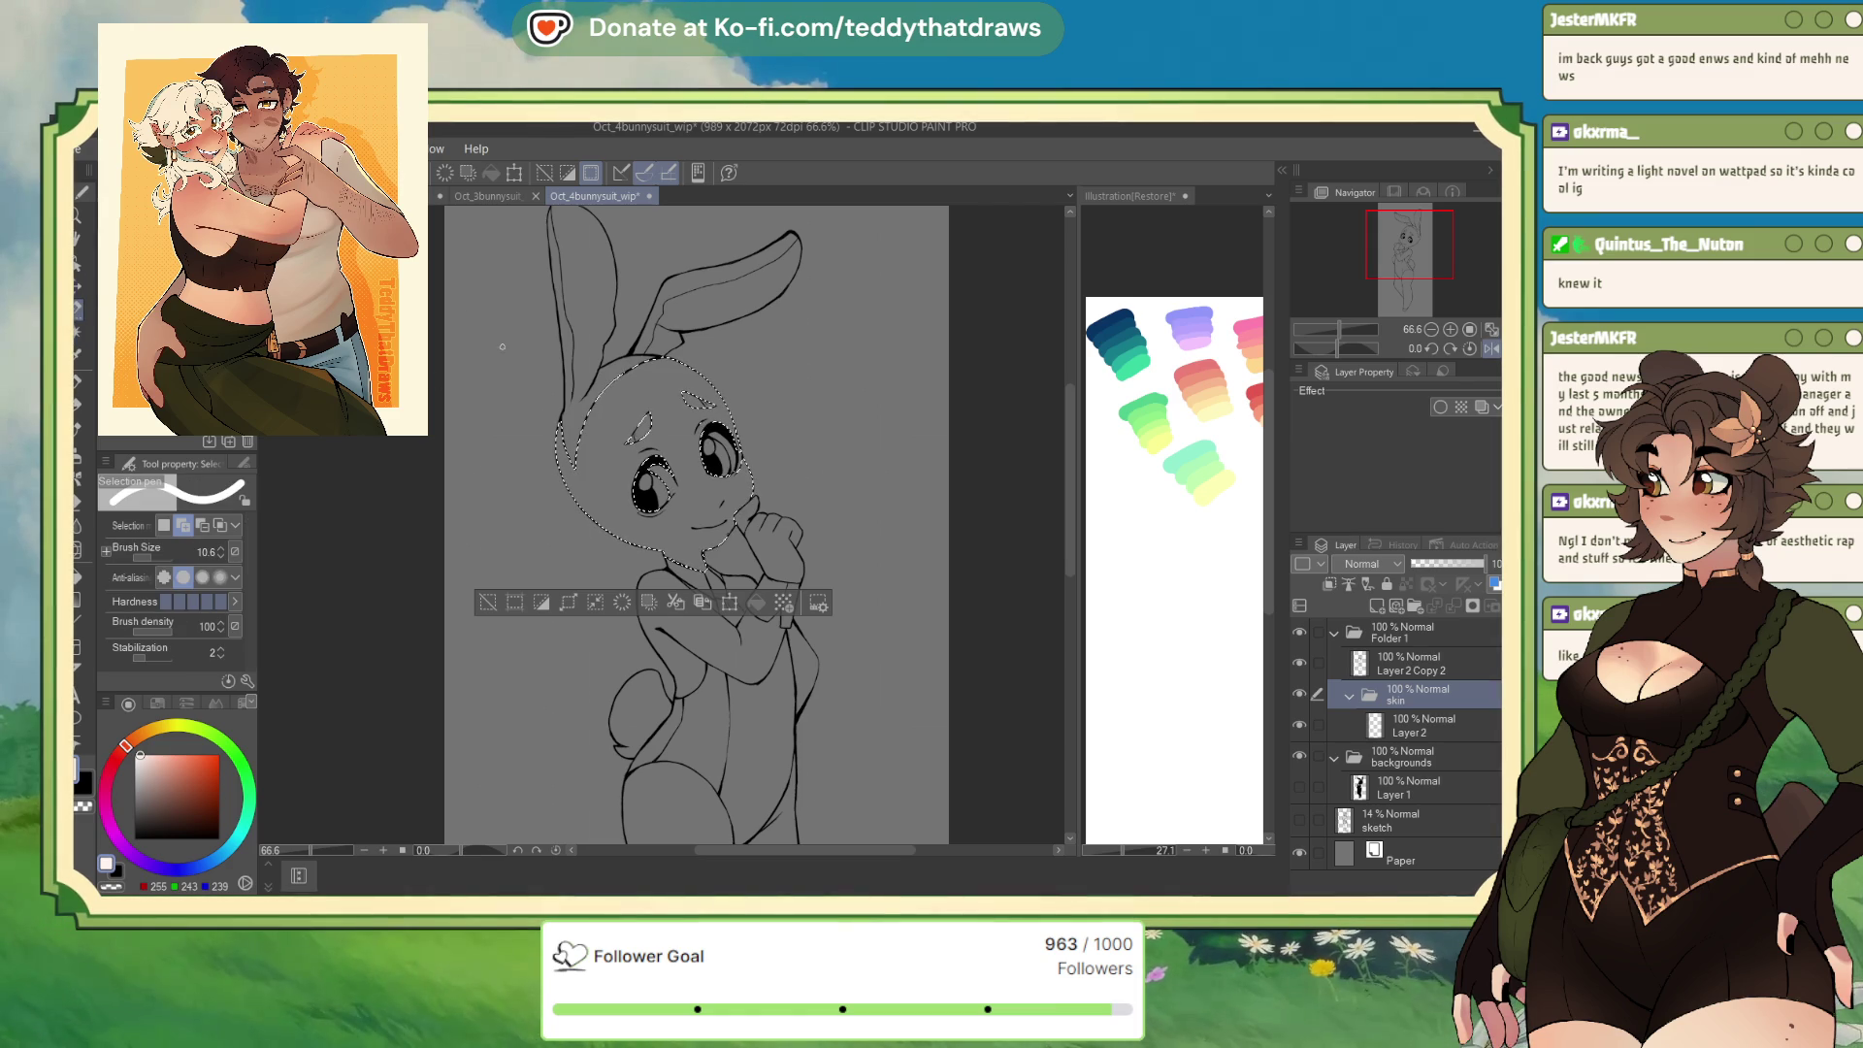
pyautogui.click(154, 556)
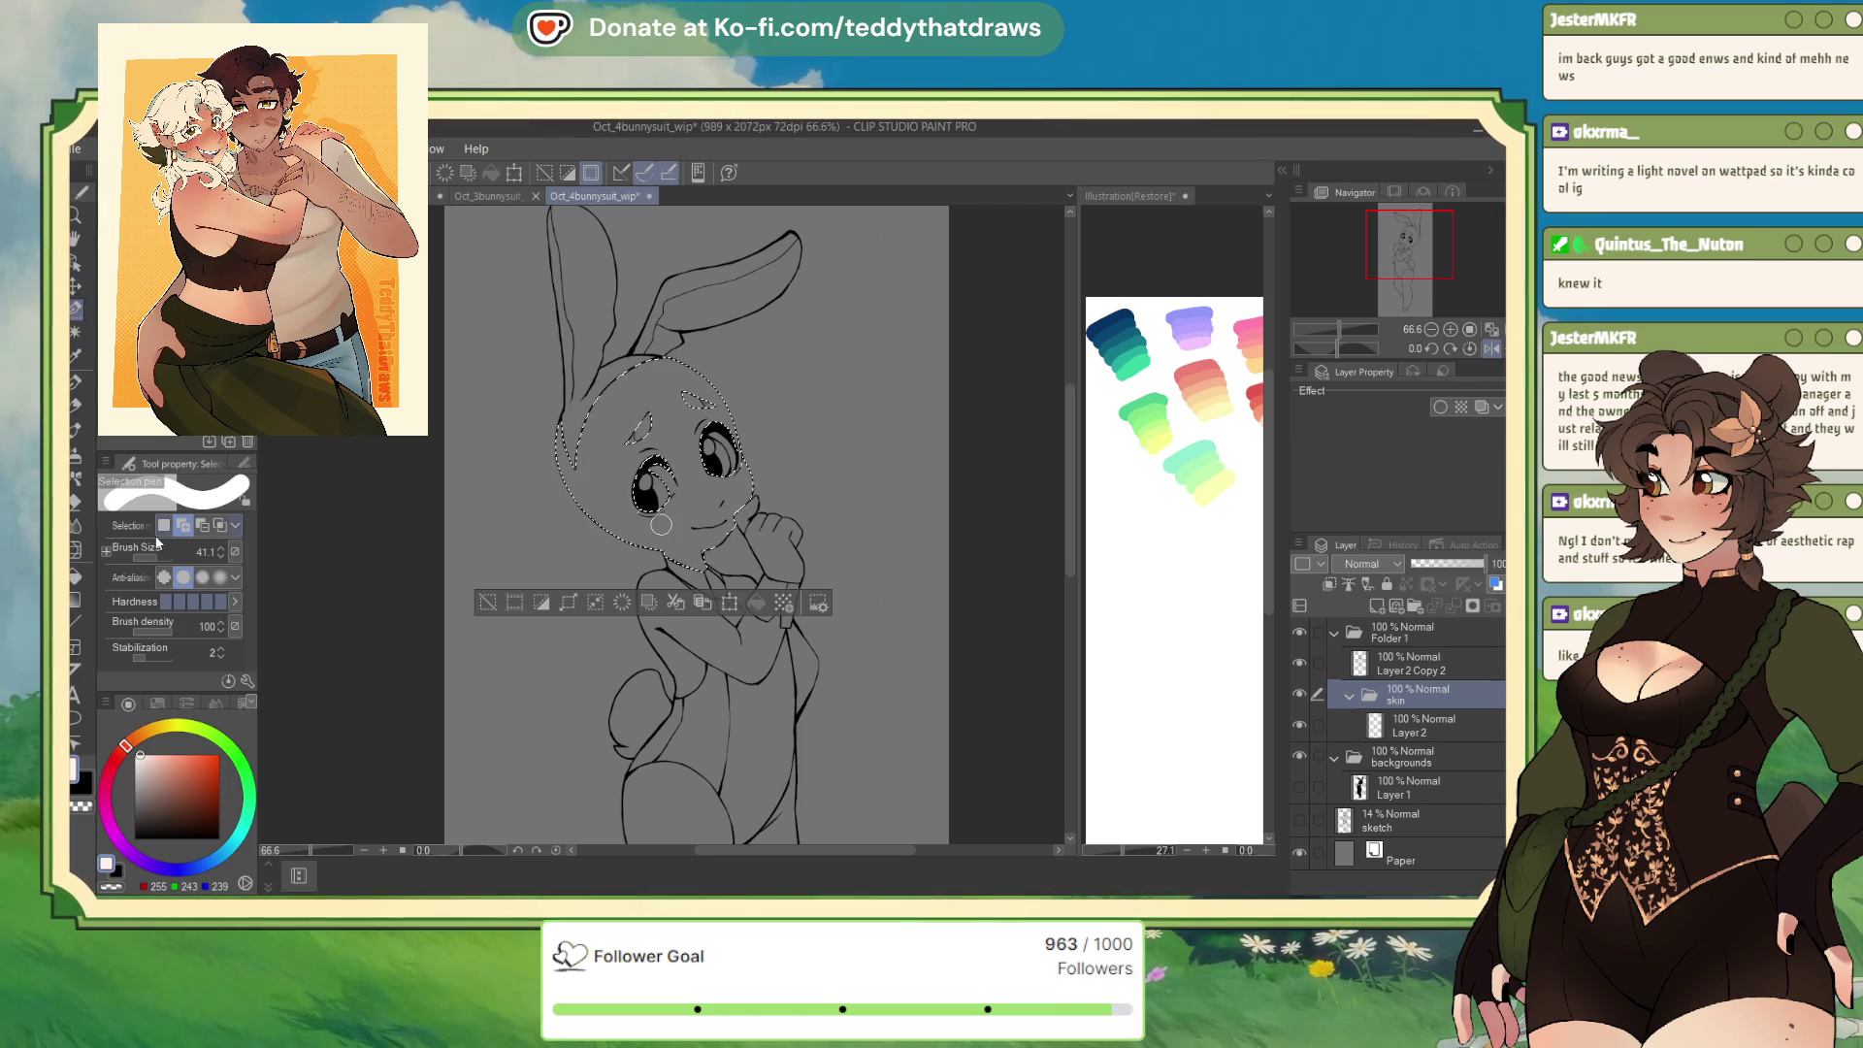
pyautogui.moveTo(635, 427)
pyautogui.mouseDown()
pyautogui.moveTo(672, 413)
pyautogui.moveTo(718, 461)
pyautogui.mouseUp()
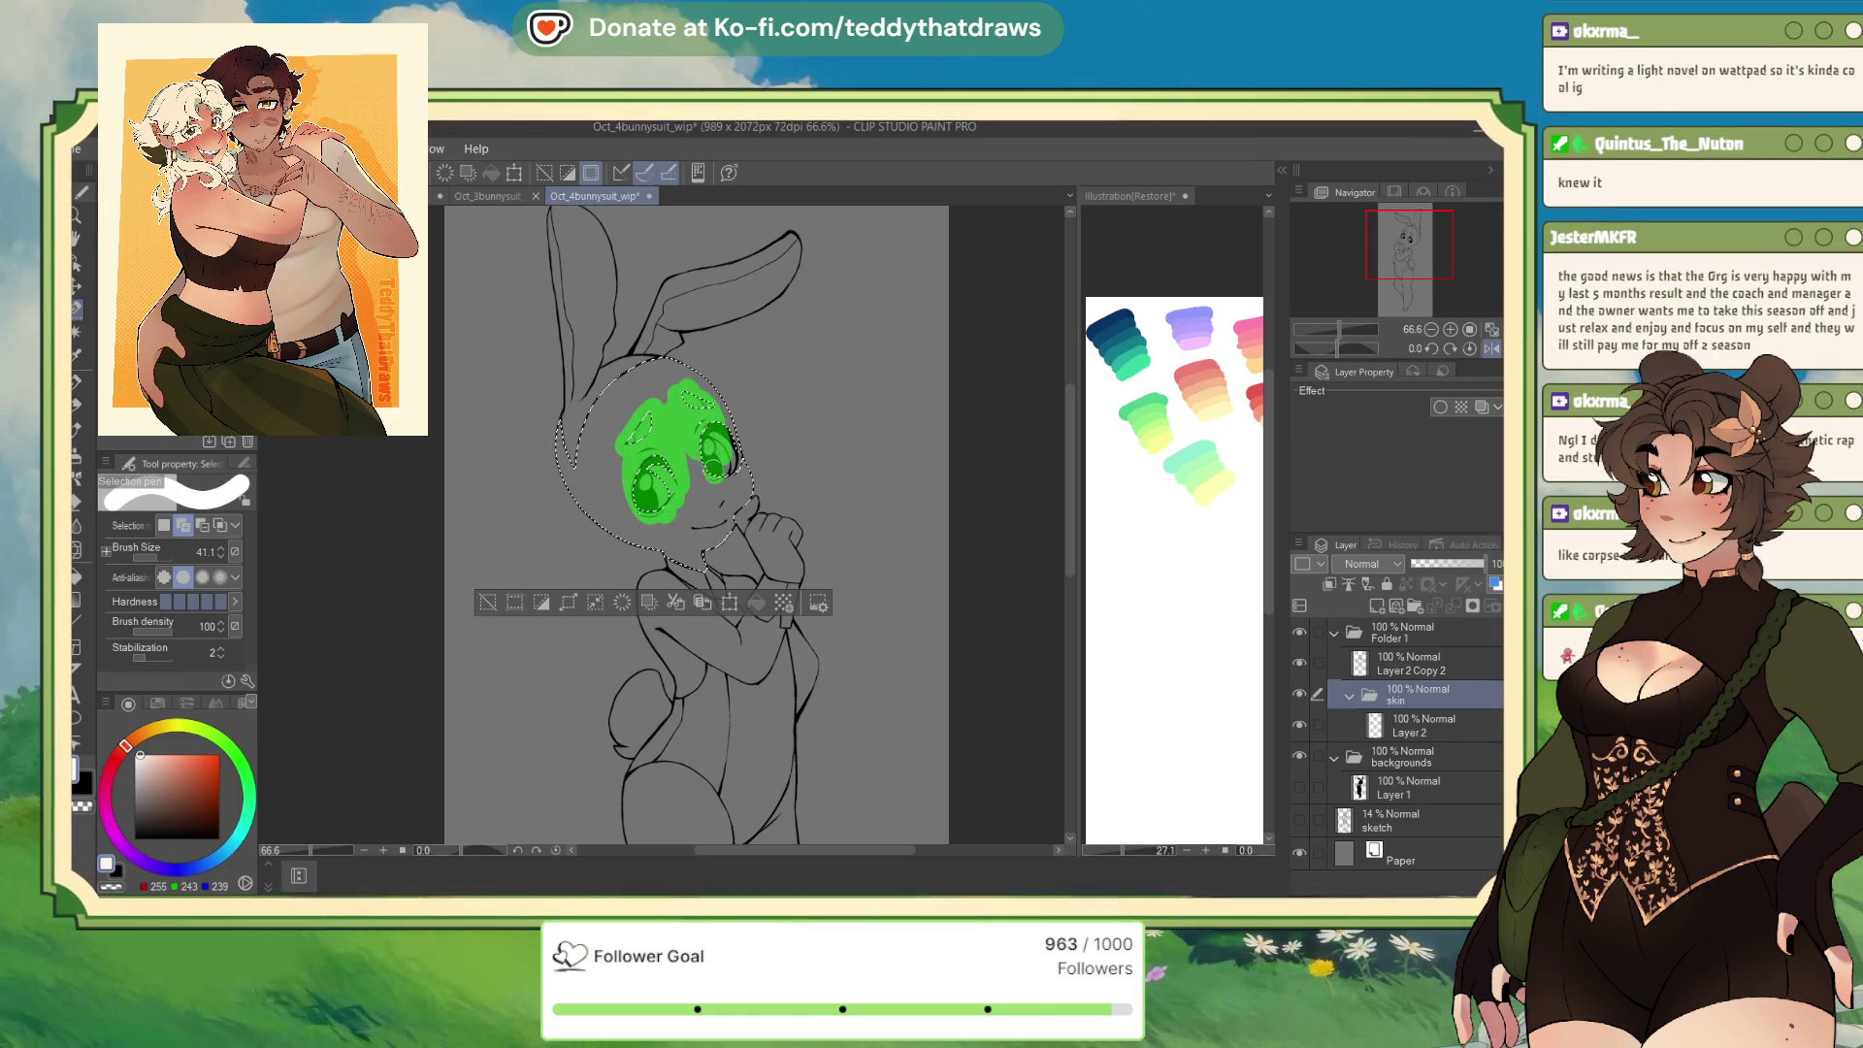
pyautogui.moveTo(723, 464); pyautogui.dragTo(728, 465)
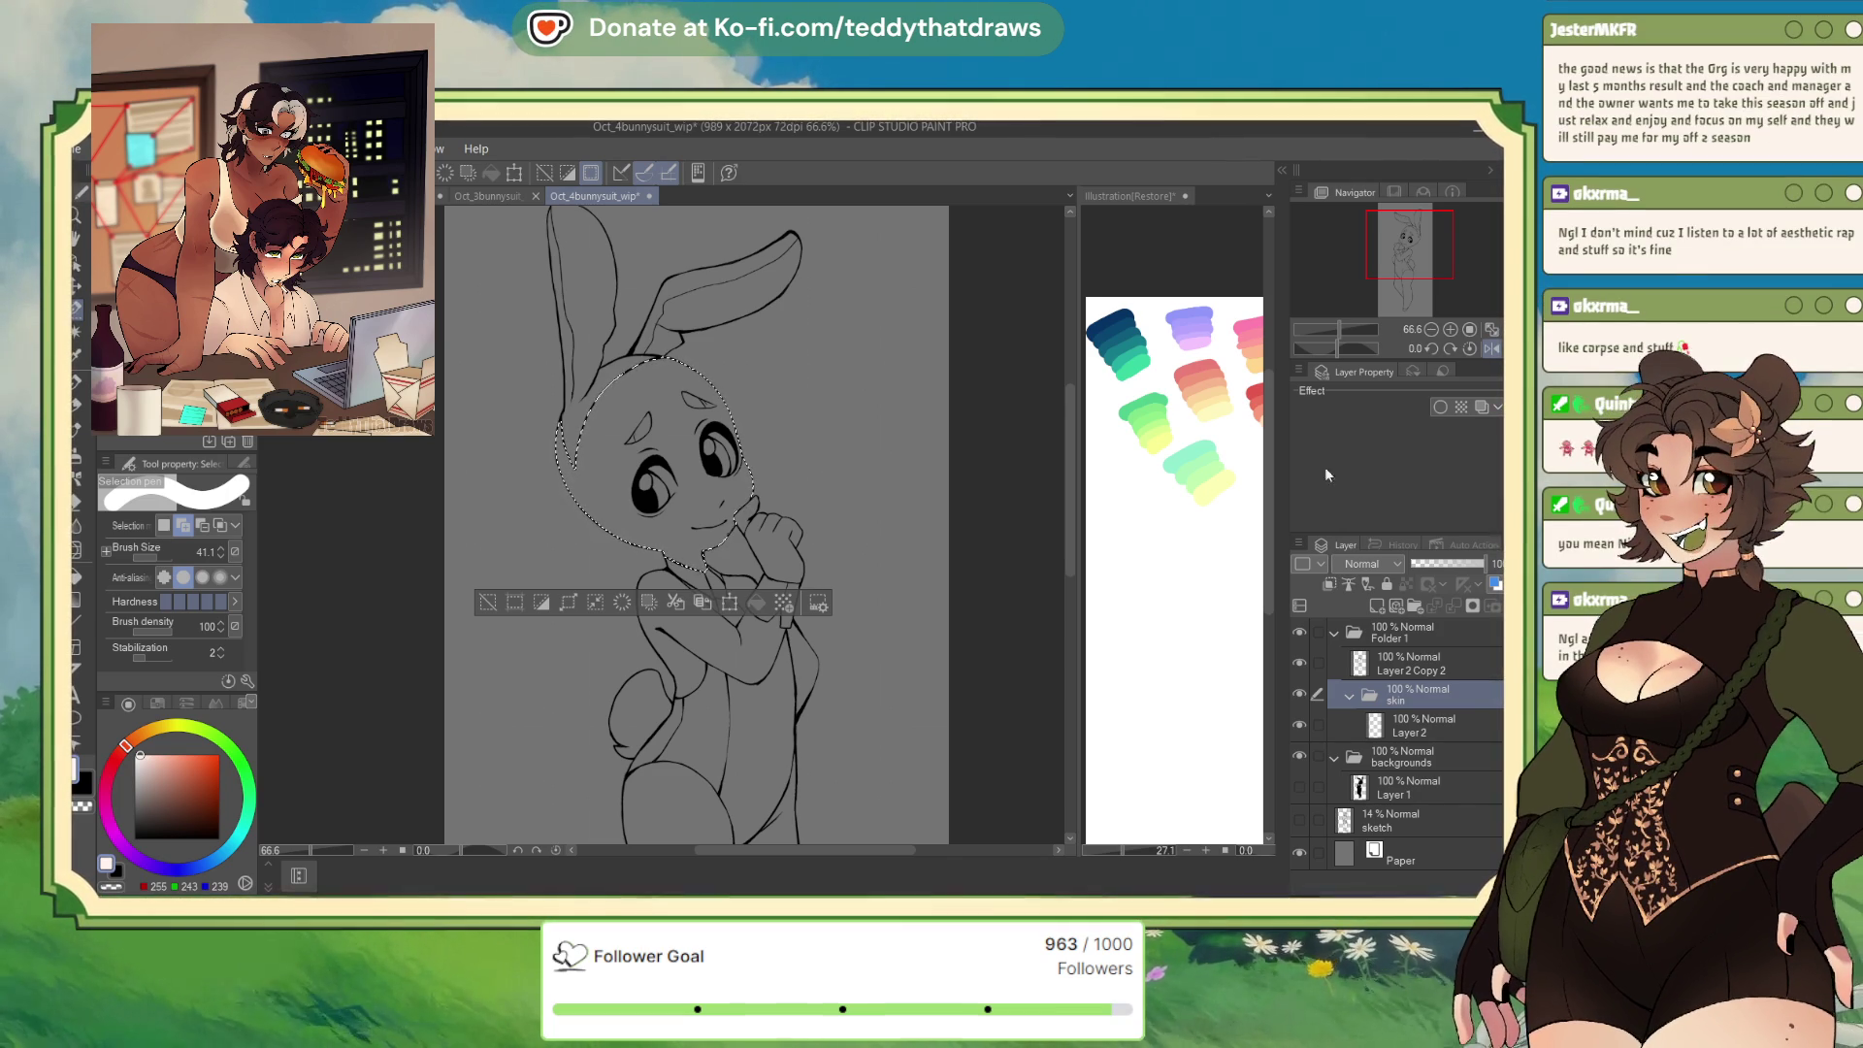
pyautogui.scroll(5, 719, 428)
pyautogui.moveTo(803, 497); pyautogui.dragTo(791, 480)
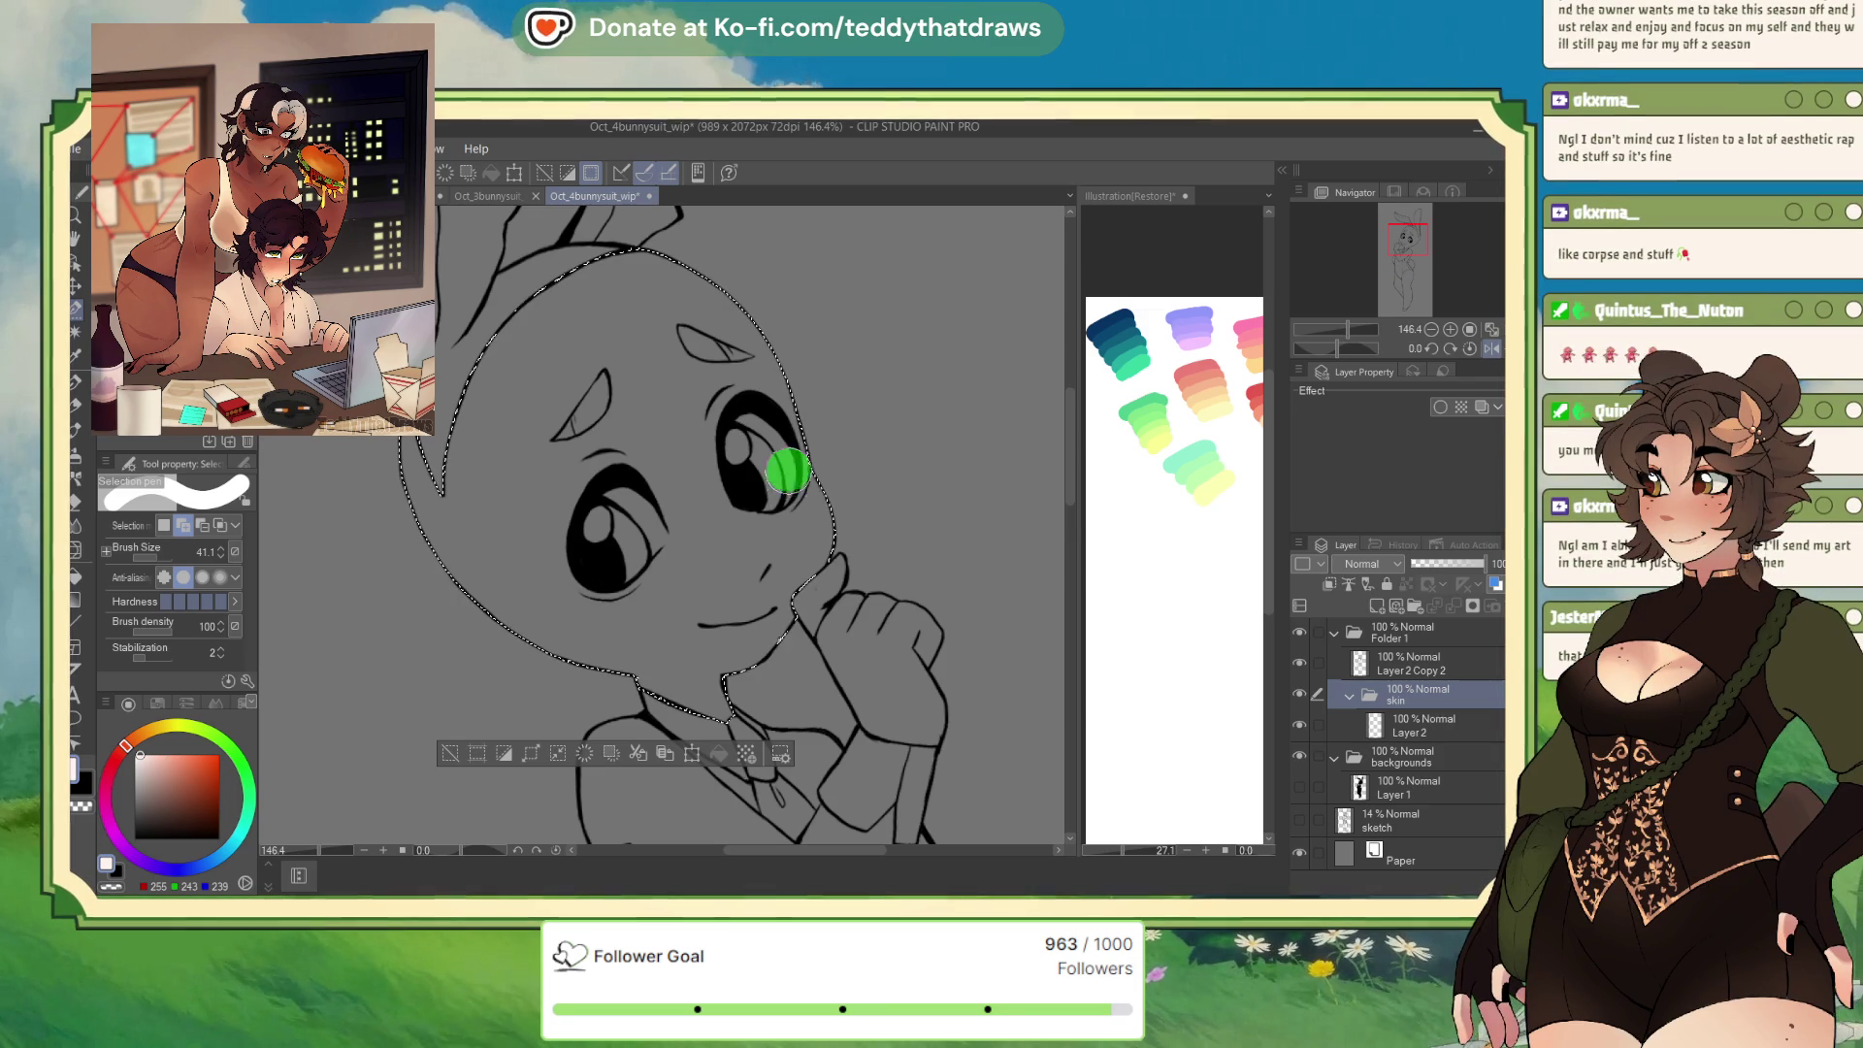
pyautogui.scroll(-5, 899, 395)
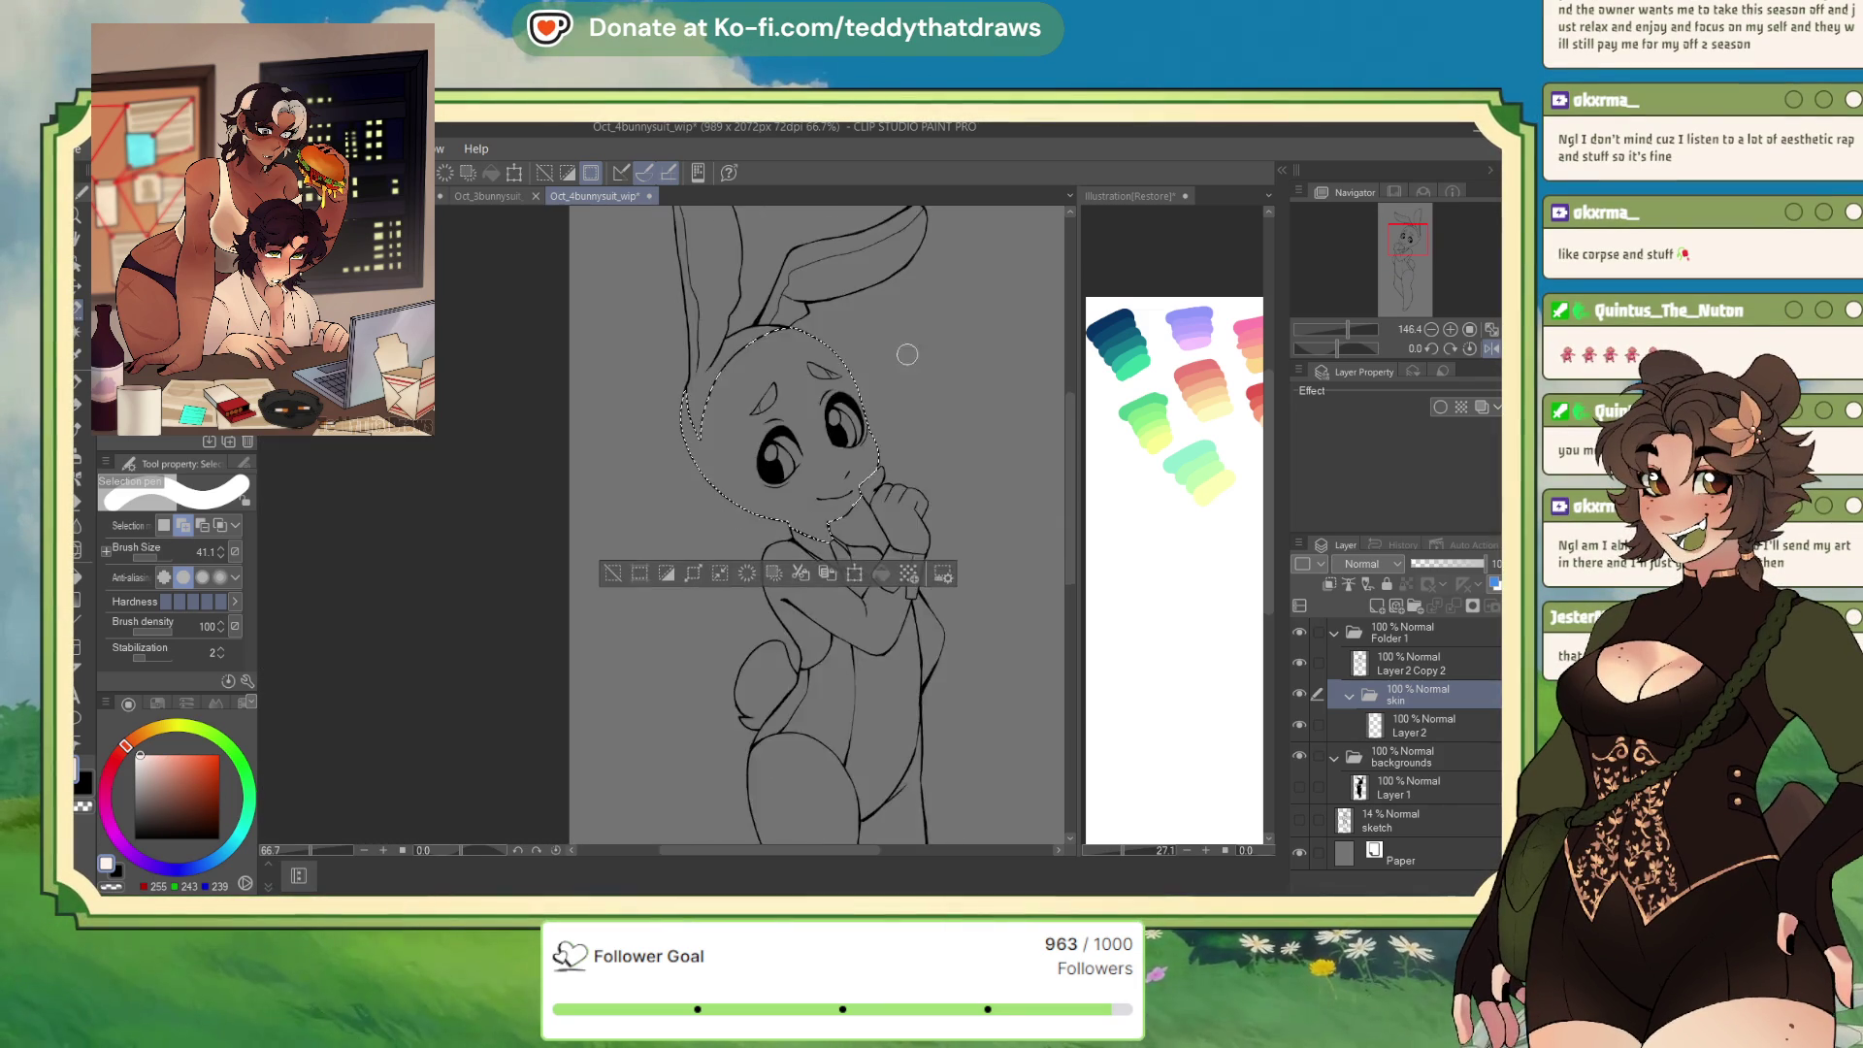
# Add the torso, collar, arms, lower body and legs to the selection with Auto Select
pyautogui.click(77, 333)
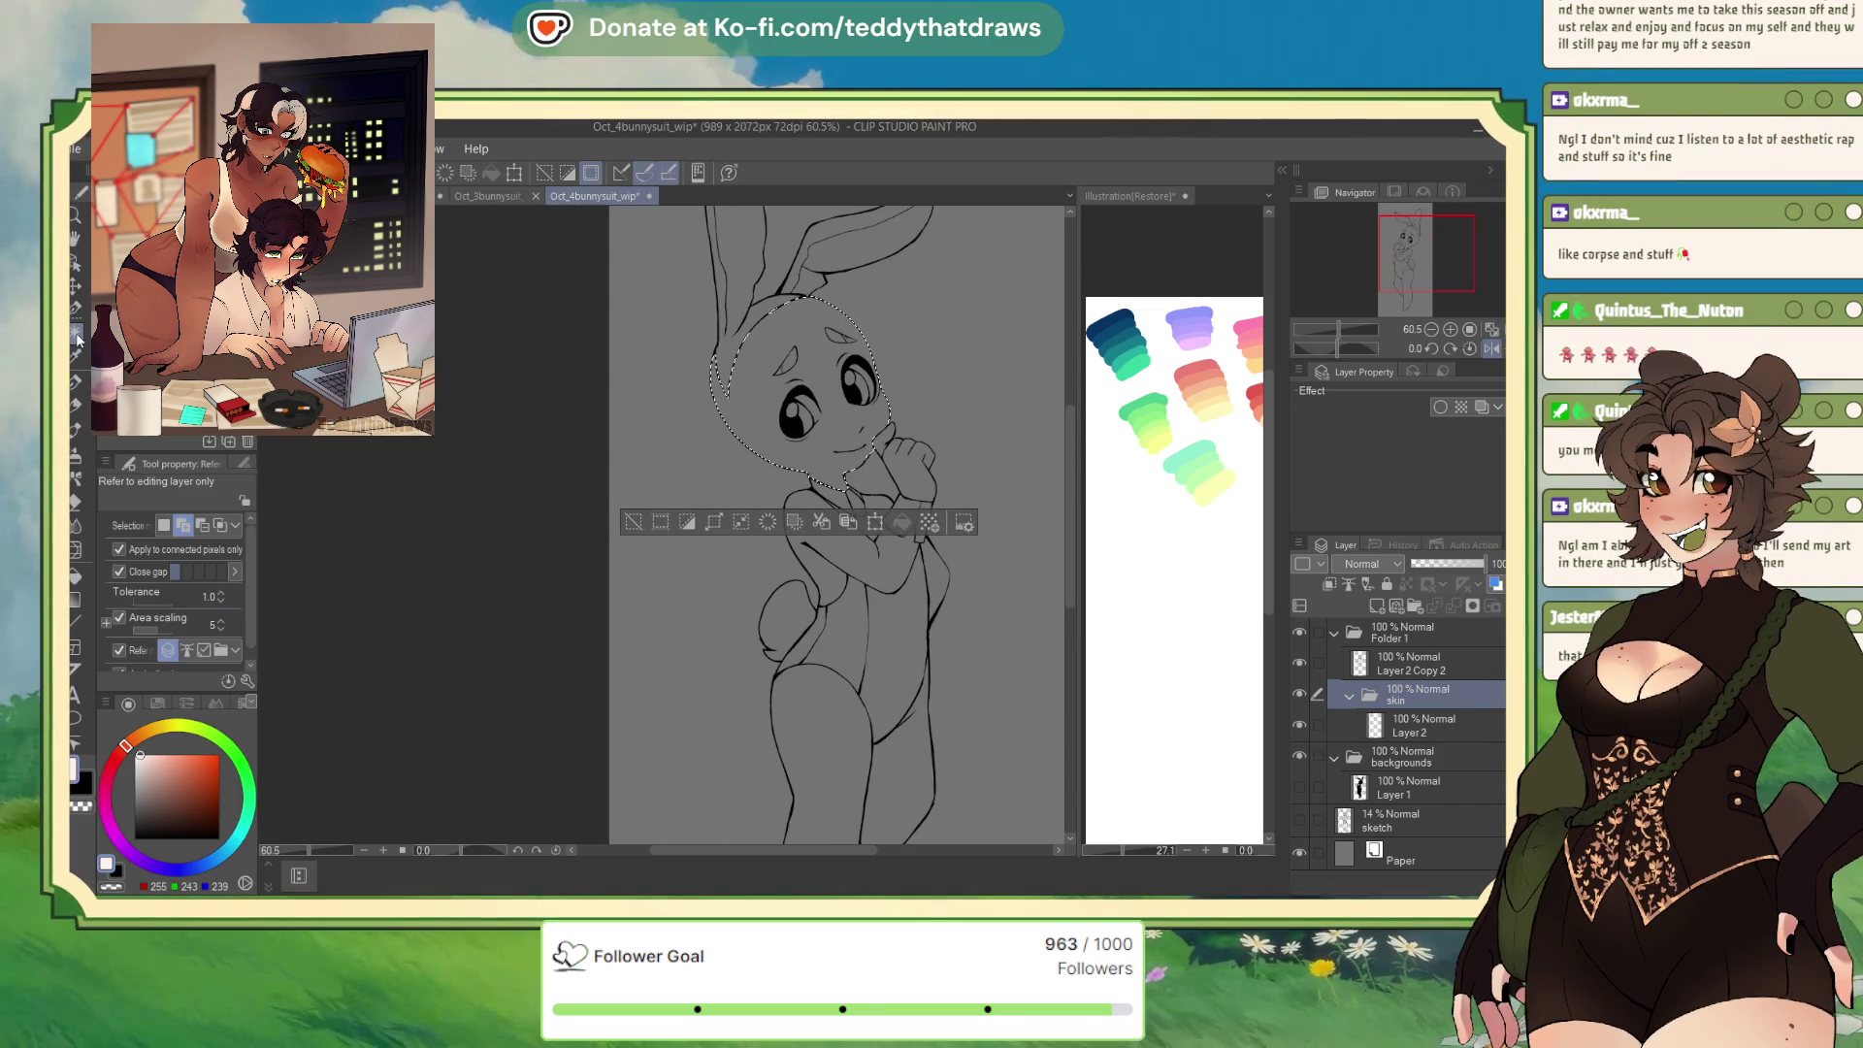
pyautogui.click(901, 563)
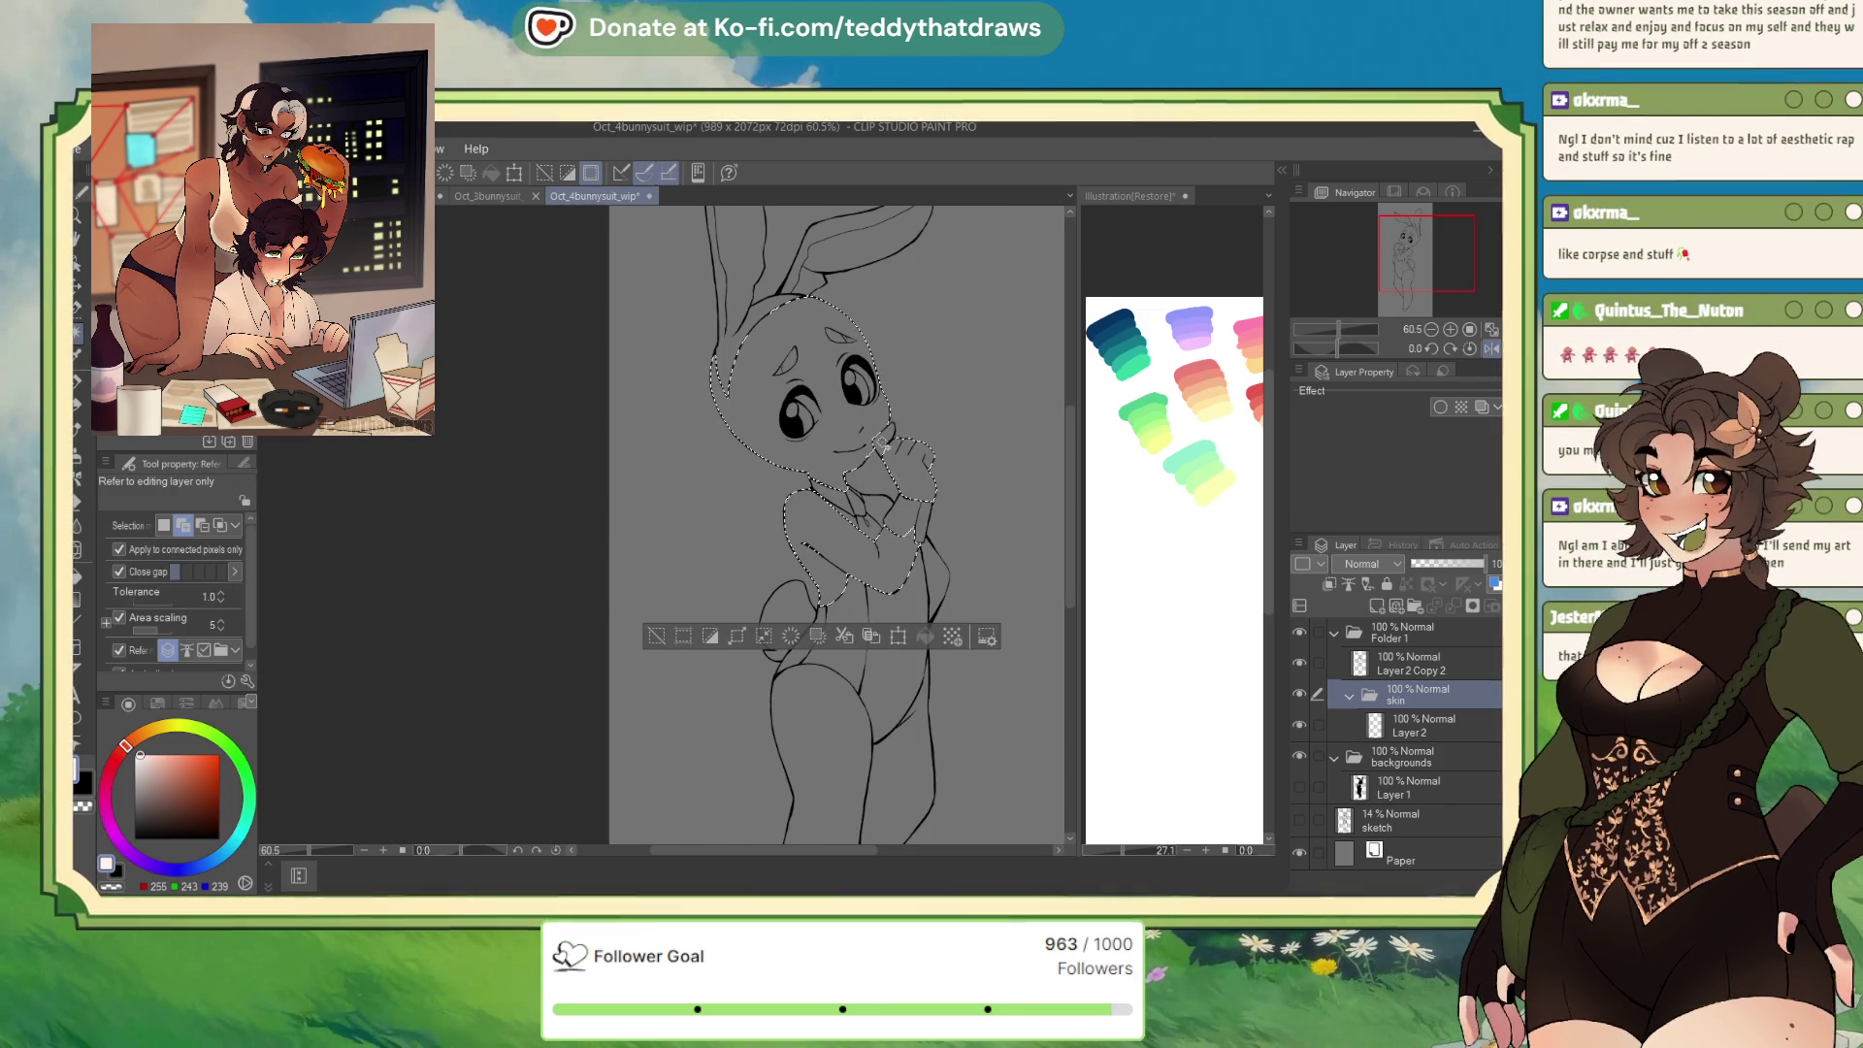
pyautogui.click(881, 598)
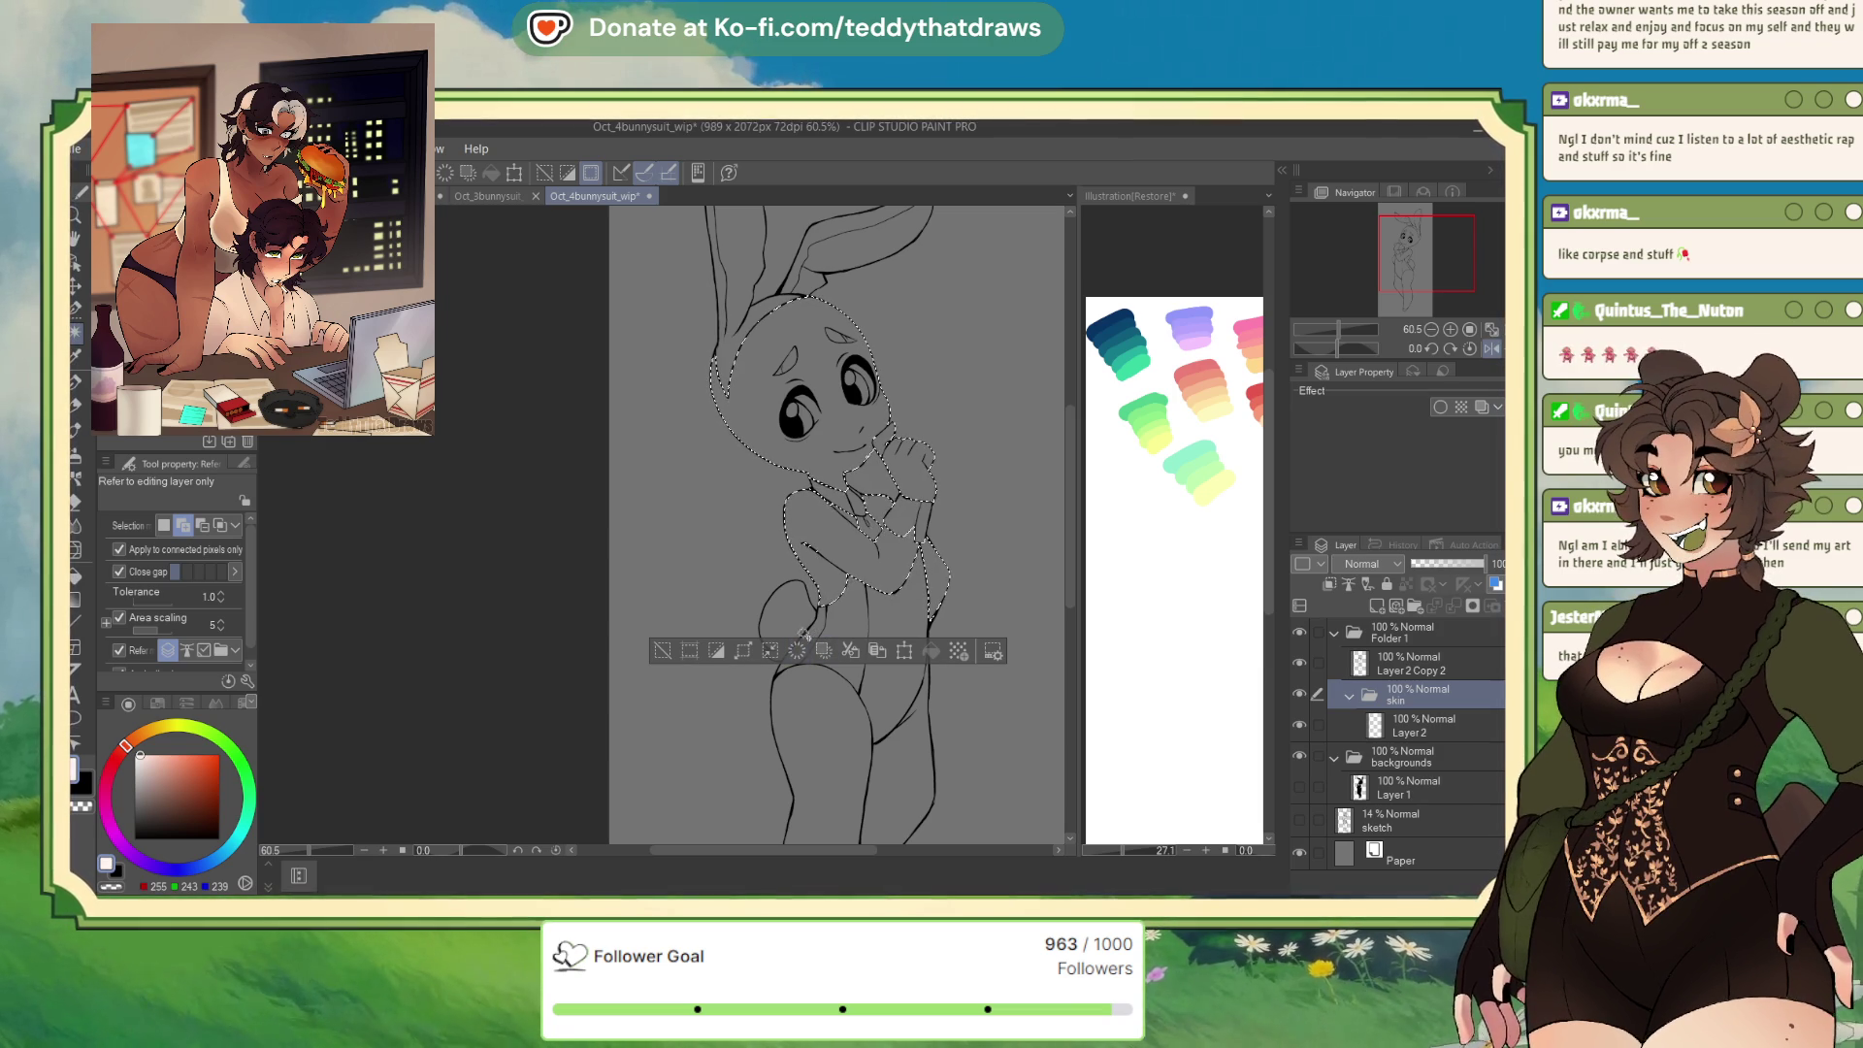
pyautogui.click(879, 679)
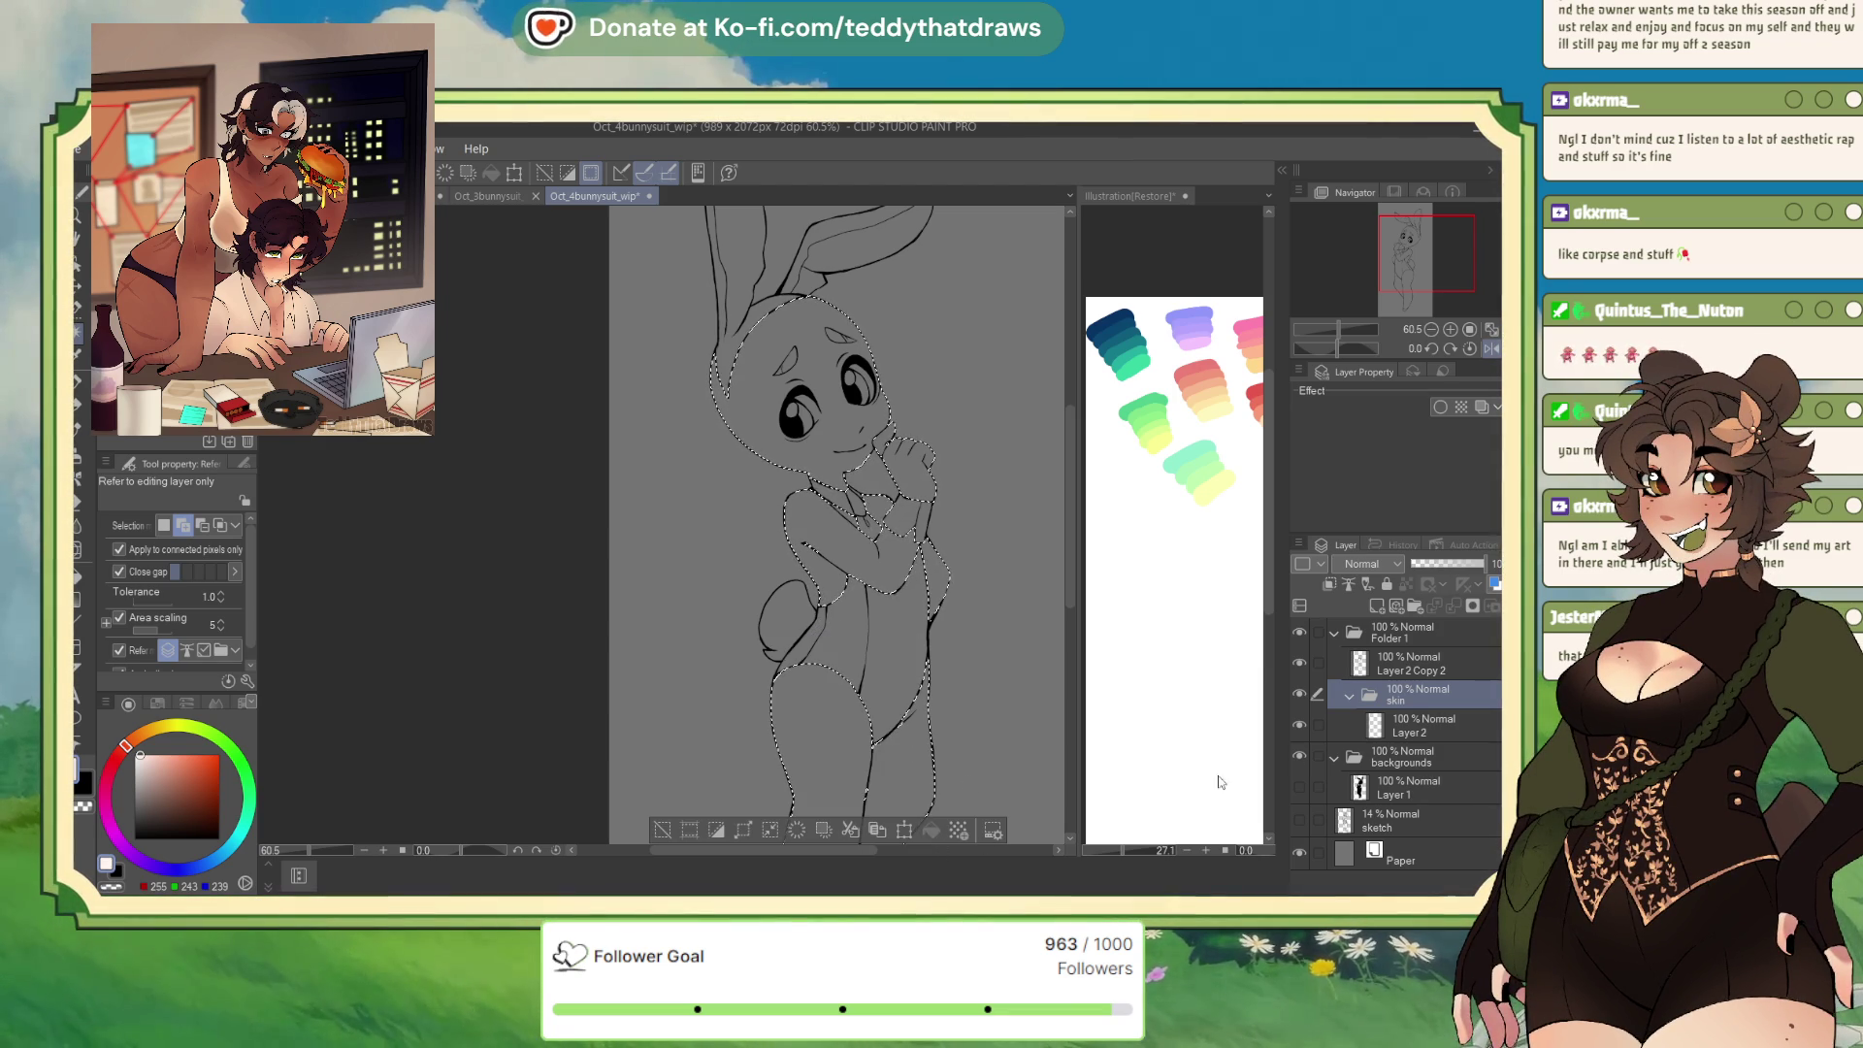
# Fill the selected skin areas on Layer 2 with pale pink and clear the selection
pyautogui.click(1410, 727)
pyautogui.hotkey('alt', 'BackSpace')
pyautogui.hotkey('ctrl', 'd')
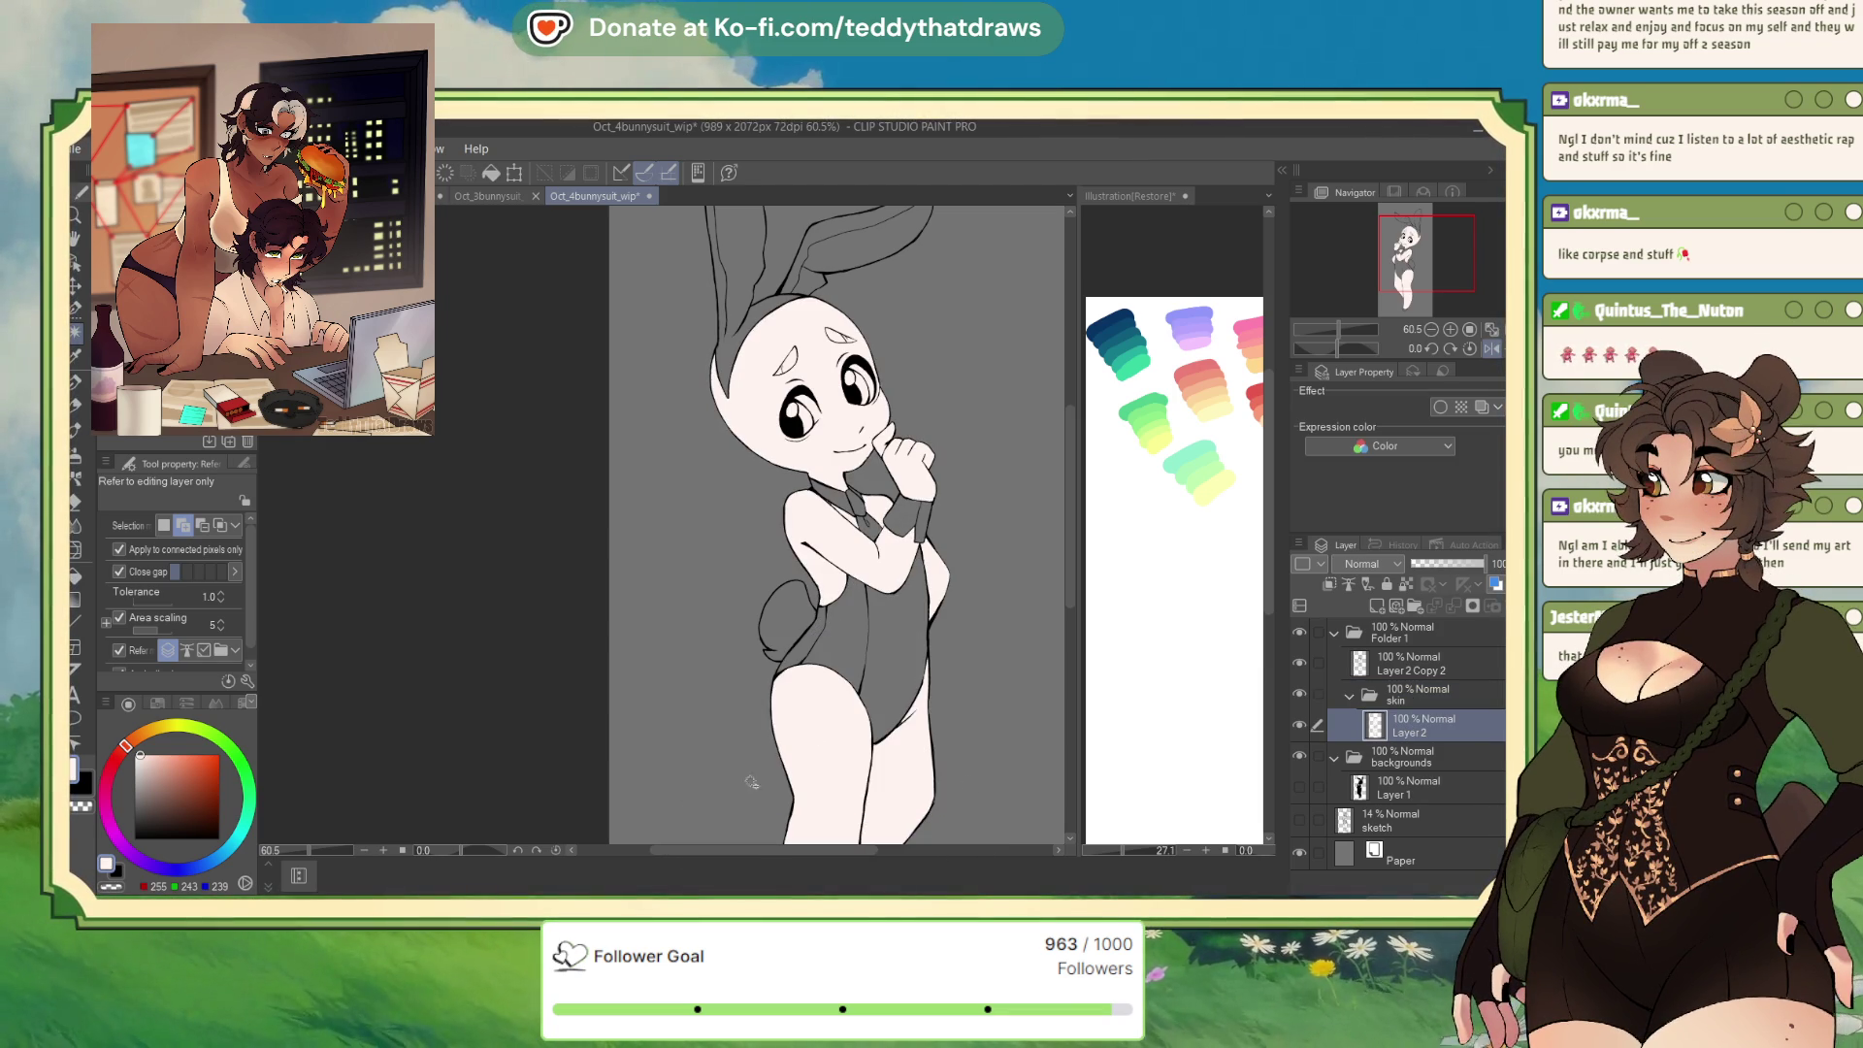
pyautogui.scroll(-2, 874, 572)
pyautogui.scroll(2, 818, 578)
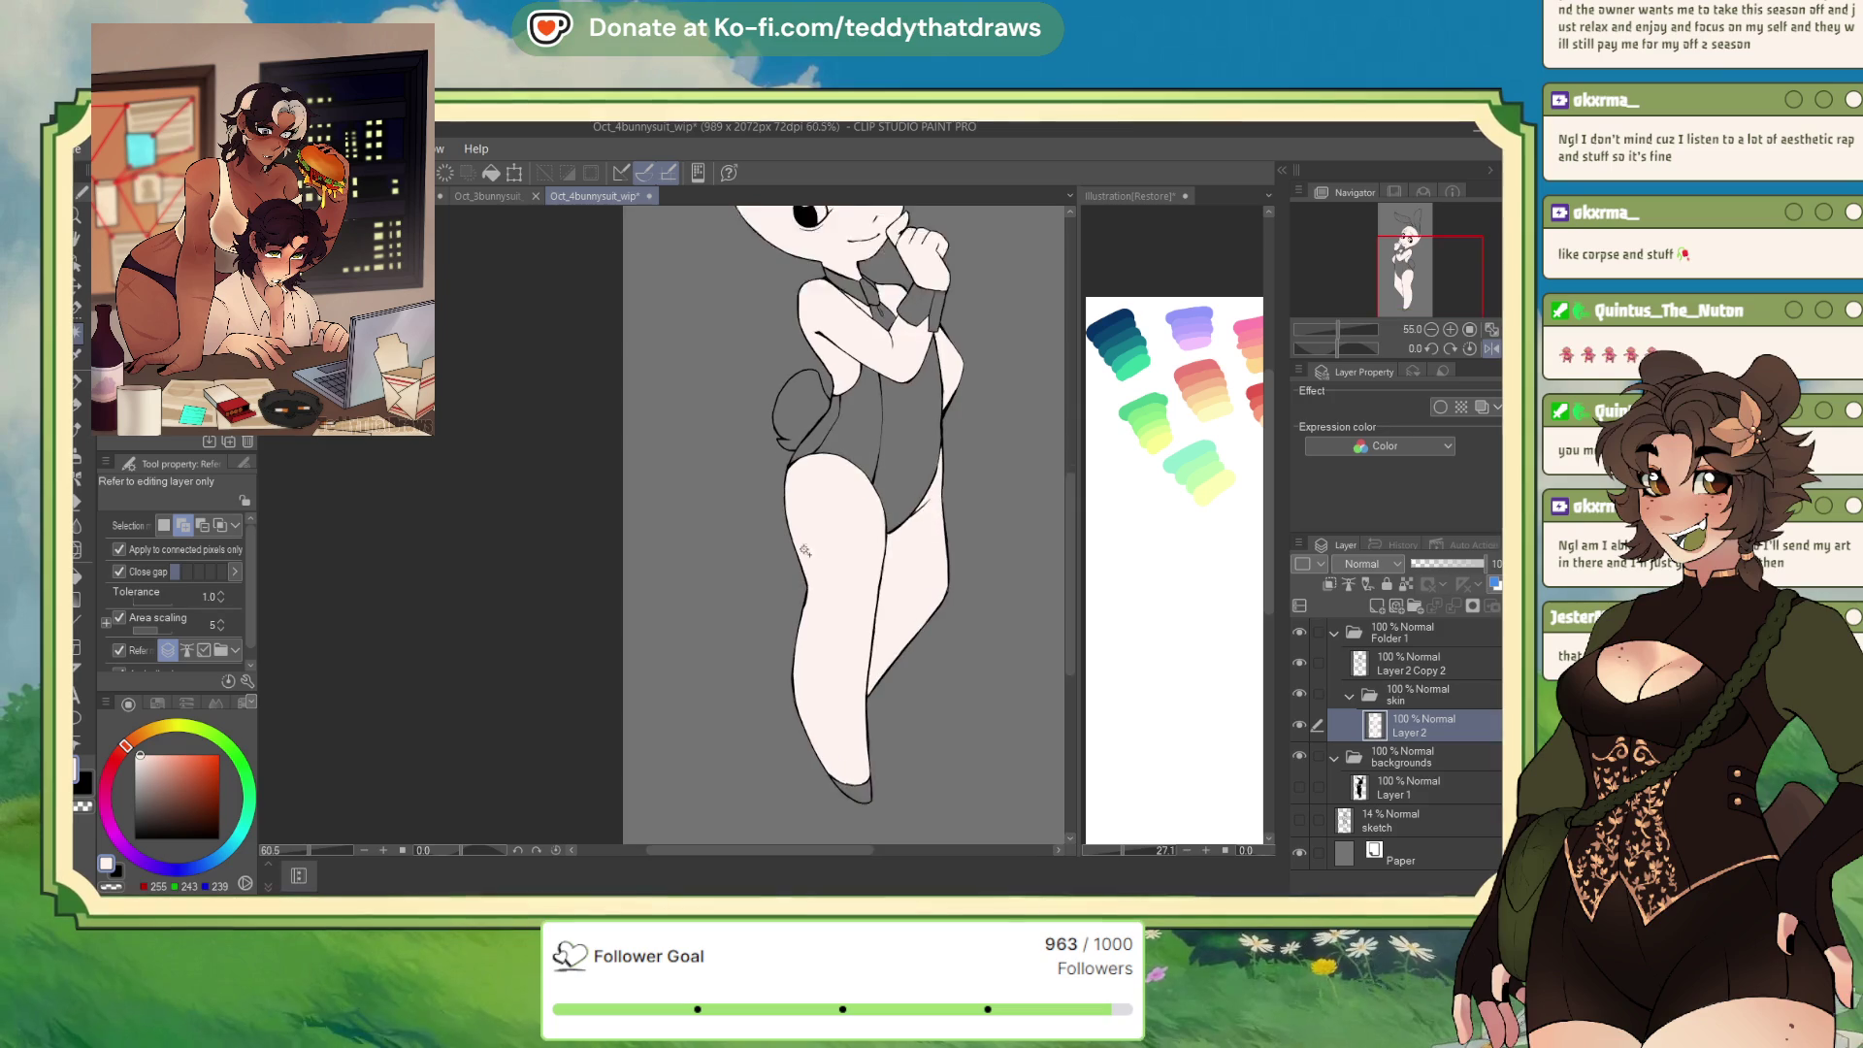
pyautogui.scroll(-2, 817, 579)
pyautogui.scroll(3, 854, 388)
pyautogui.scroll(1, 852, 316)
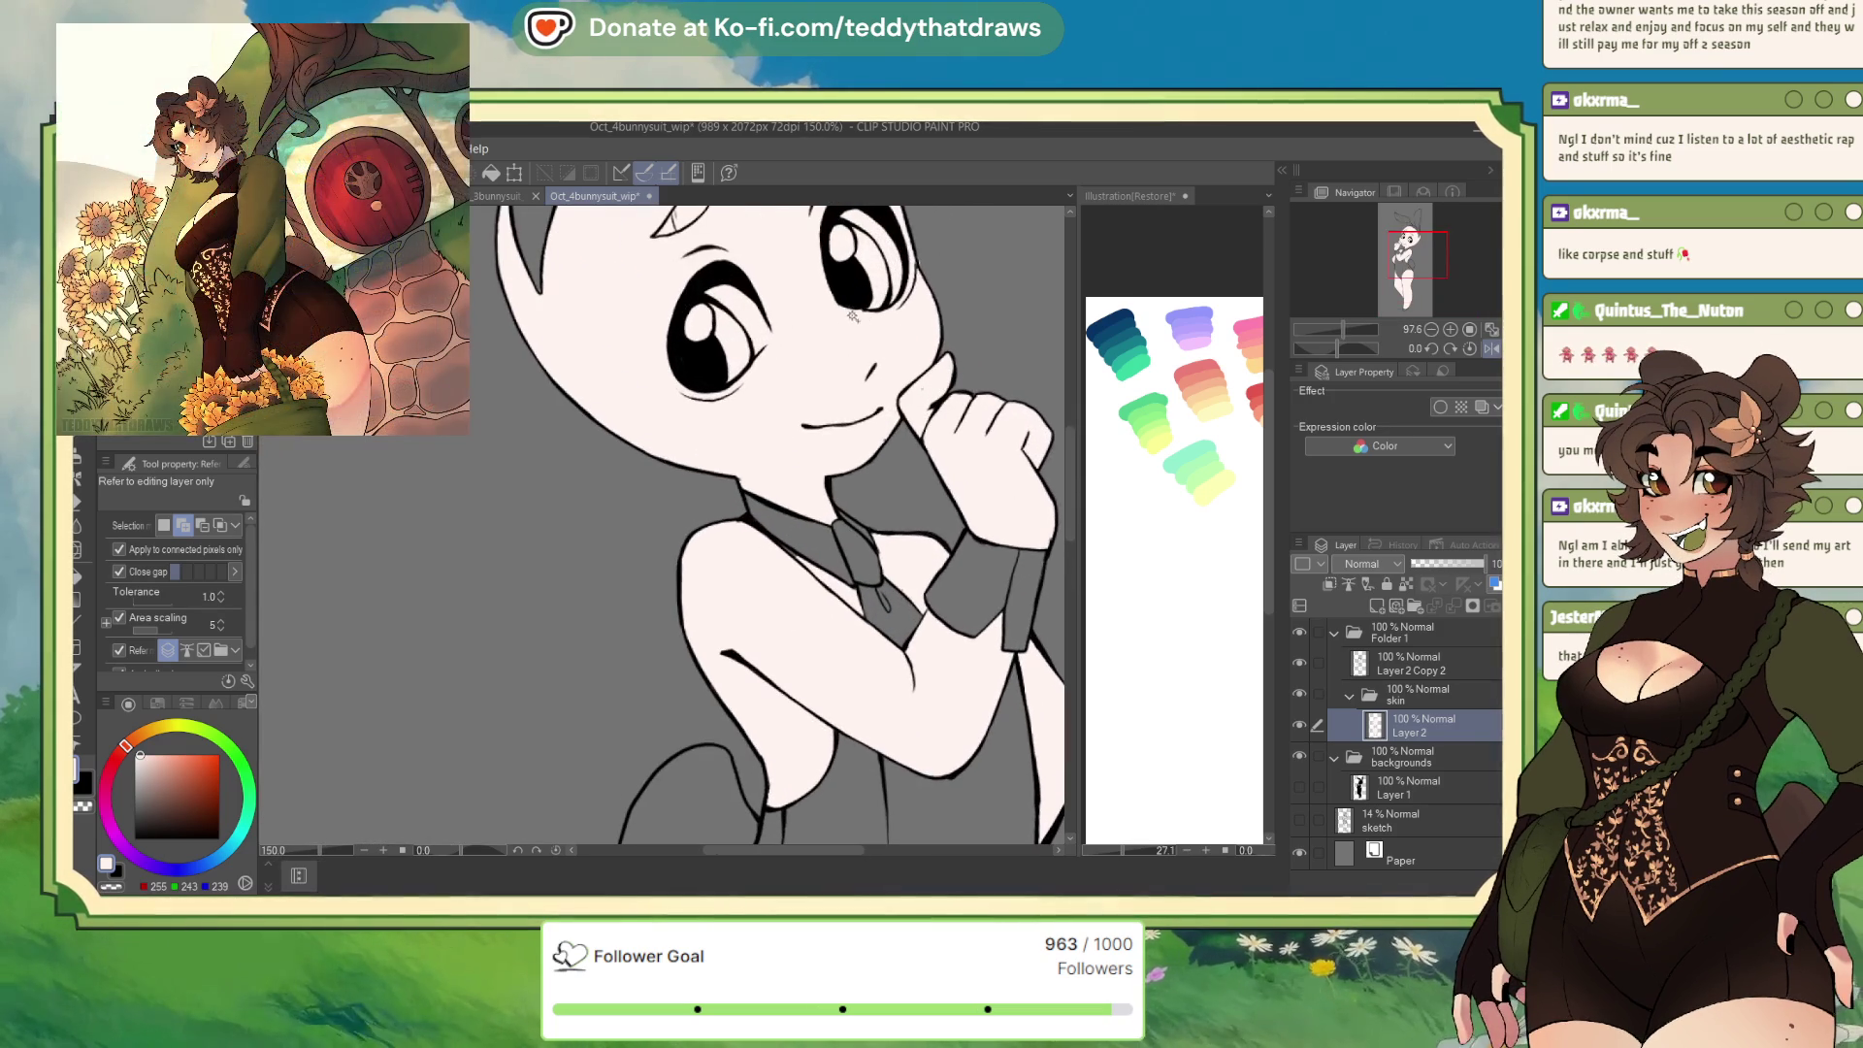
pyautogui.scroll(2, 882, 334)
pyautogui.click(859, 479)
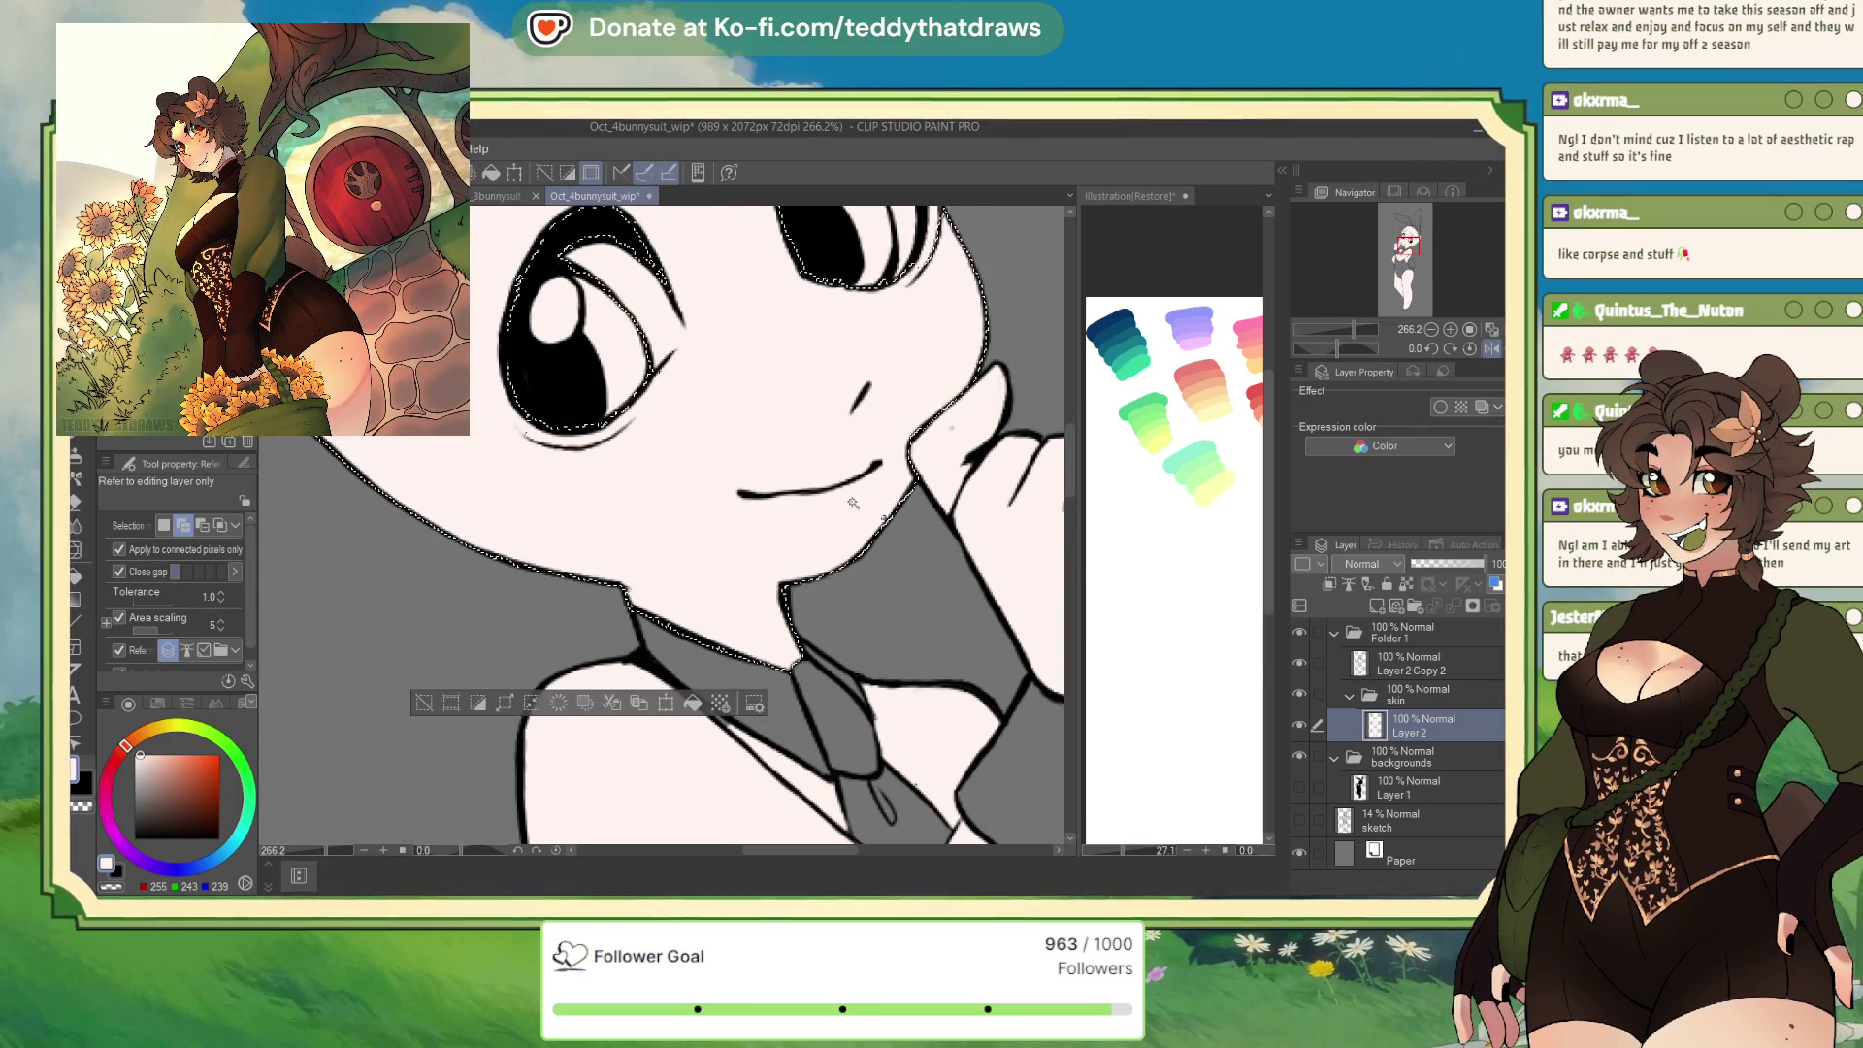
pyautogui.click(424, 703)
# Switch to the G-pen and mirror the canvas view horizontally
pyautogui.press('p')
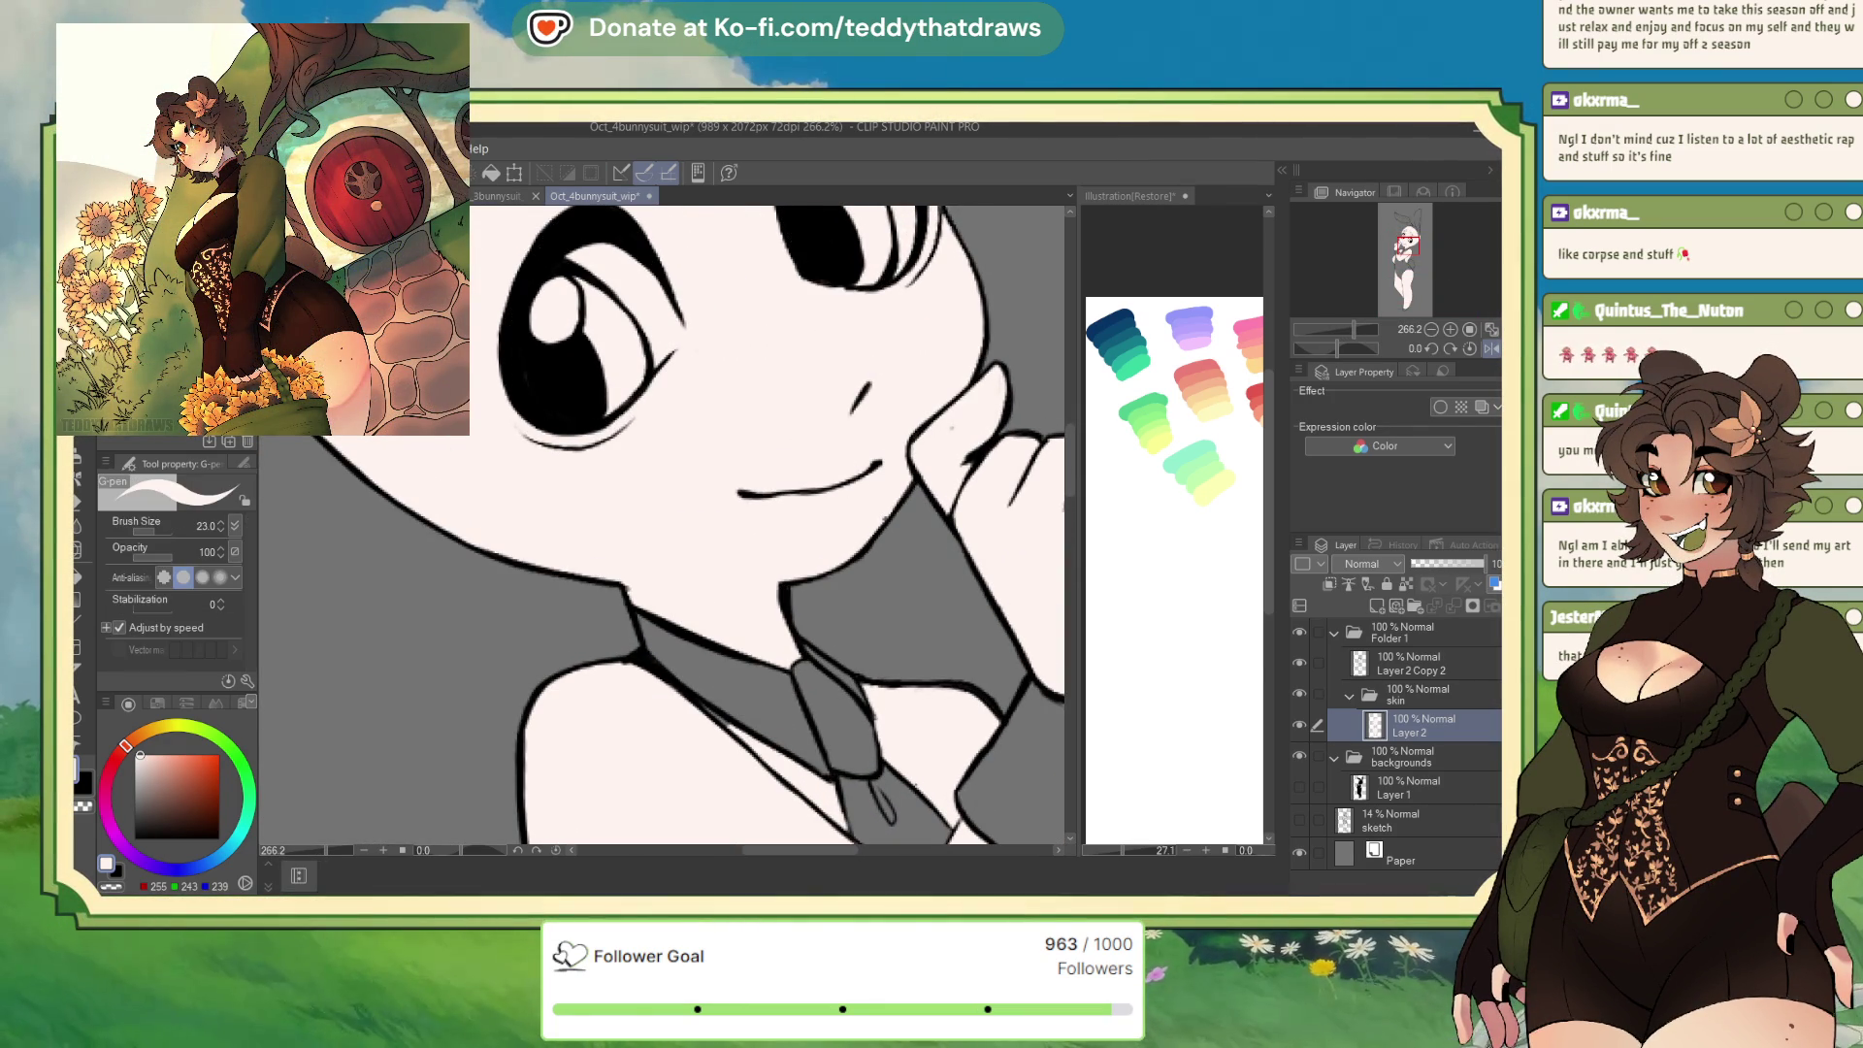
pyautogui.click(1494, 352)
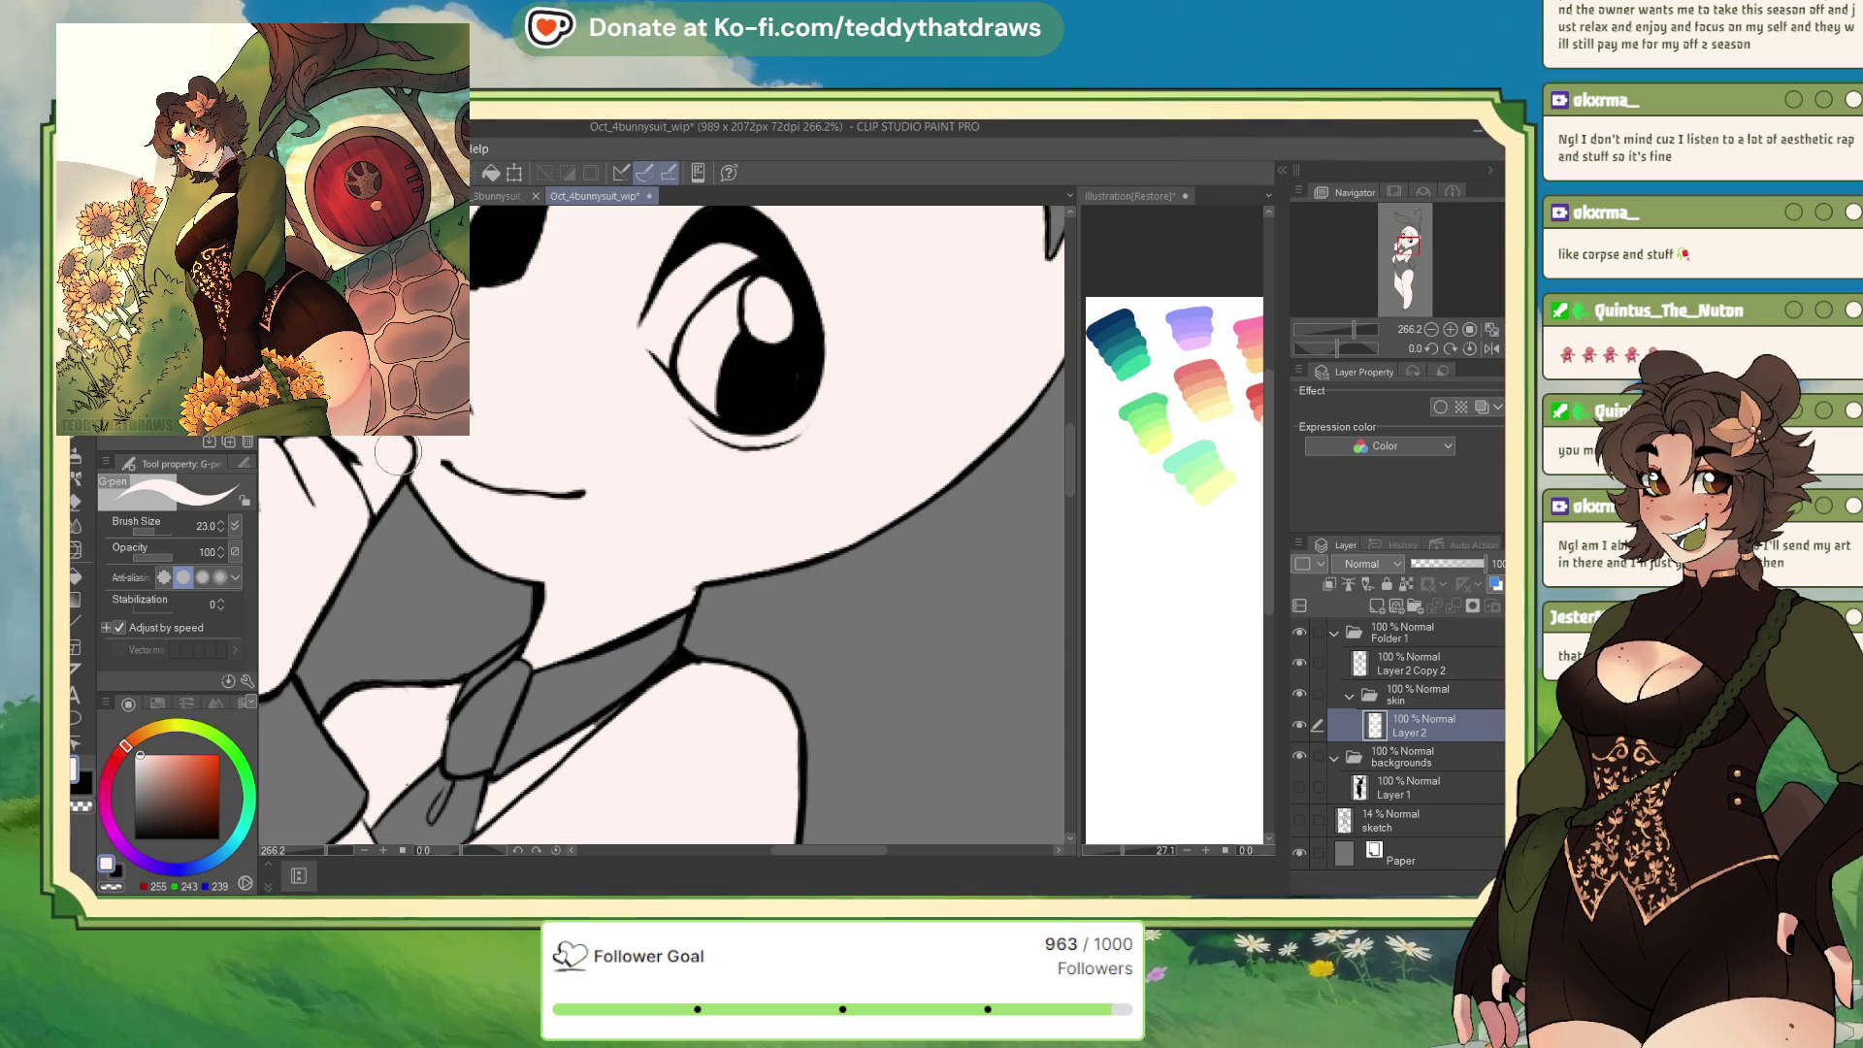
pyautogui.scroll(-8, 696, 433)
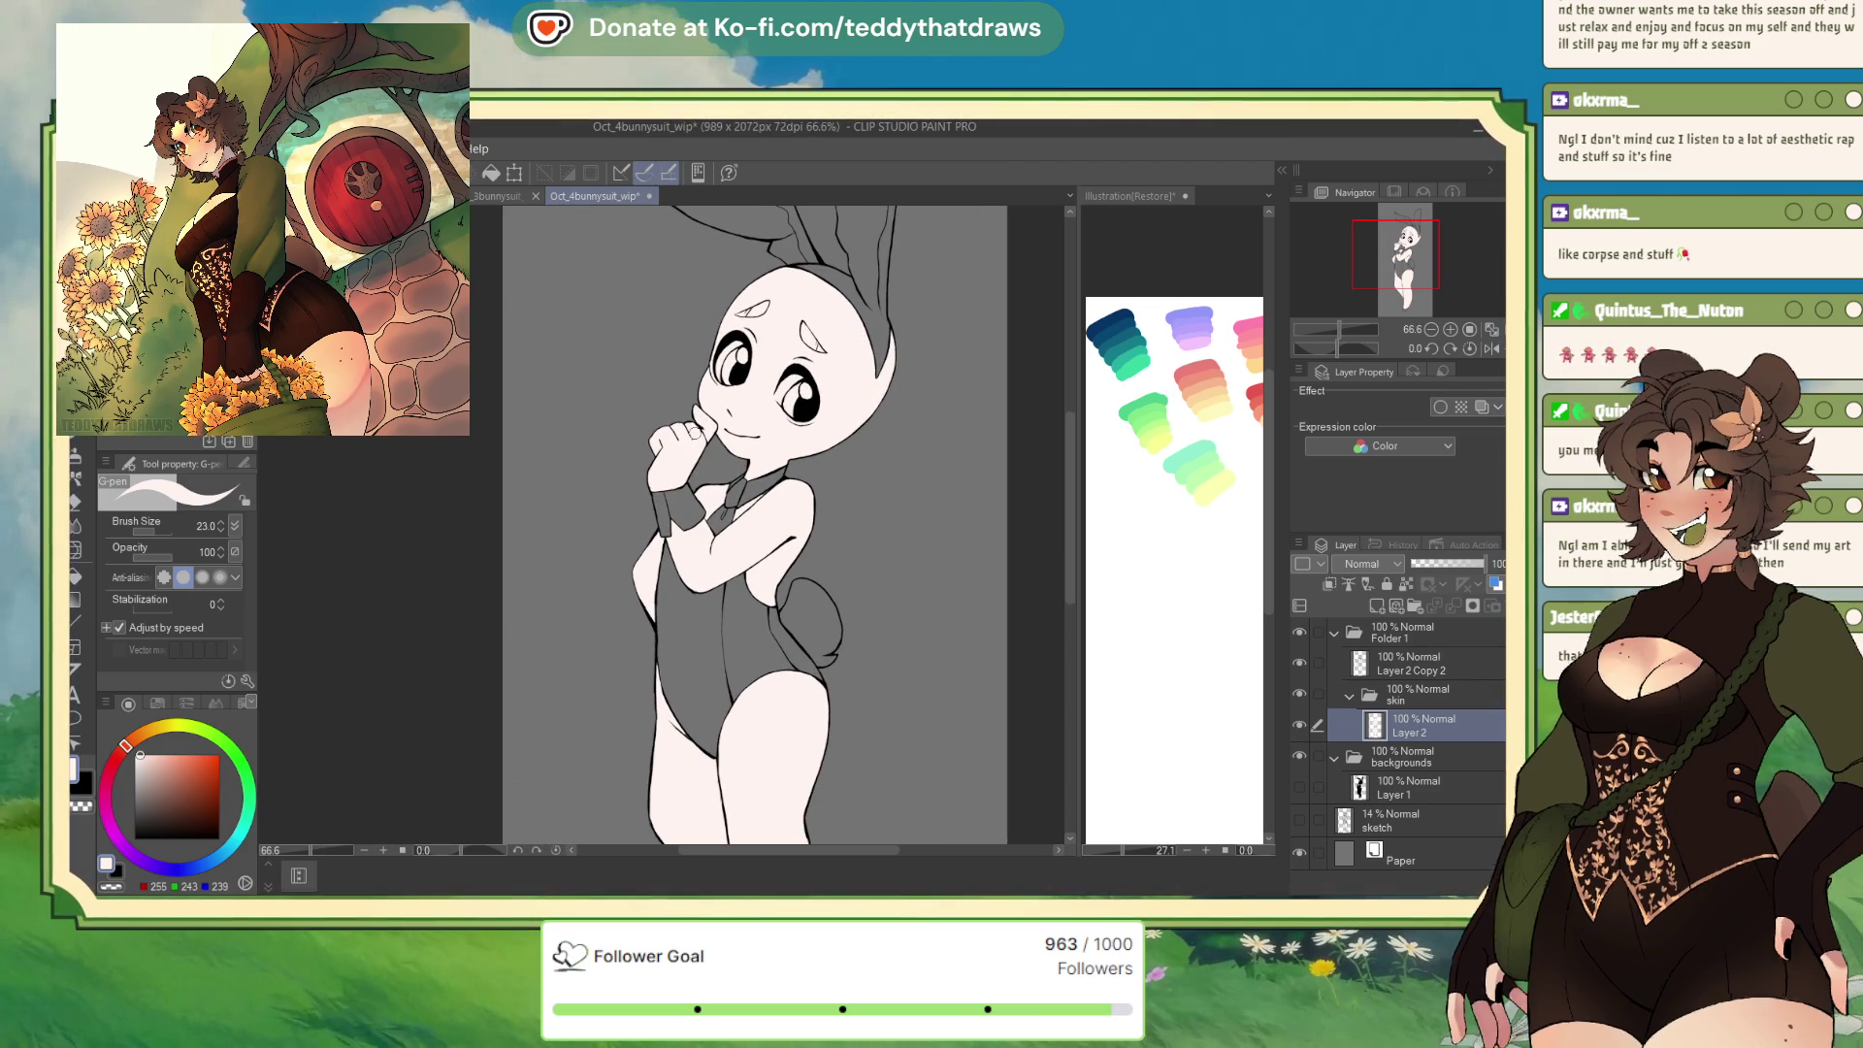
# In the Oct_1bunnysuit_wip reference, collapse the Skin folder and expand the Suit folder
pyautogui.hotkey('ctrl', 'Tab')
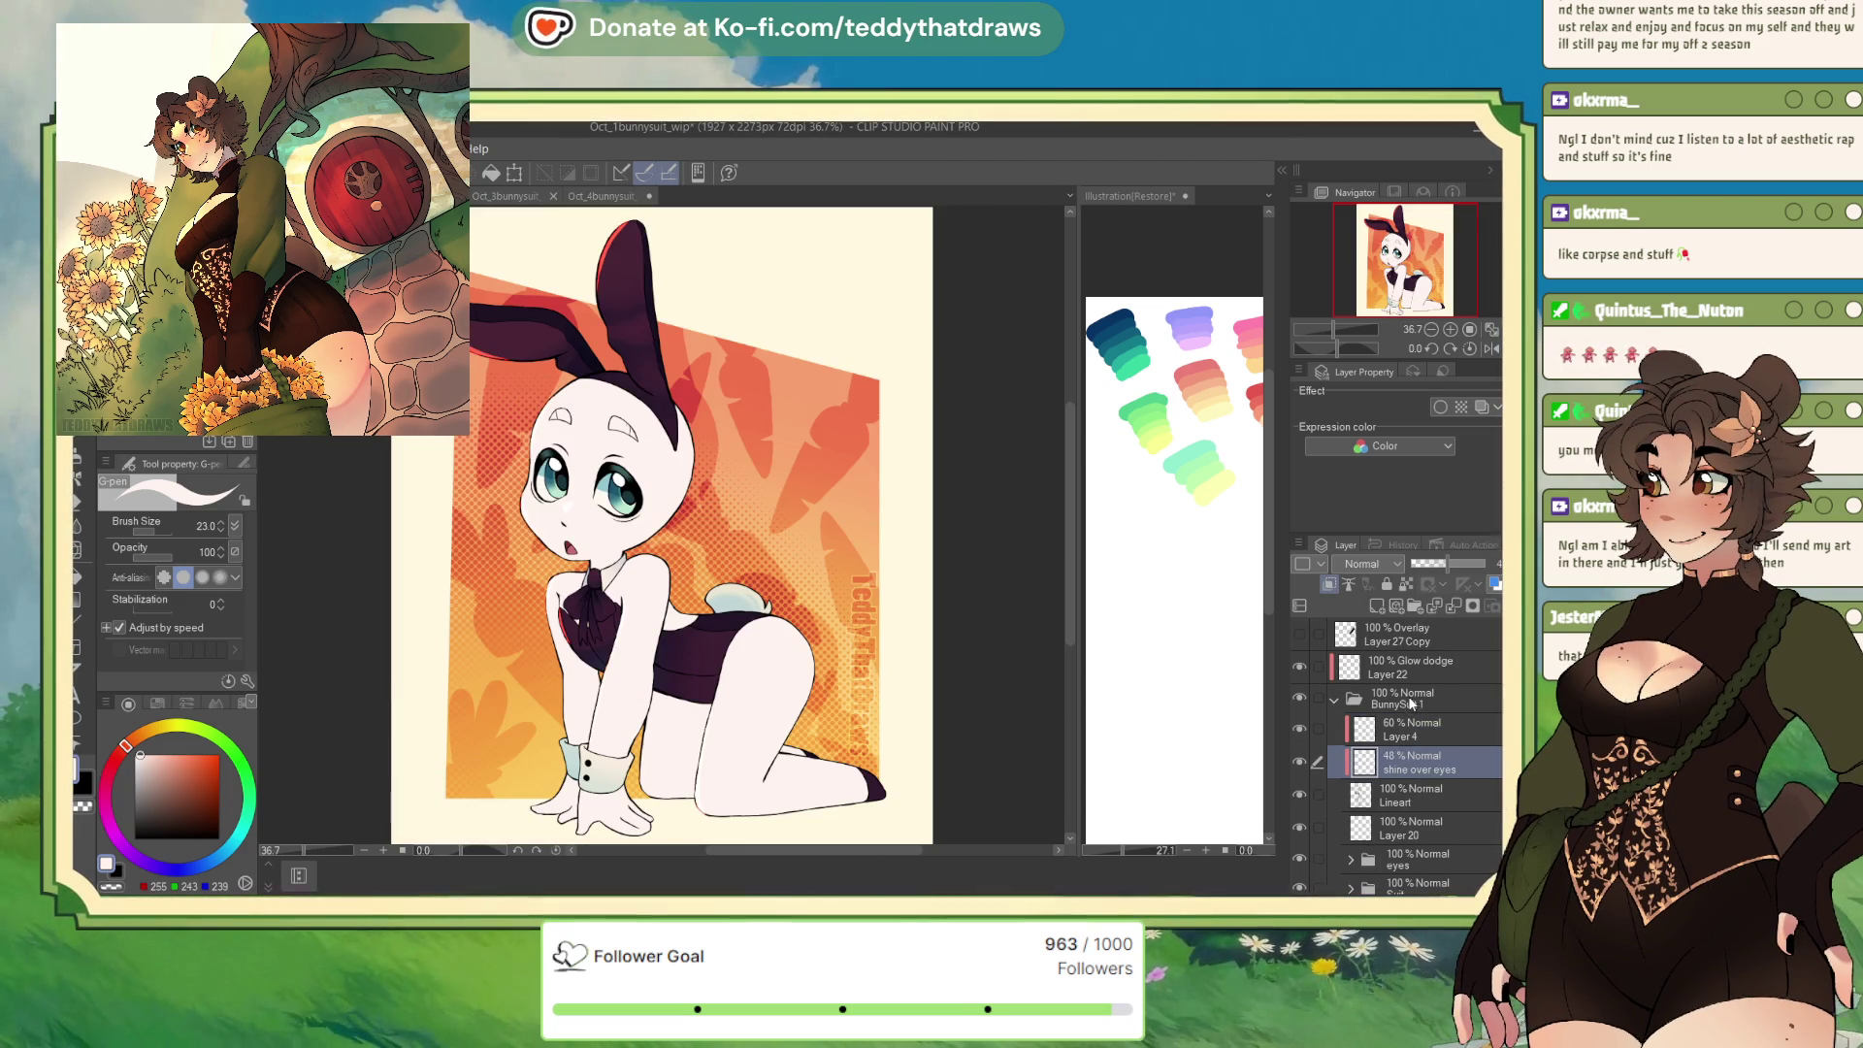
pyautogui.scroll(-4, 1378, 748)
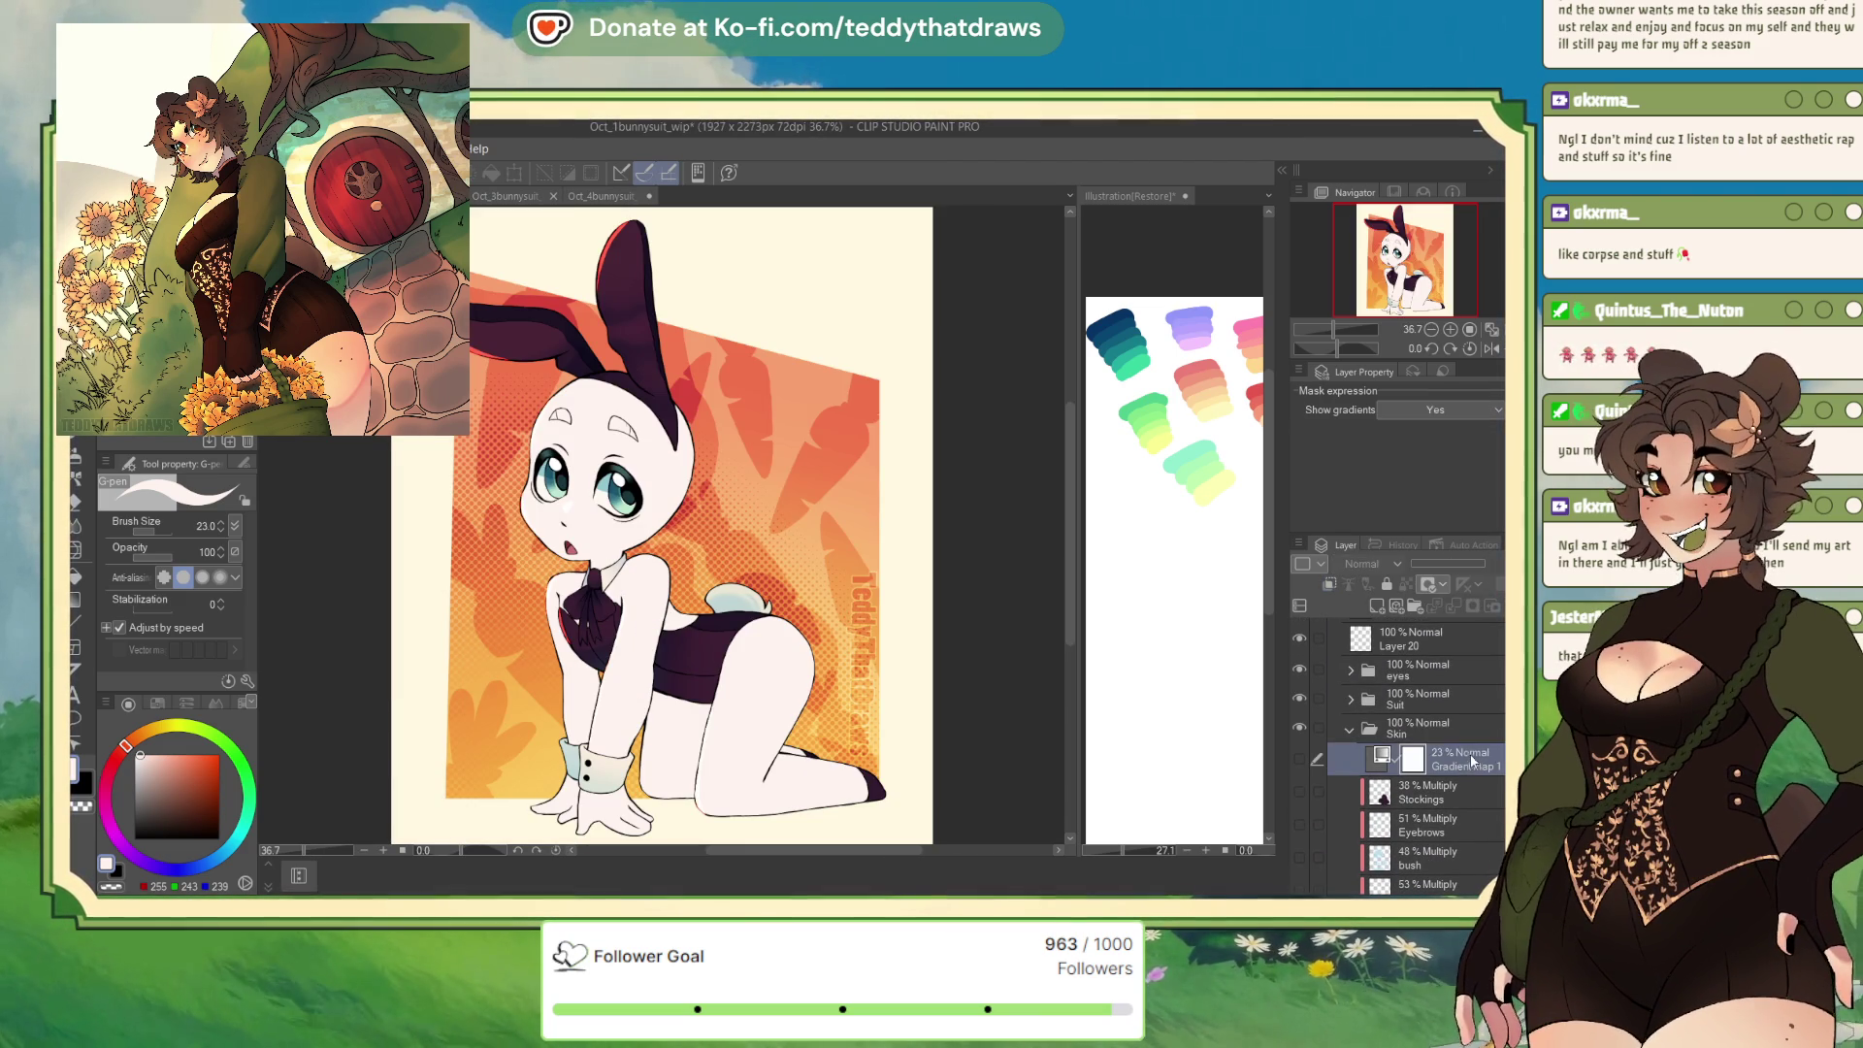
pyautogui.click(1380, 753)
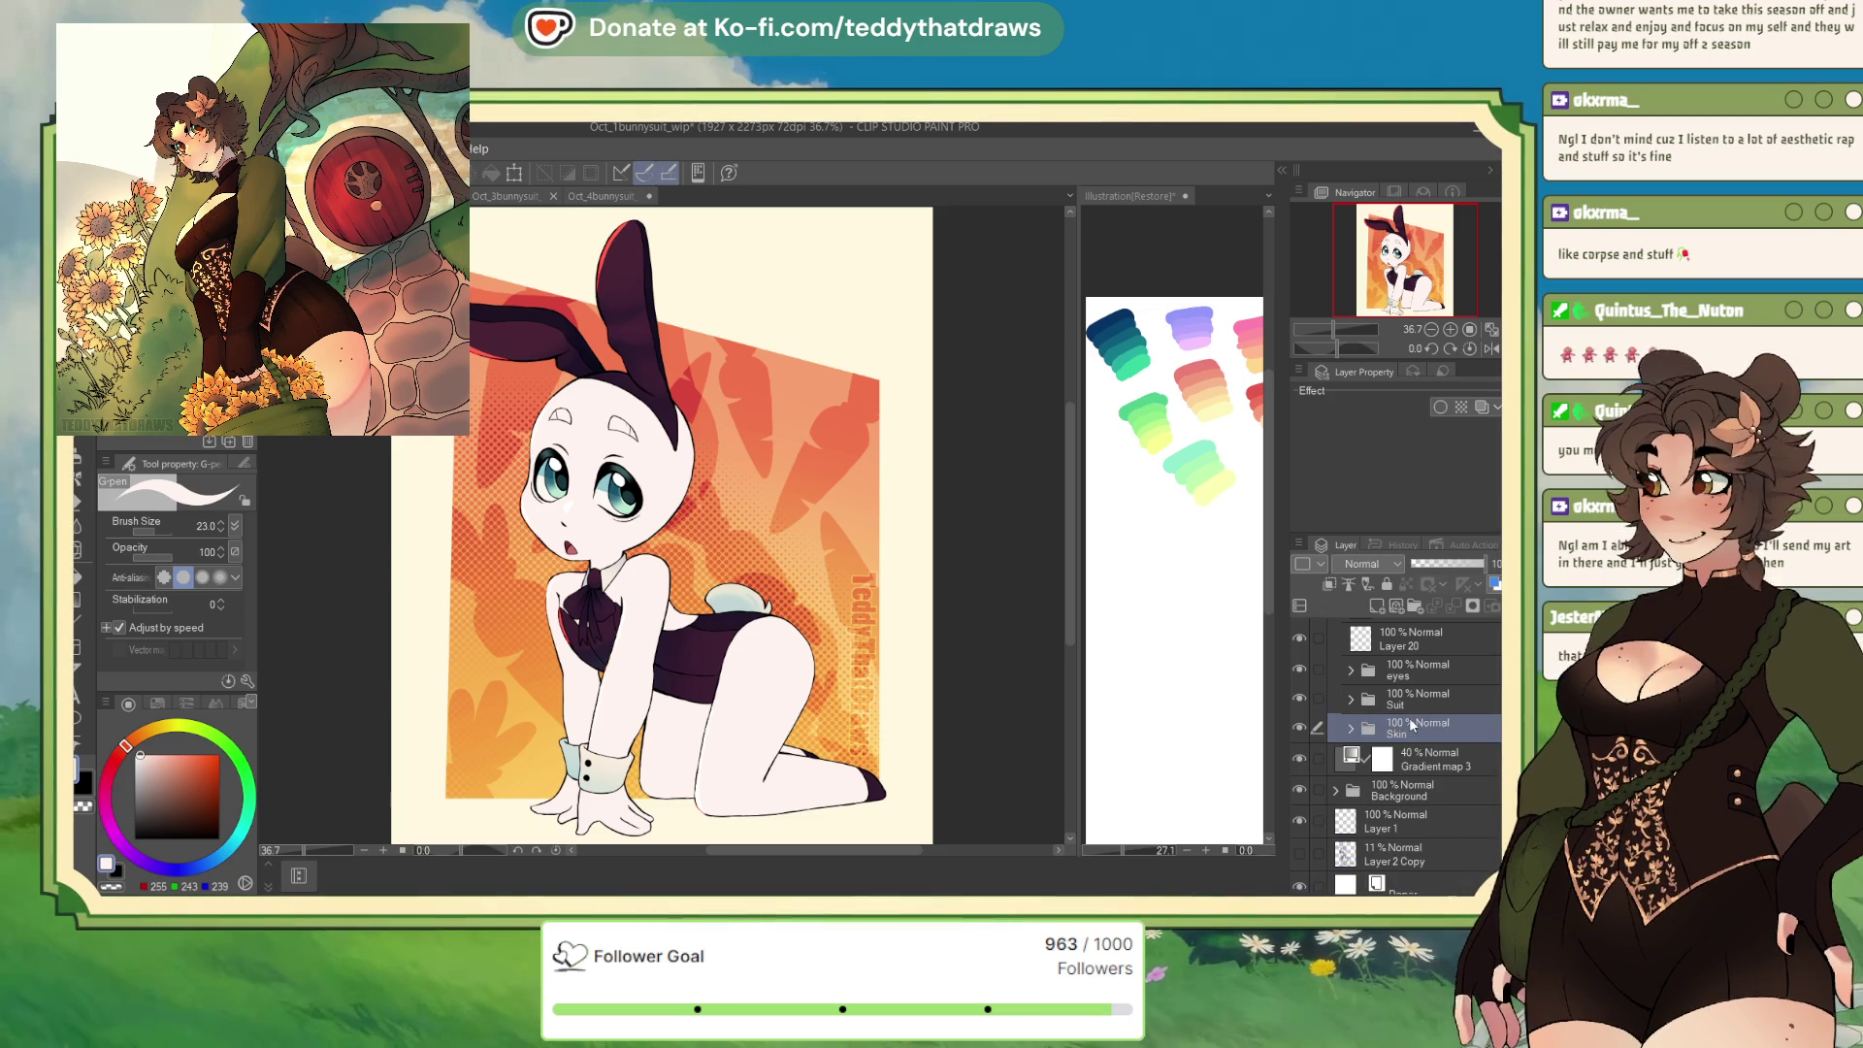
pyautogui.click(1349, 730)
pyautogui.click(1349, 699)
pyautogui.click(1412, 698)
# Hide the suit's shading and glow layers, eyedrop its dark purple, and return to Oct_4bunnysuit_wip
pyautogui.scroll(-5, 1397, 756)
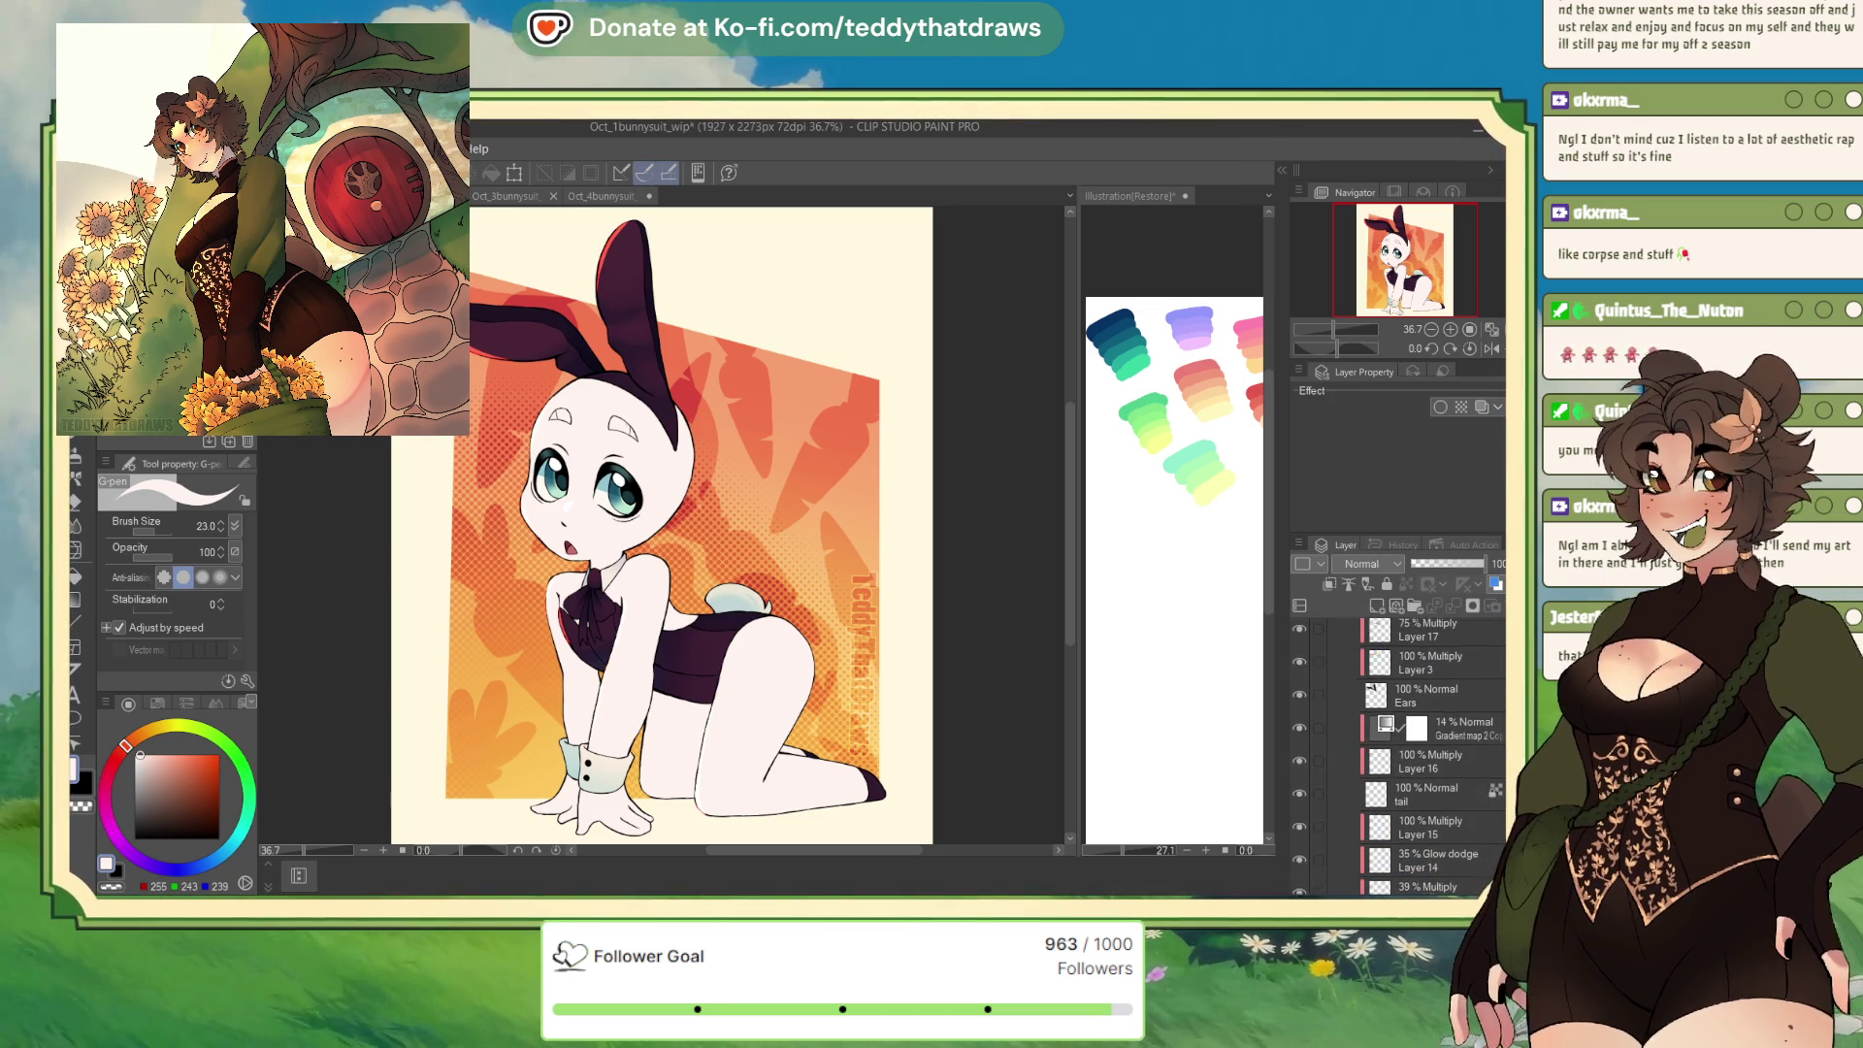
pyautogui.scroll(-2, 1304, 765)
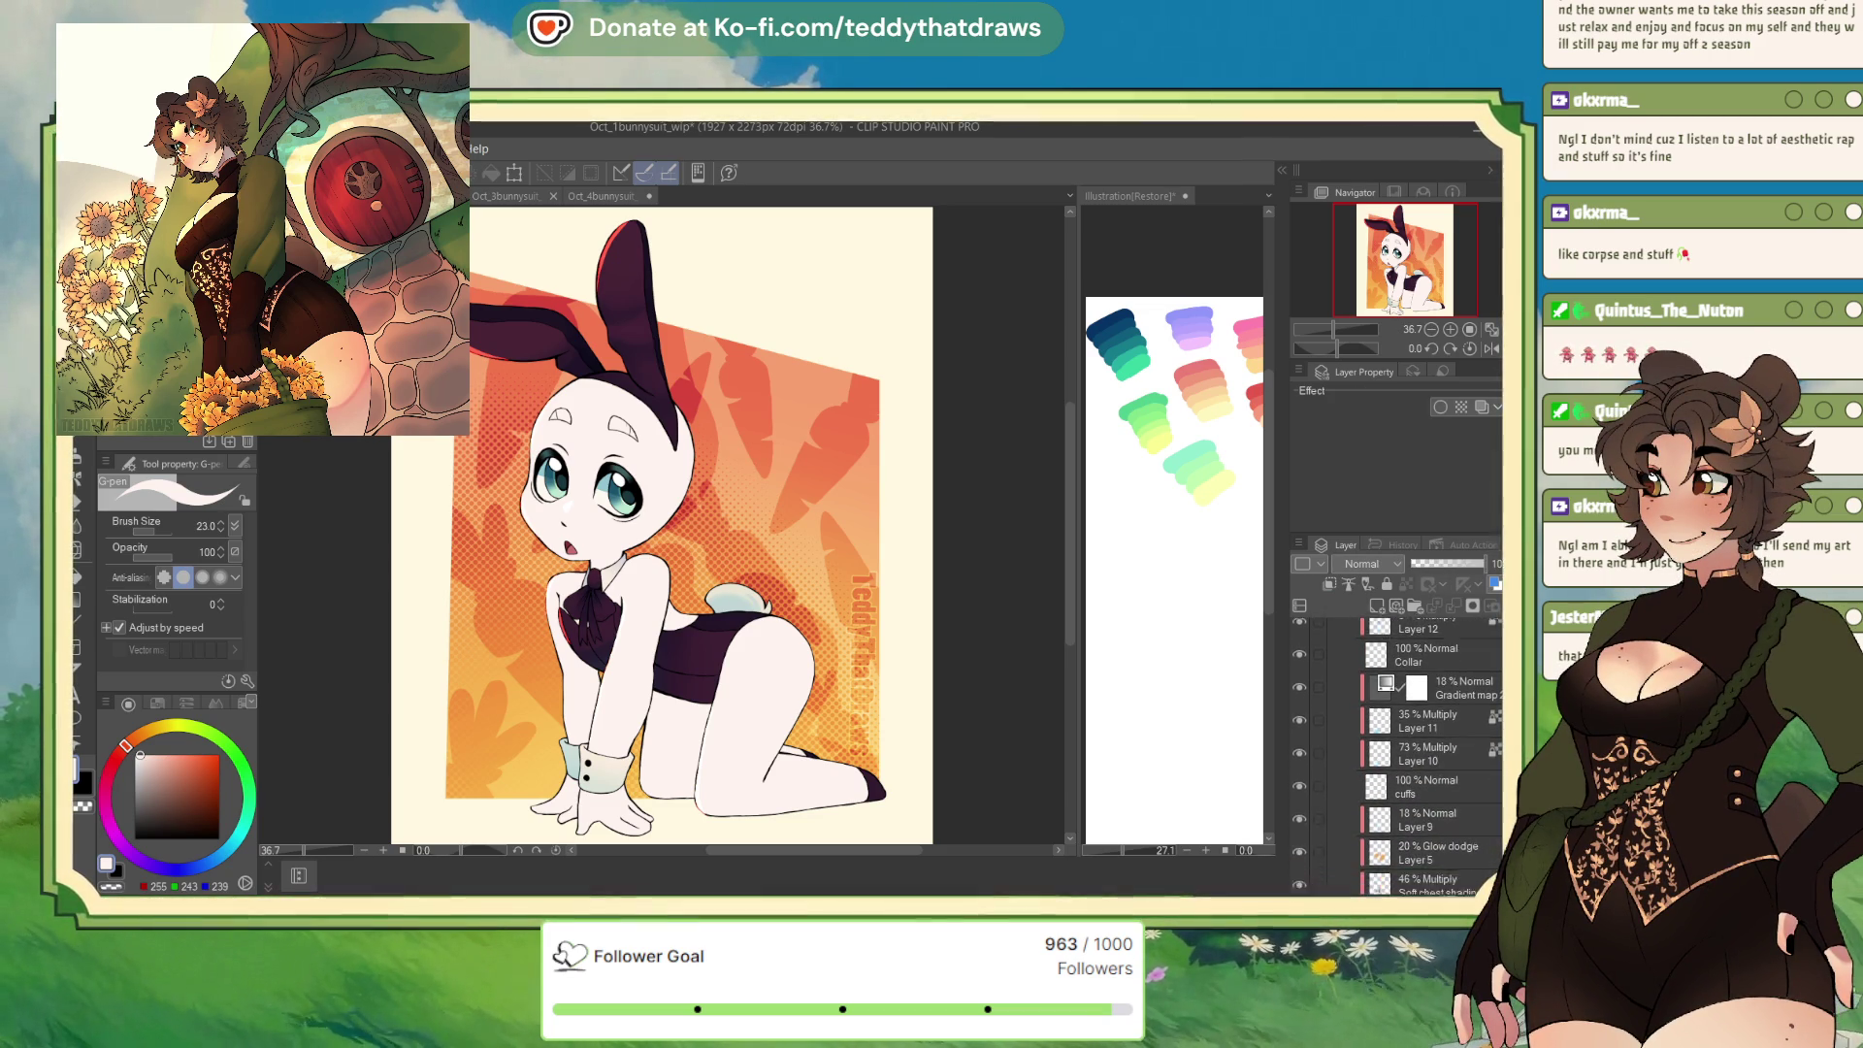
pyautogui.scroll(-2, 1305, 765)
pyautogui.scroll(-1, 1304, 765)
pyautogui.moveTo(1302, 749); pyautogui.dragTo(1297, 650)
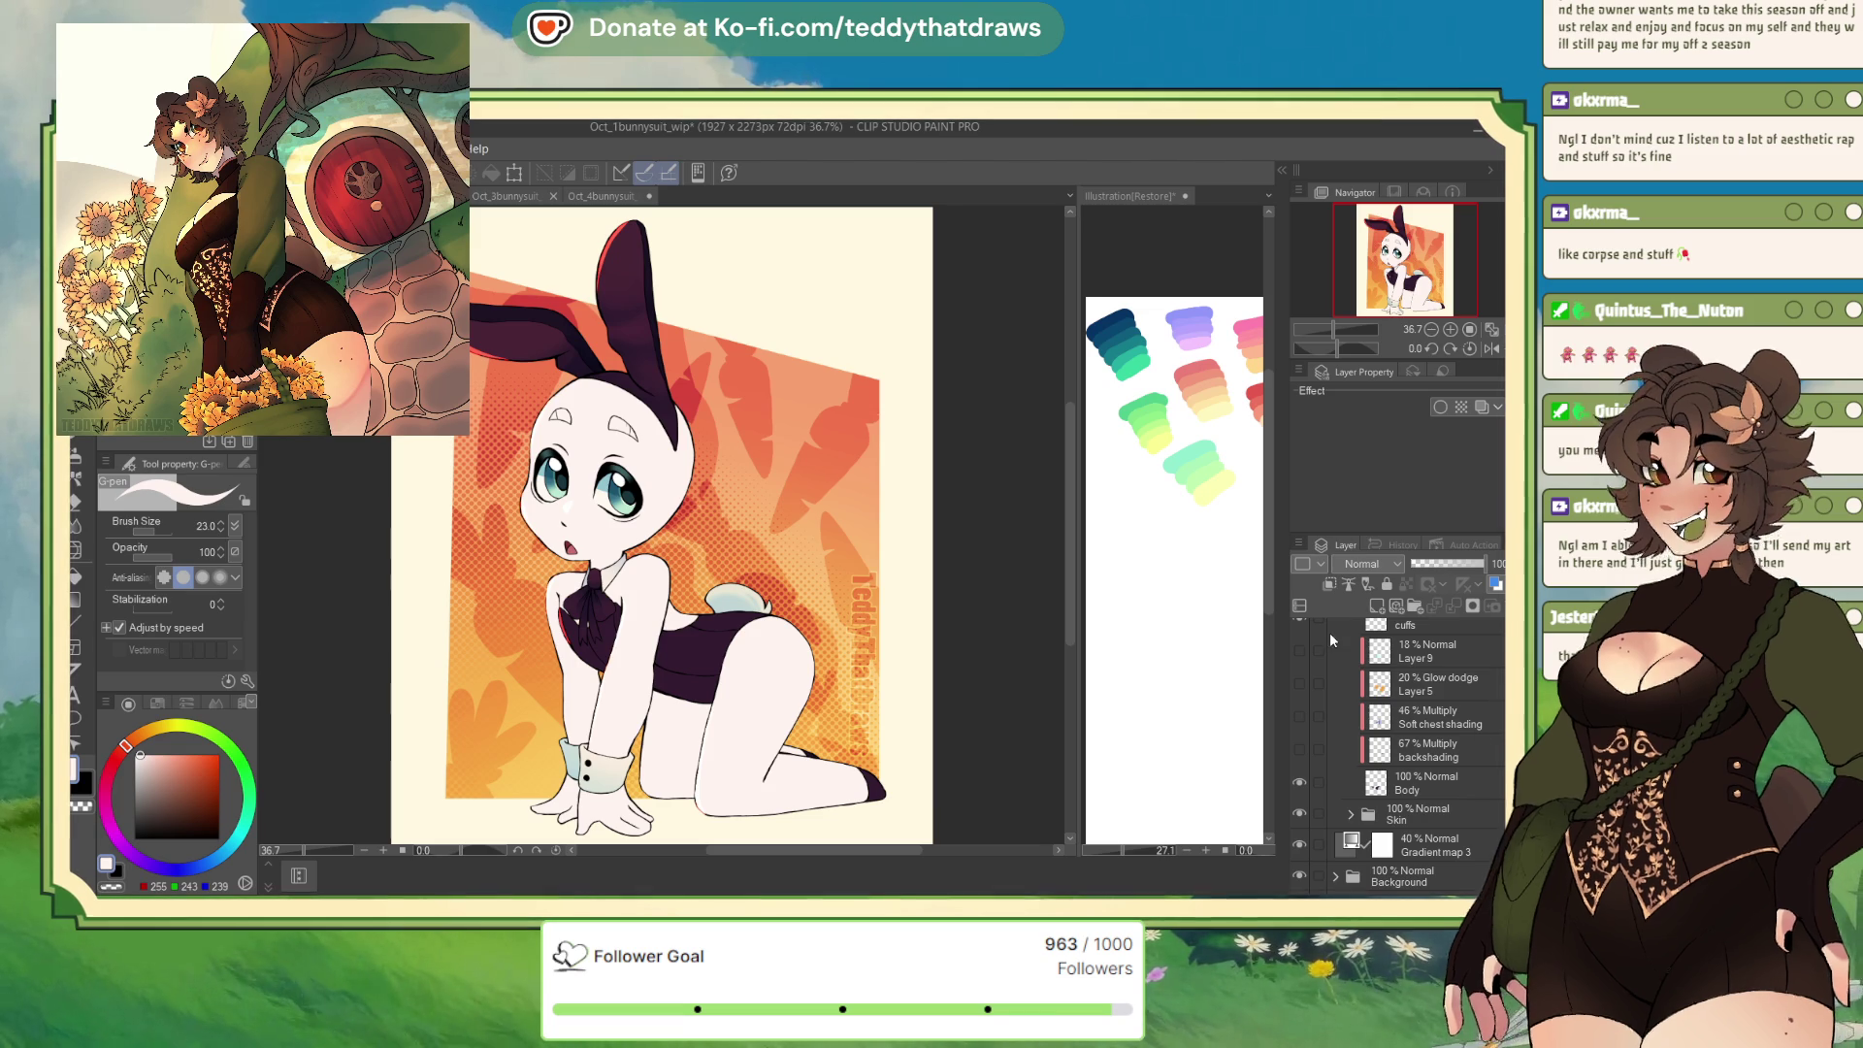
pyautogui.keyDown('alt'); pyautogui.click(701, 652); pyautogui.keyUp('alt')
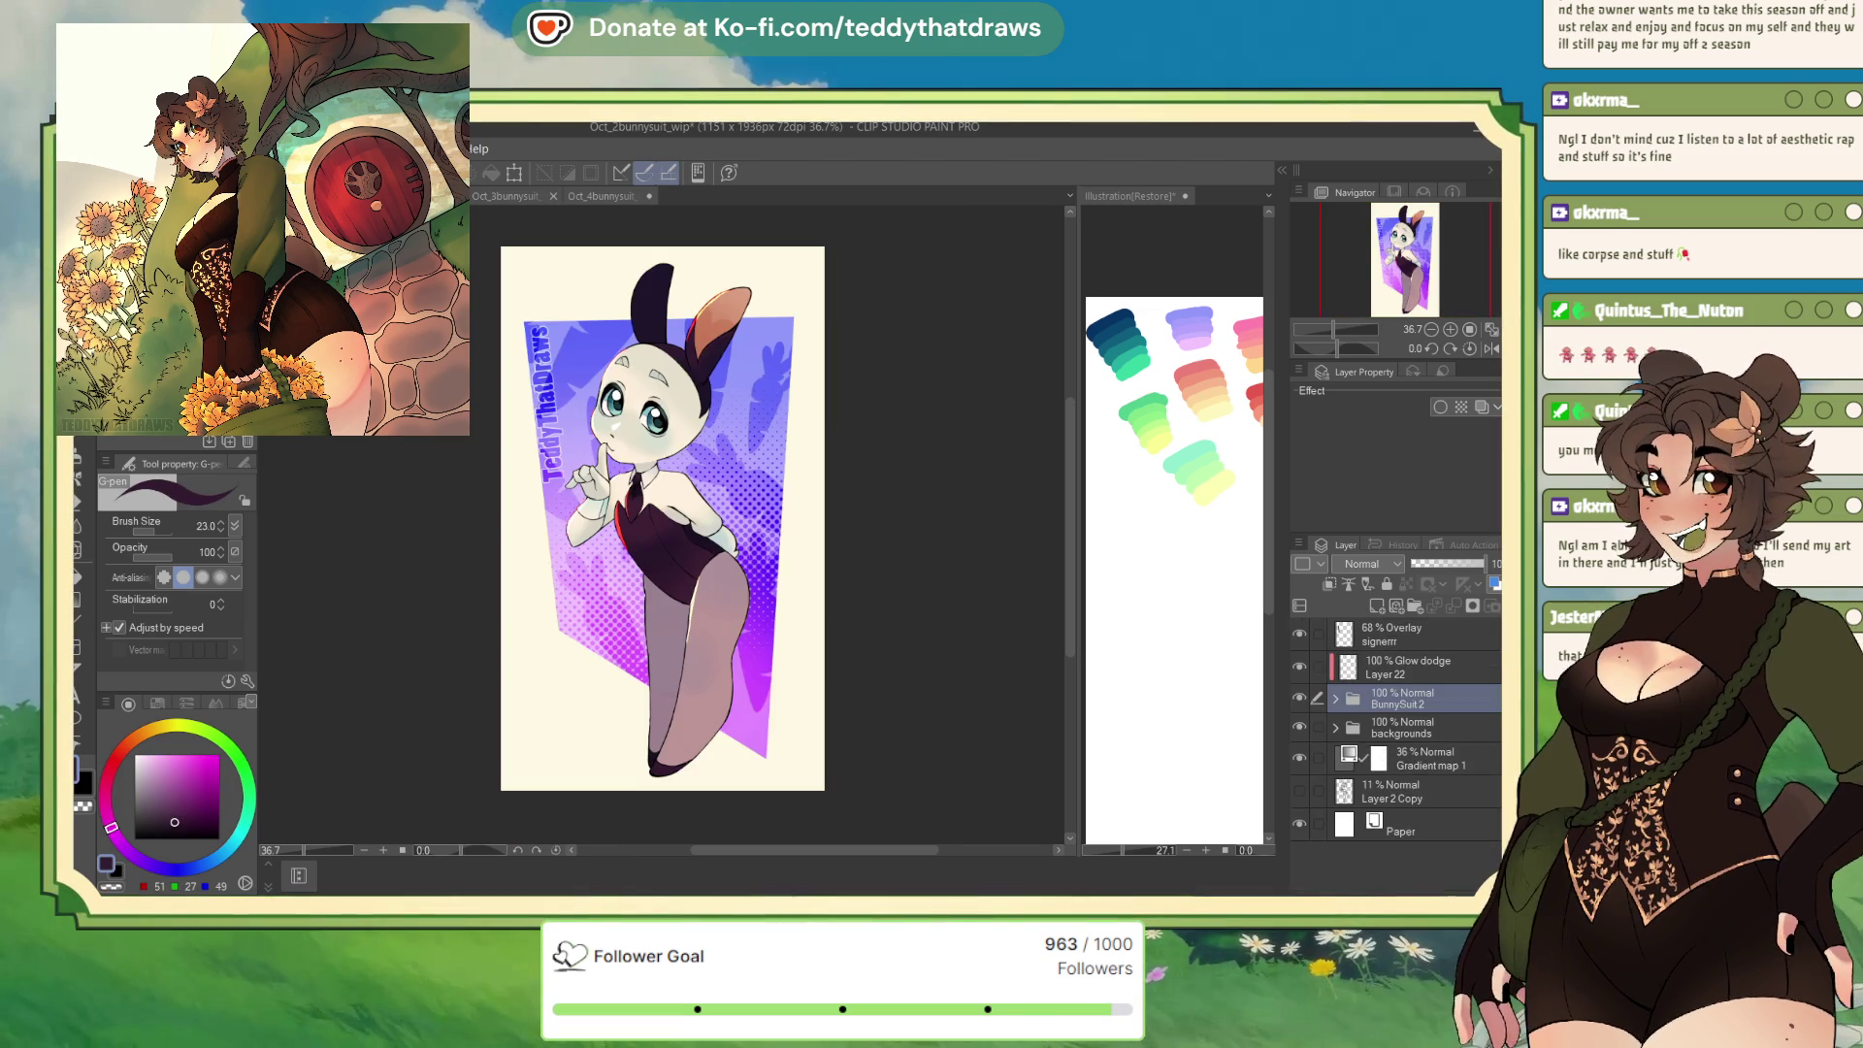
pyautogui.click(586, 196)
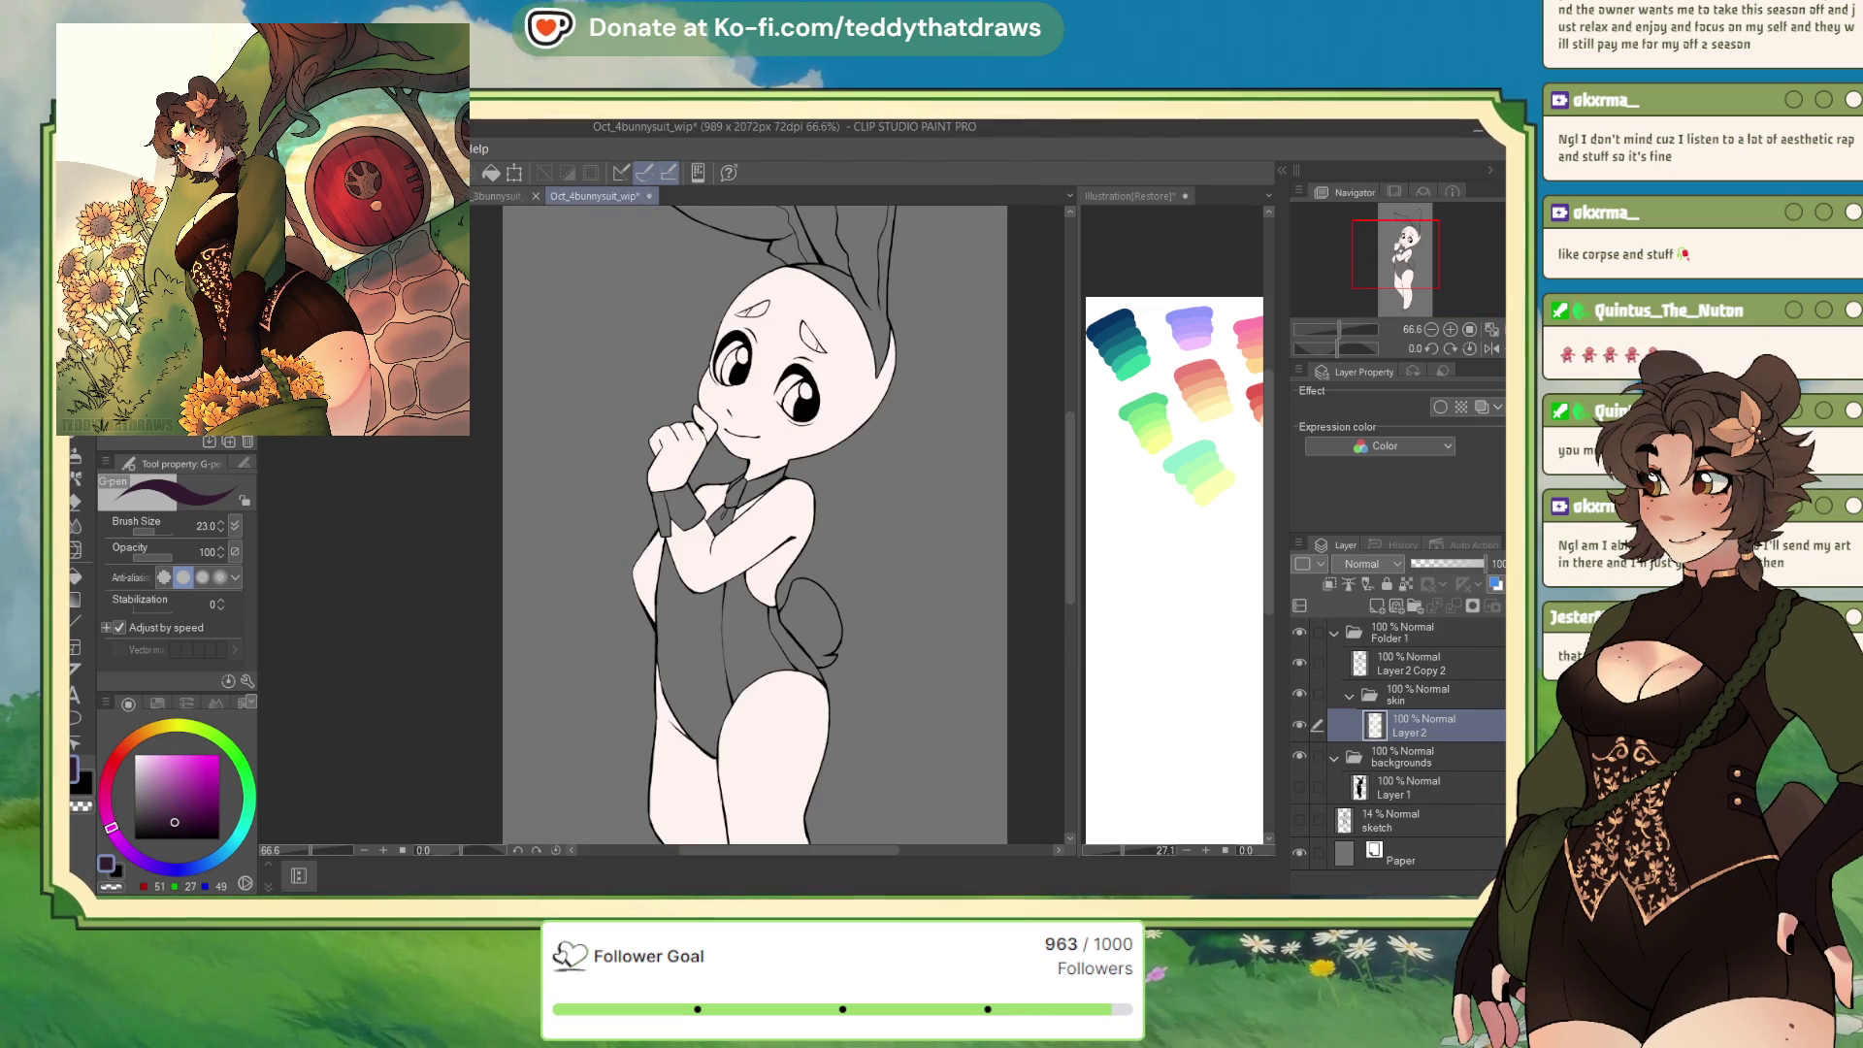
# With the Fill tool active, create a layer folder named 'clothes' above the skin folder
pyautogui.press('g')
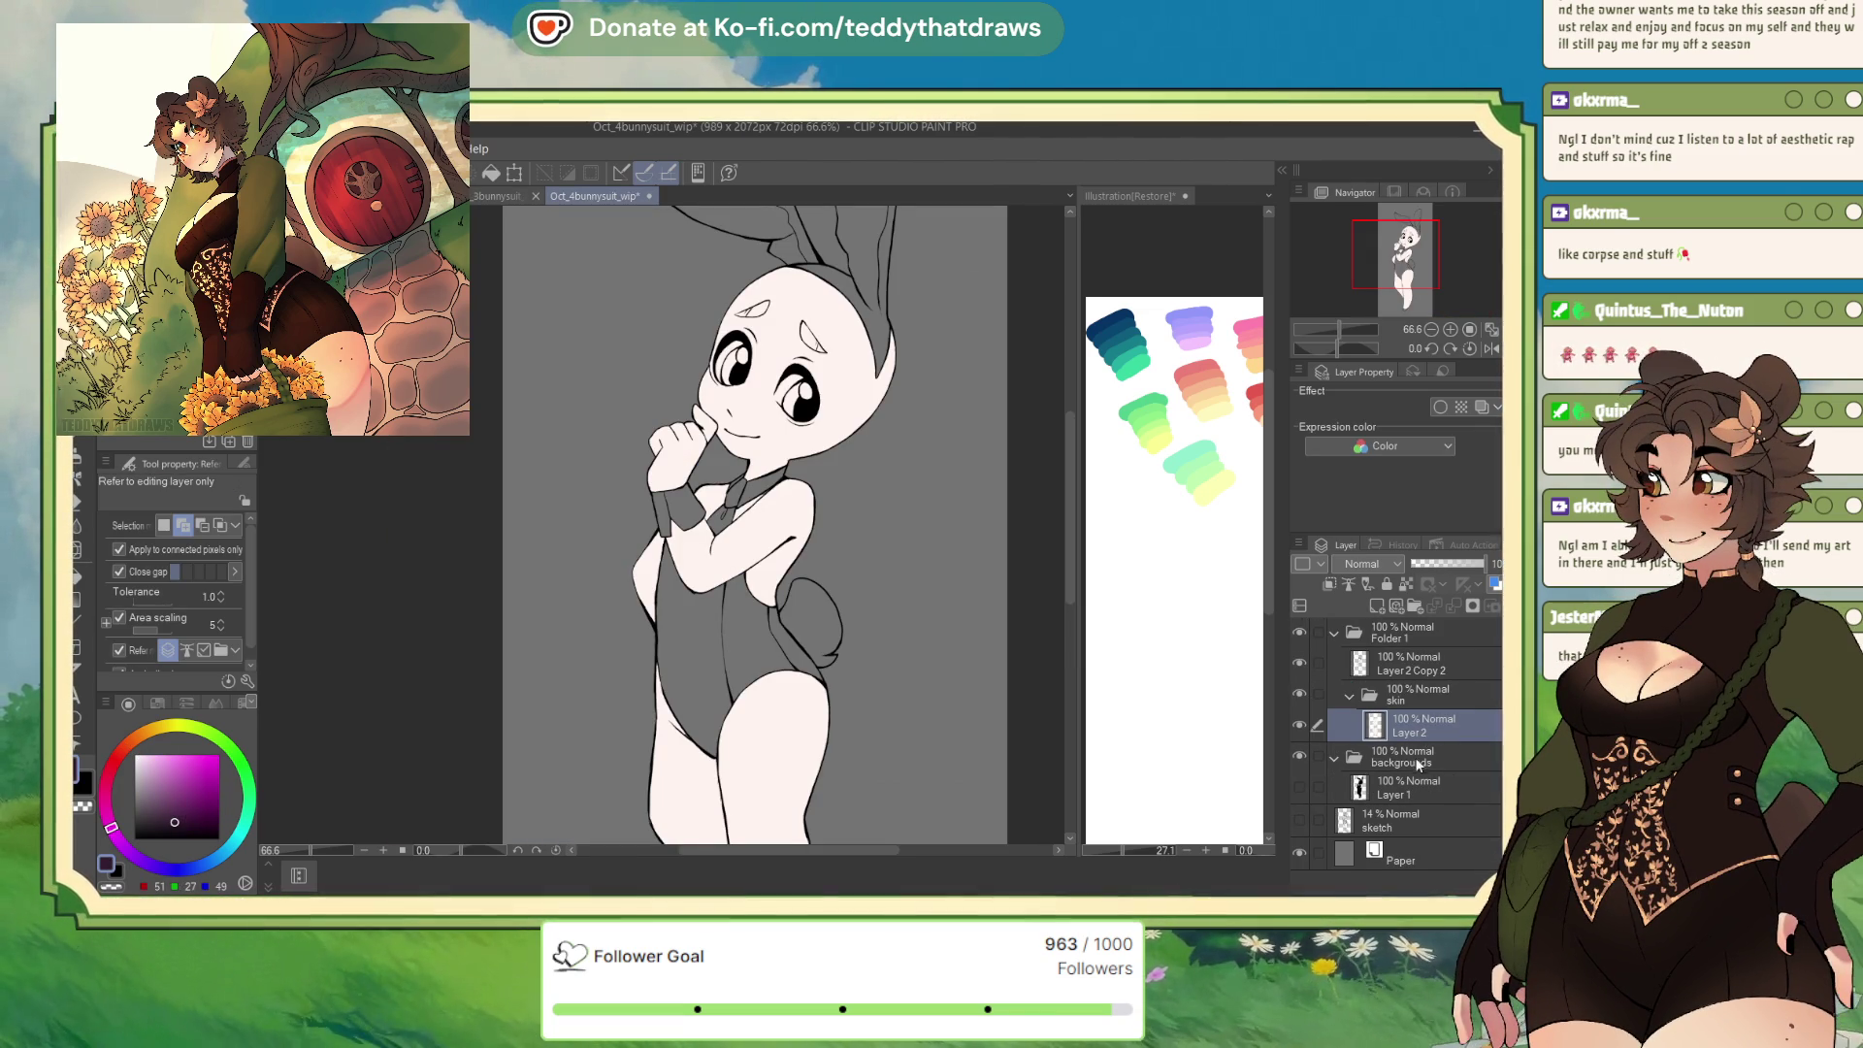
pyautogui.click(1434, 601)
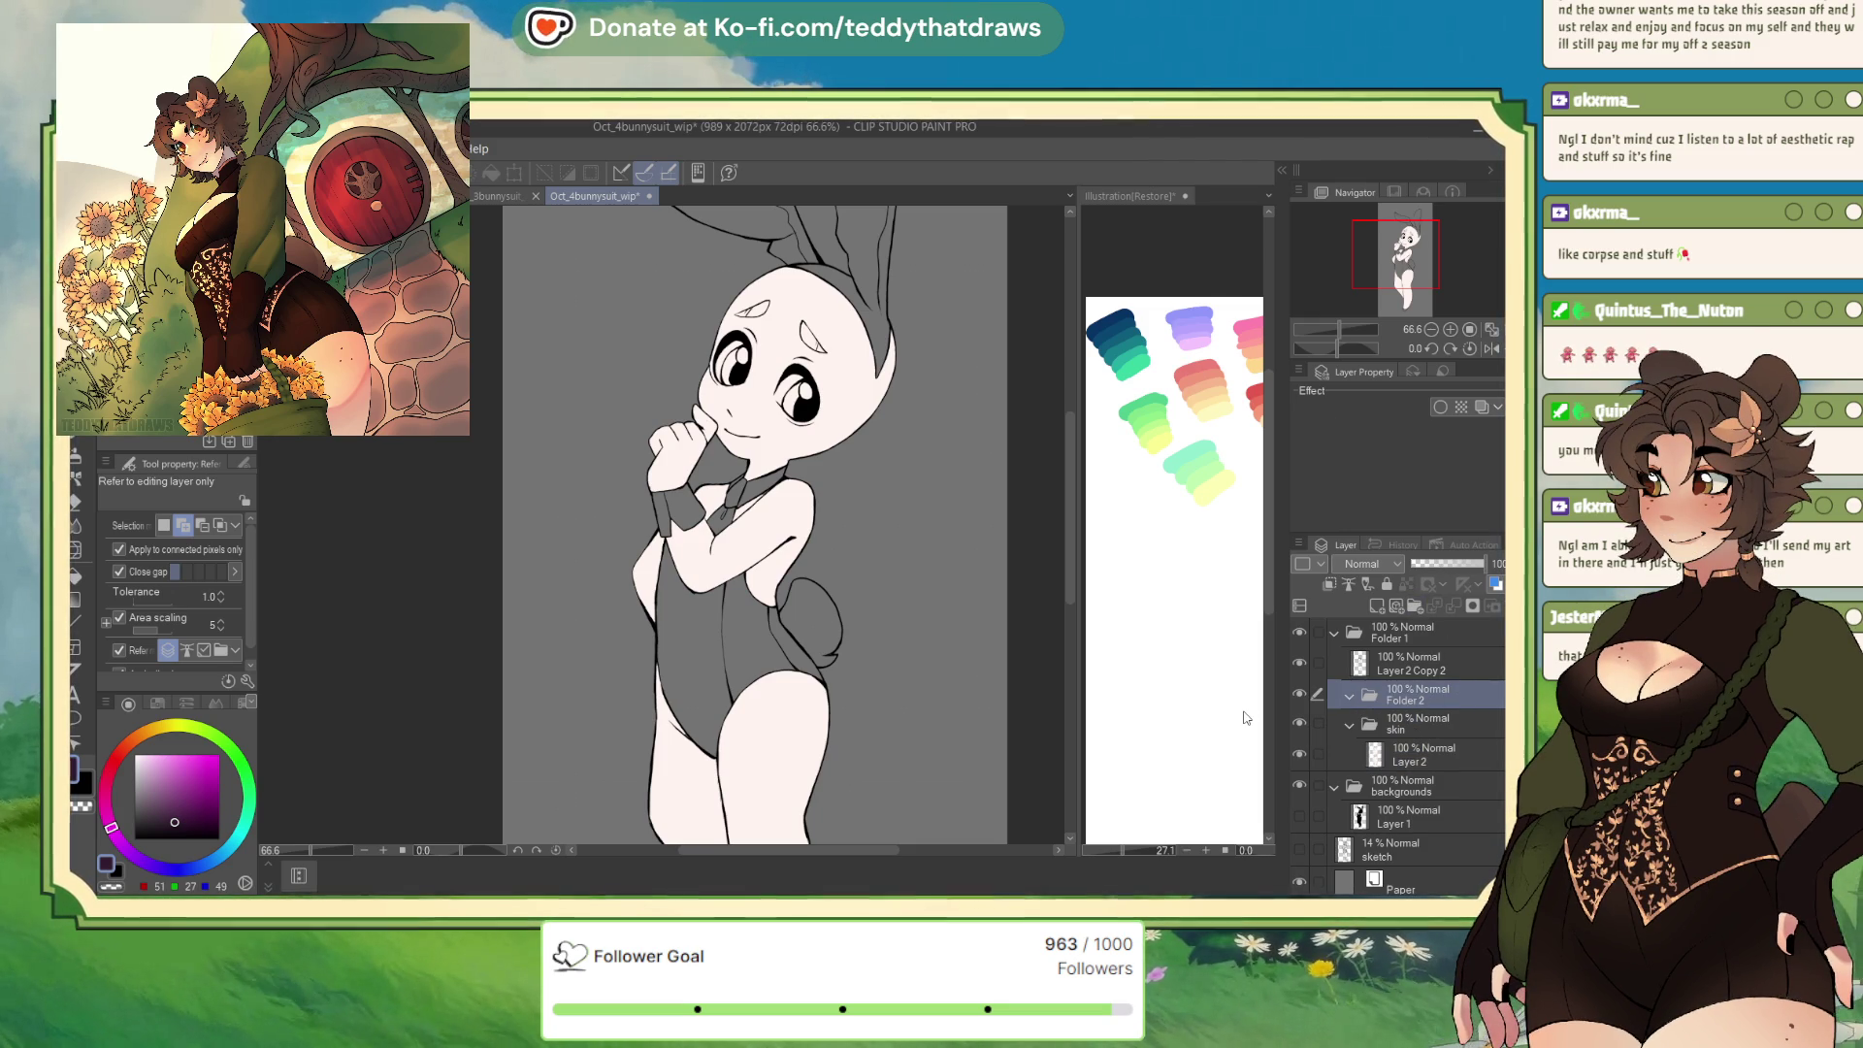
pyautogui.write('clothes')
pyautogui.press('Return')
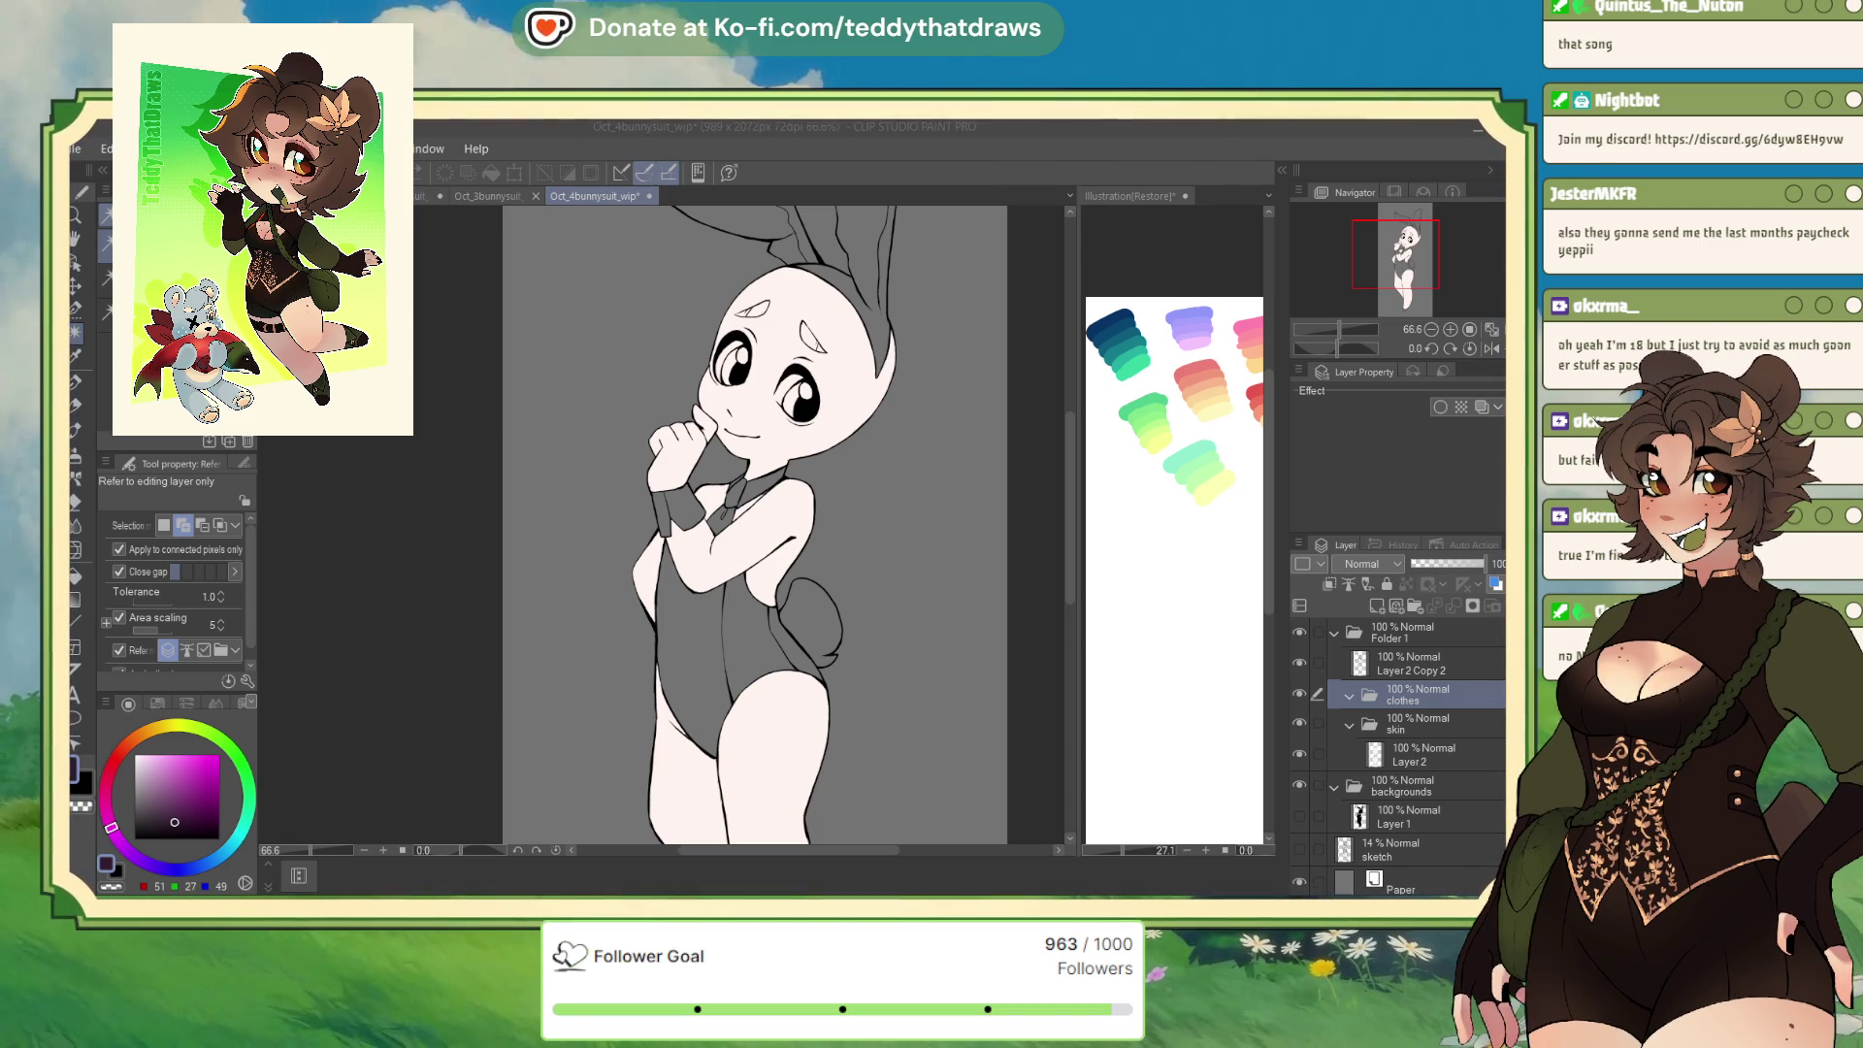
# Add a new Layer 3 inside the clothes folder for the suit colour
pyautogui.moveTo(757, 485)
pyautogui.mouseDown()
pyautogui.moveTo(764, 529)
pyautogui.moveTo(752, 486)
pyautogui.mouseUp()
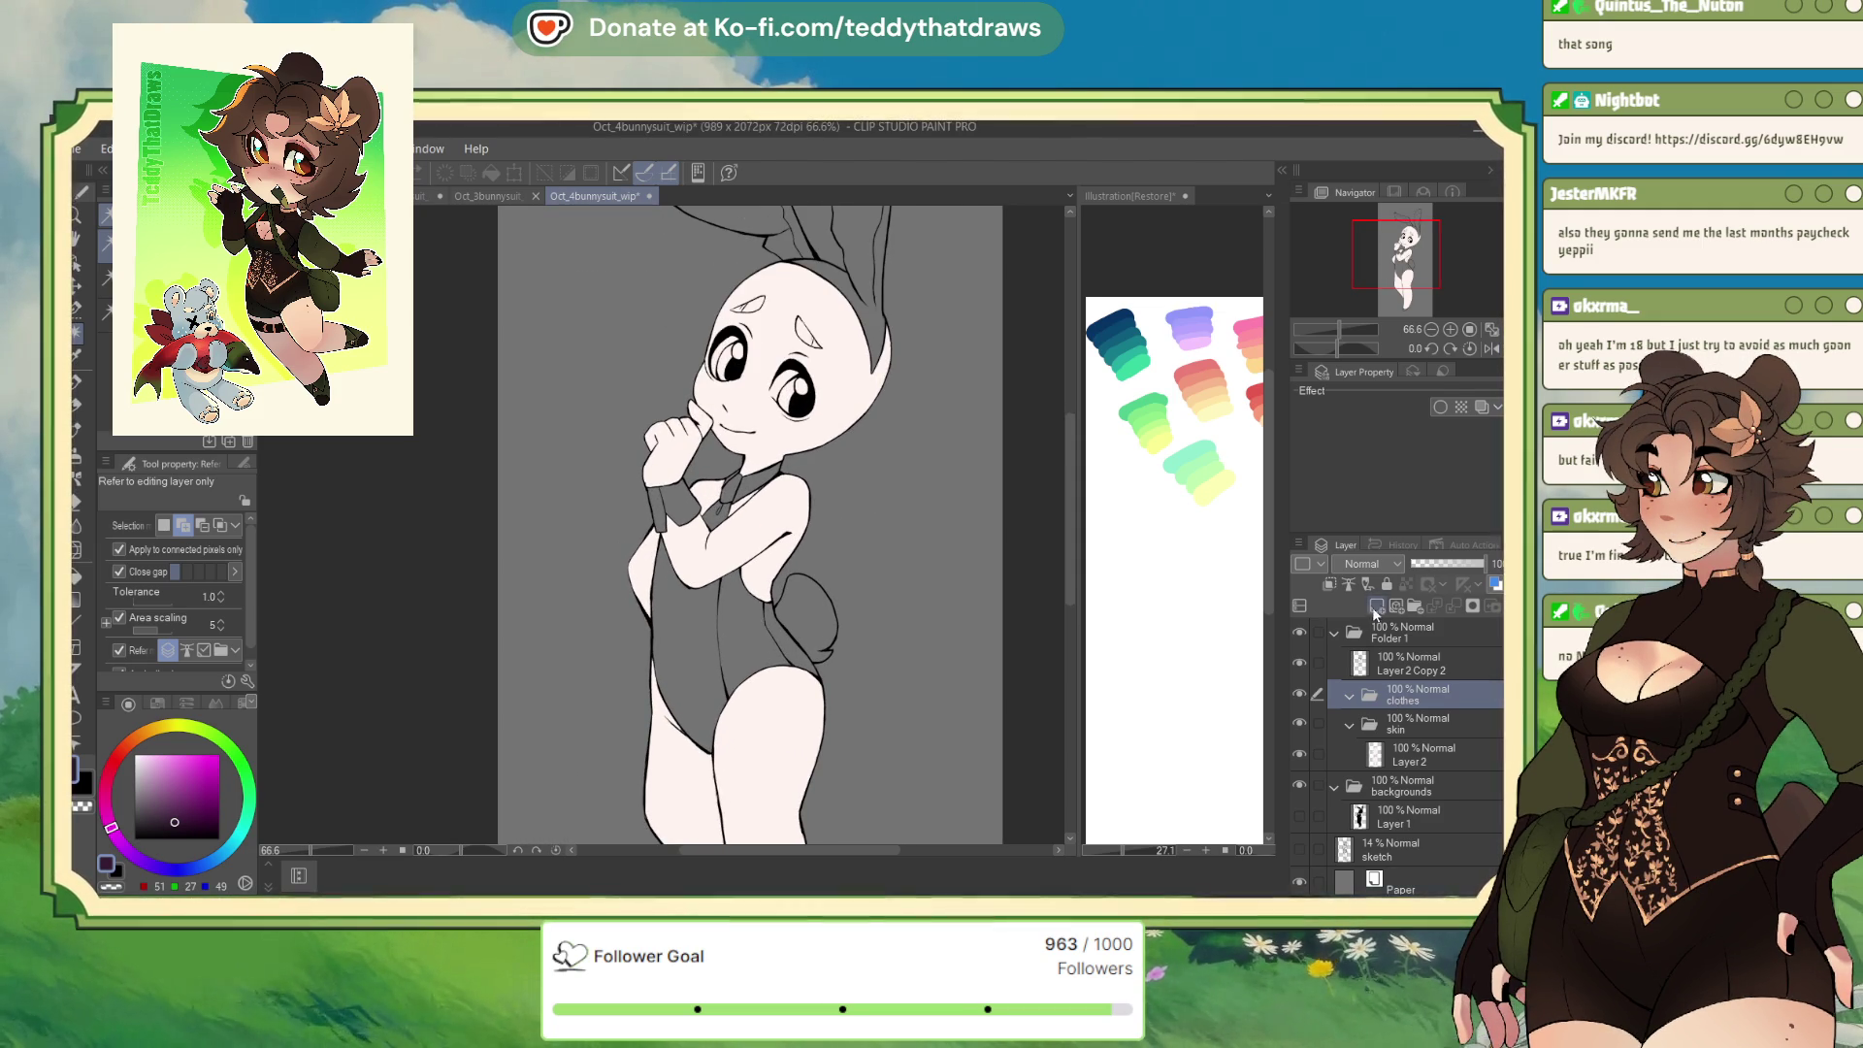
pyautogui.click(1375, 607)
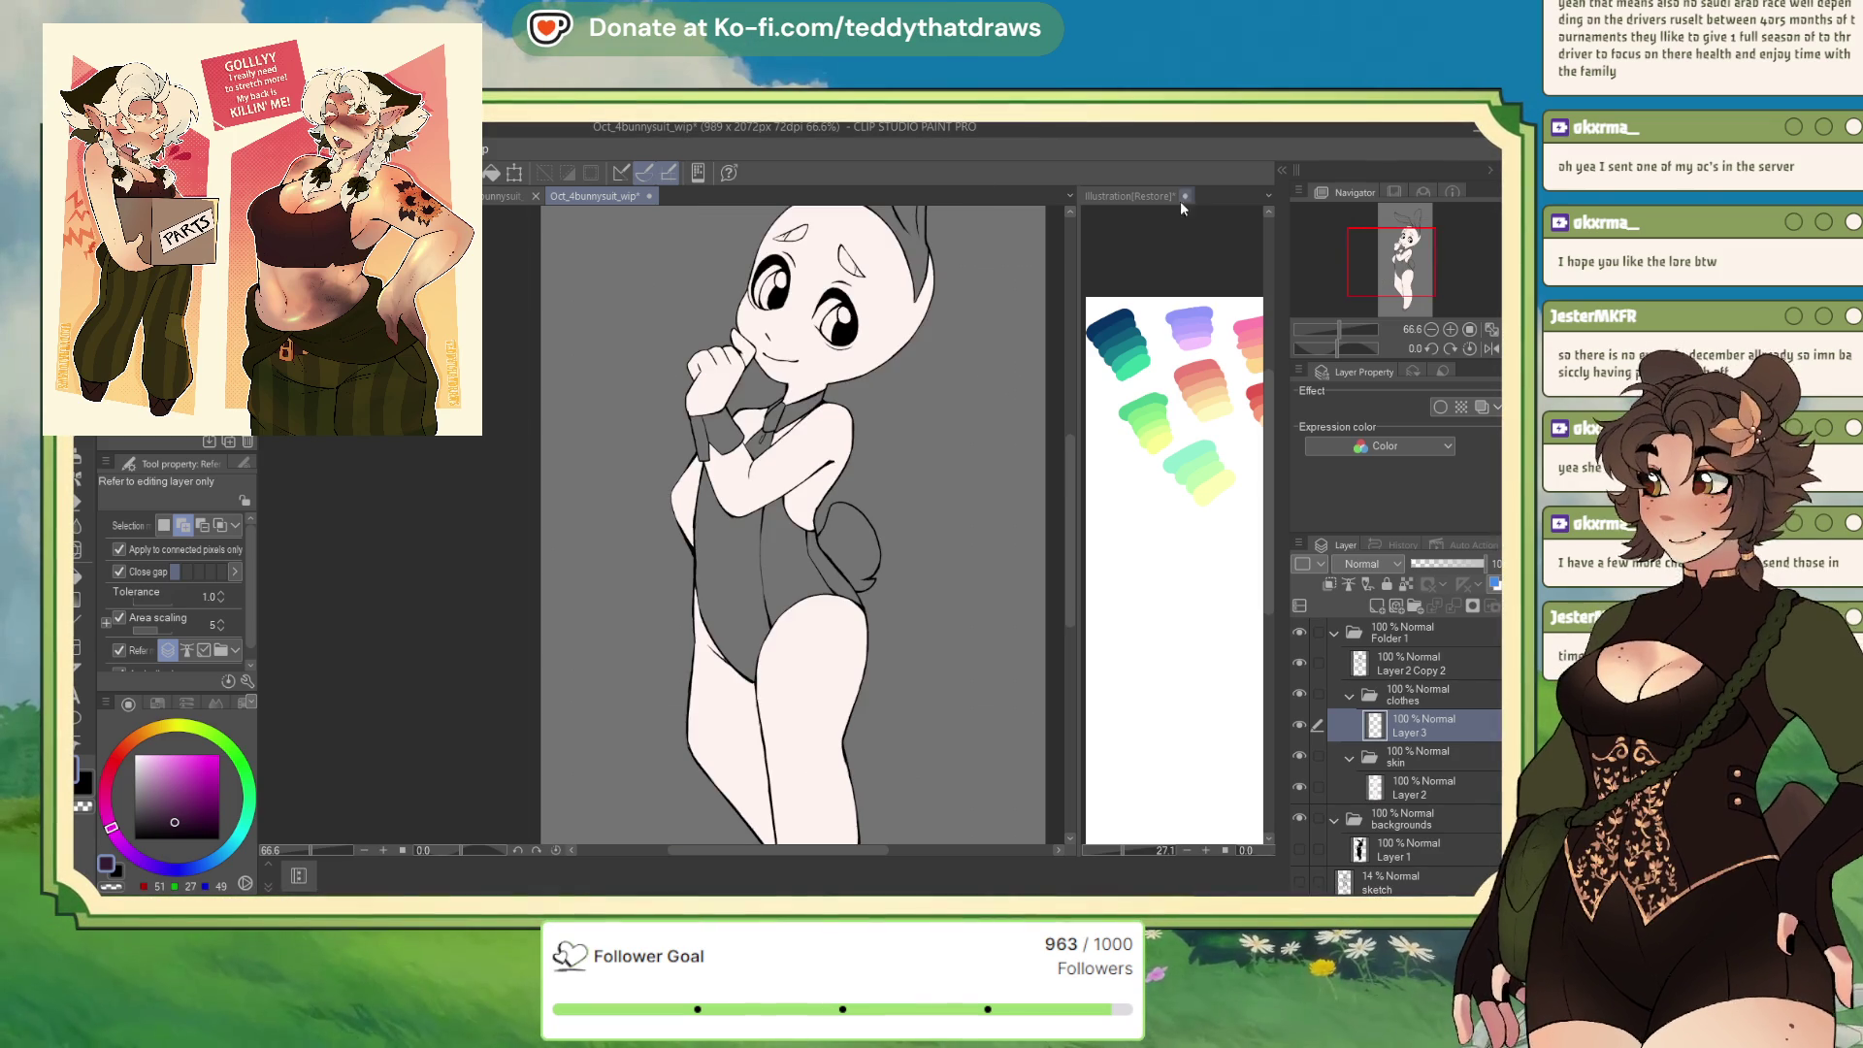
pyautogui.scroll(-2, 773, 507)
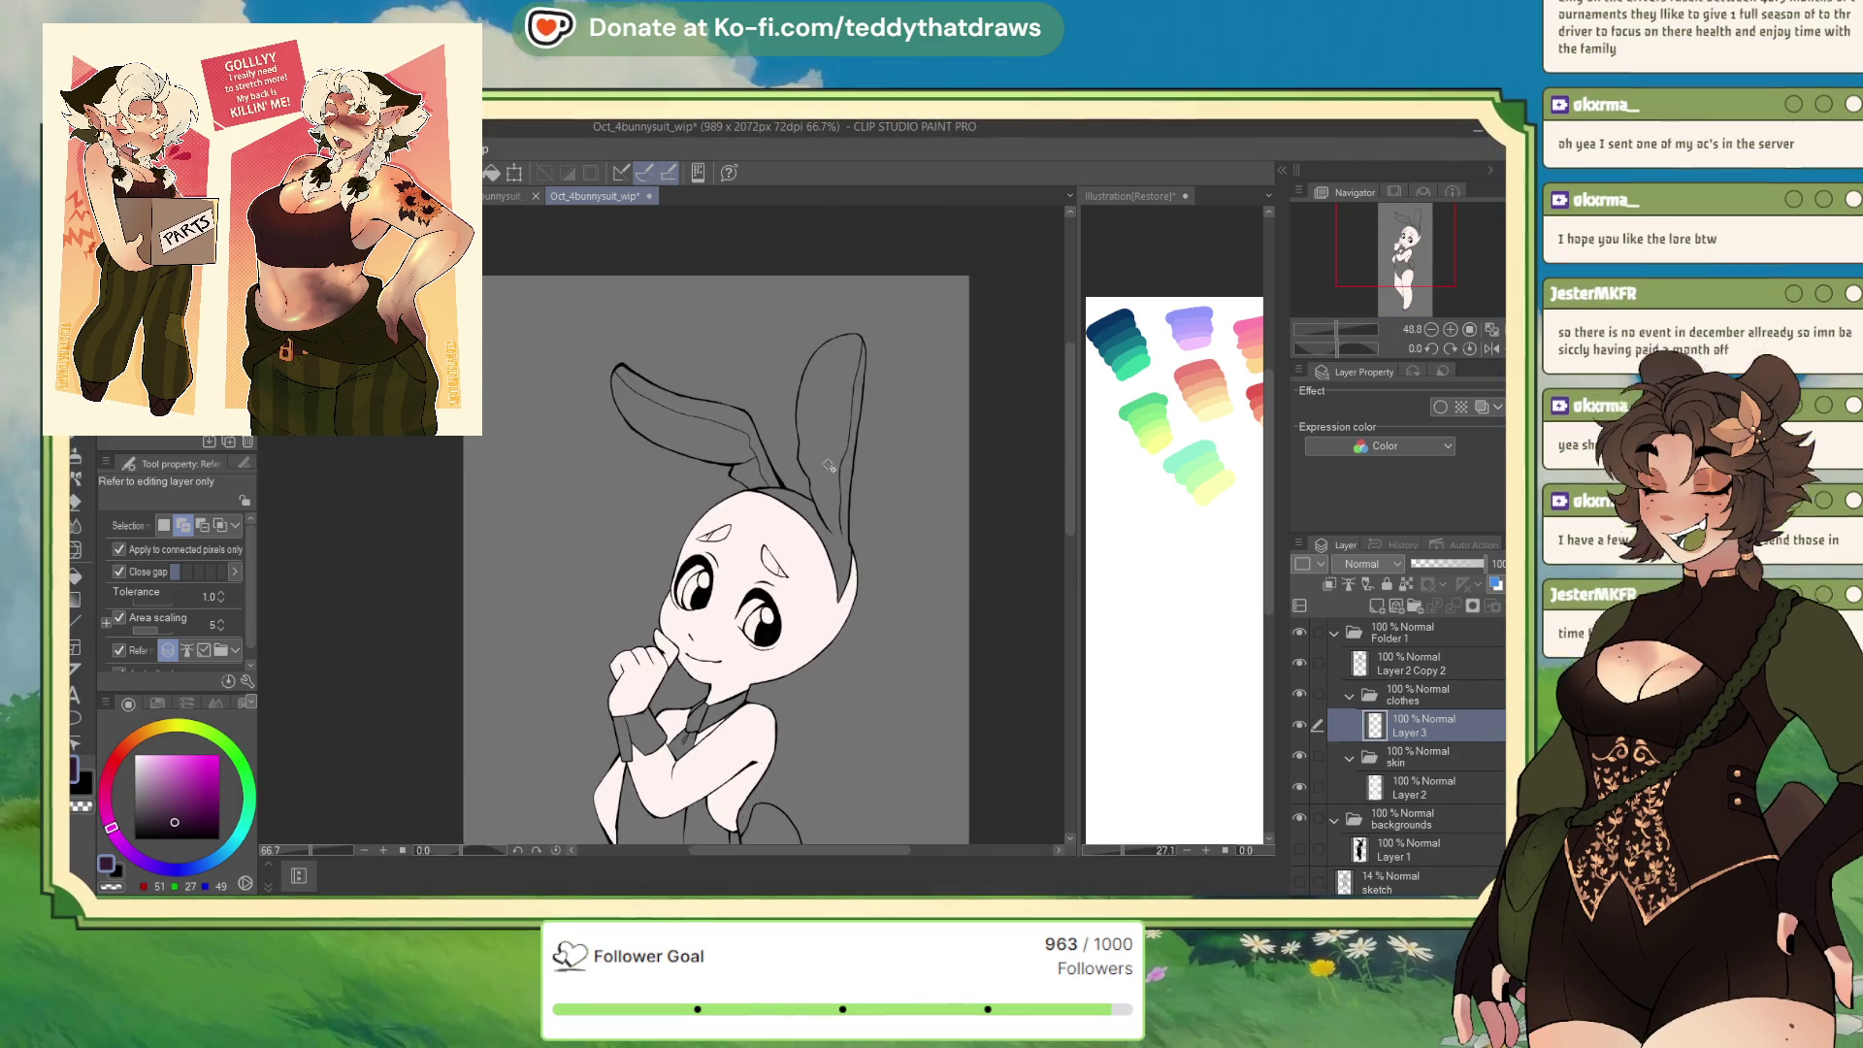
pyautogui.scroll(1, 845, 387)
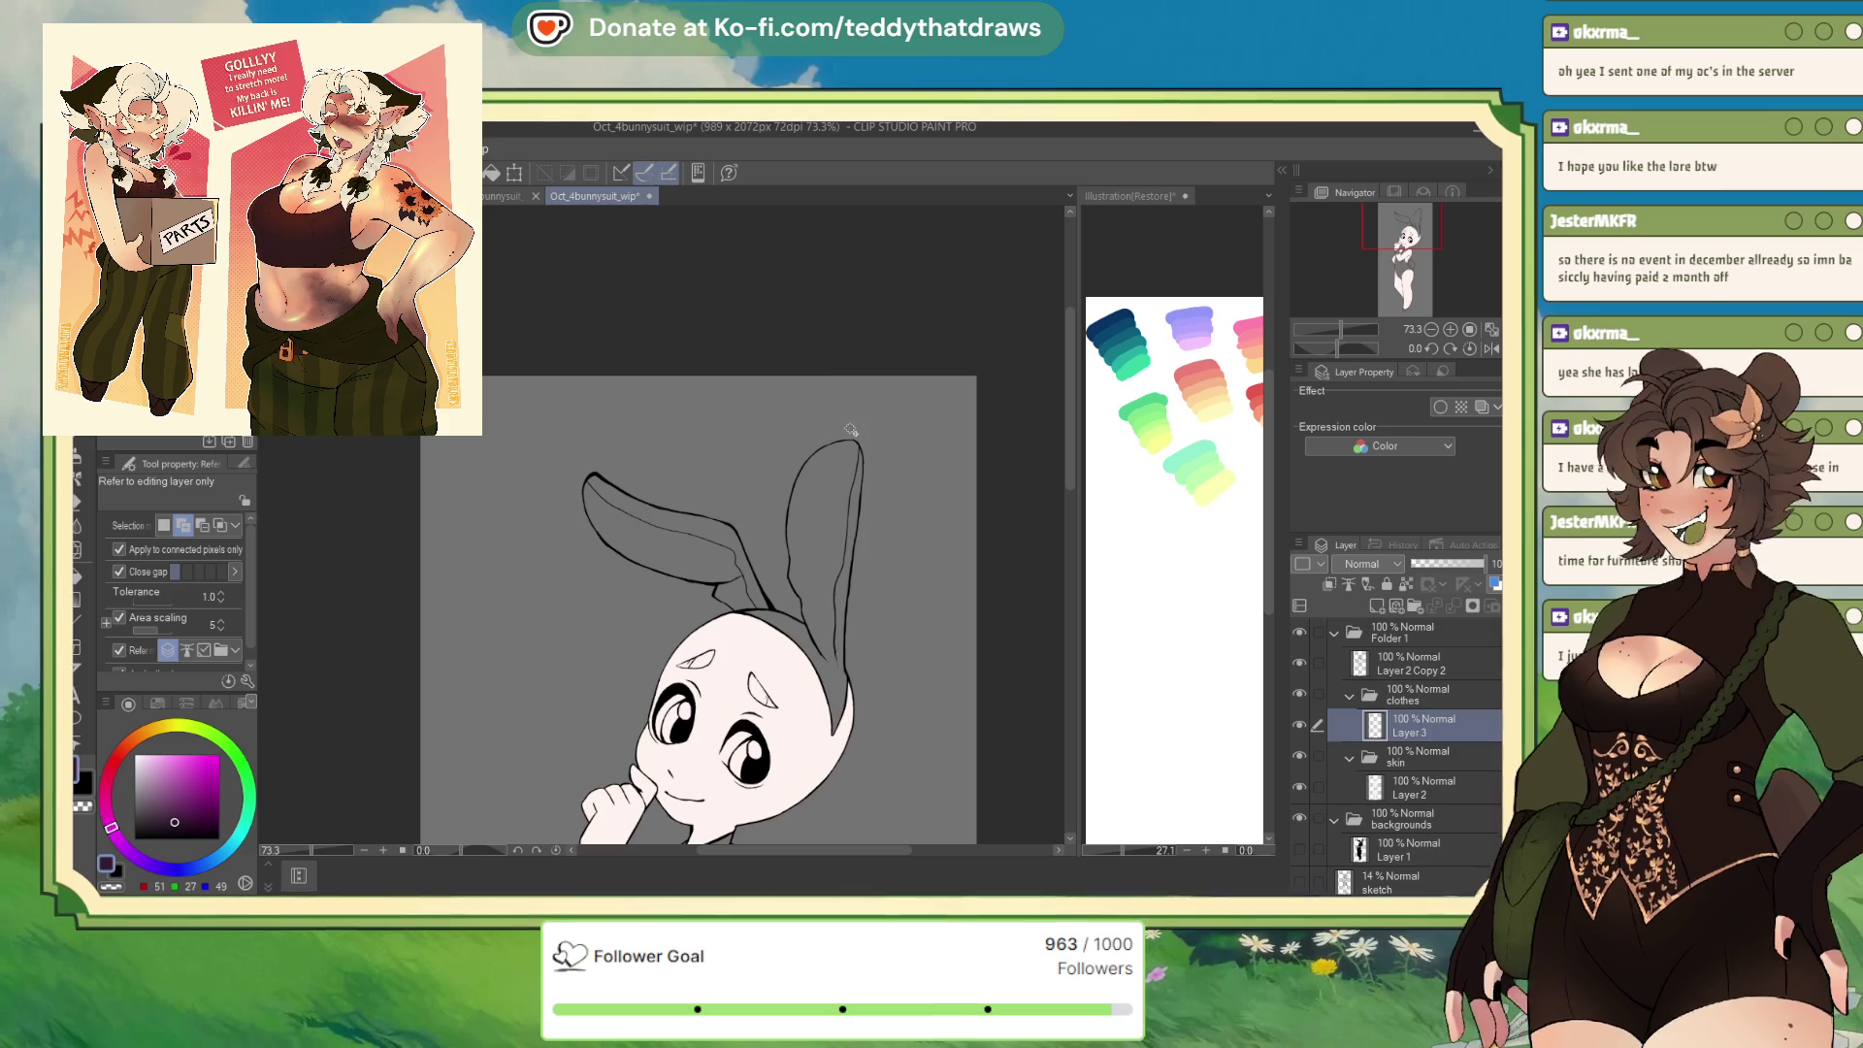
pyautogui.scroll(1, 813, 492)
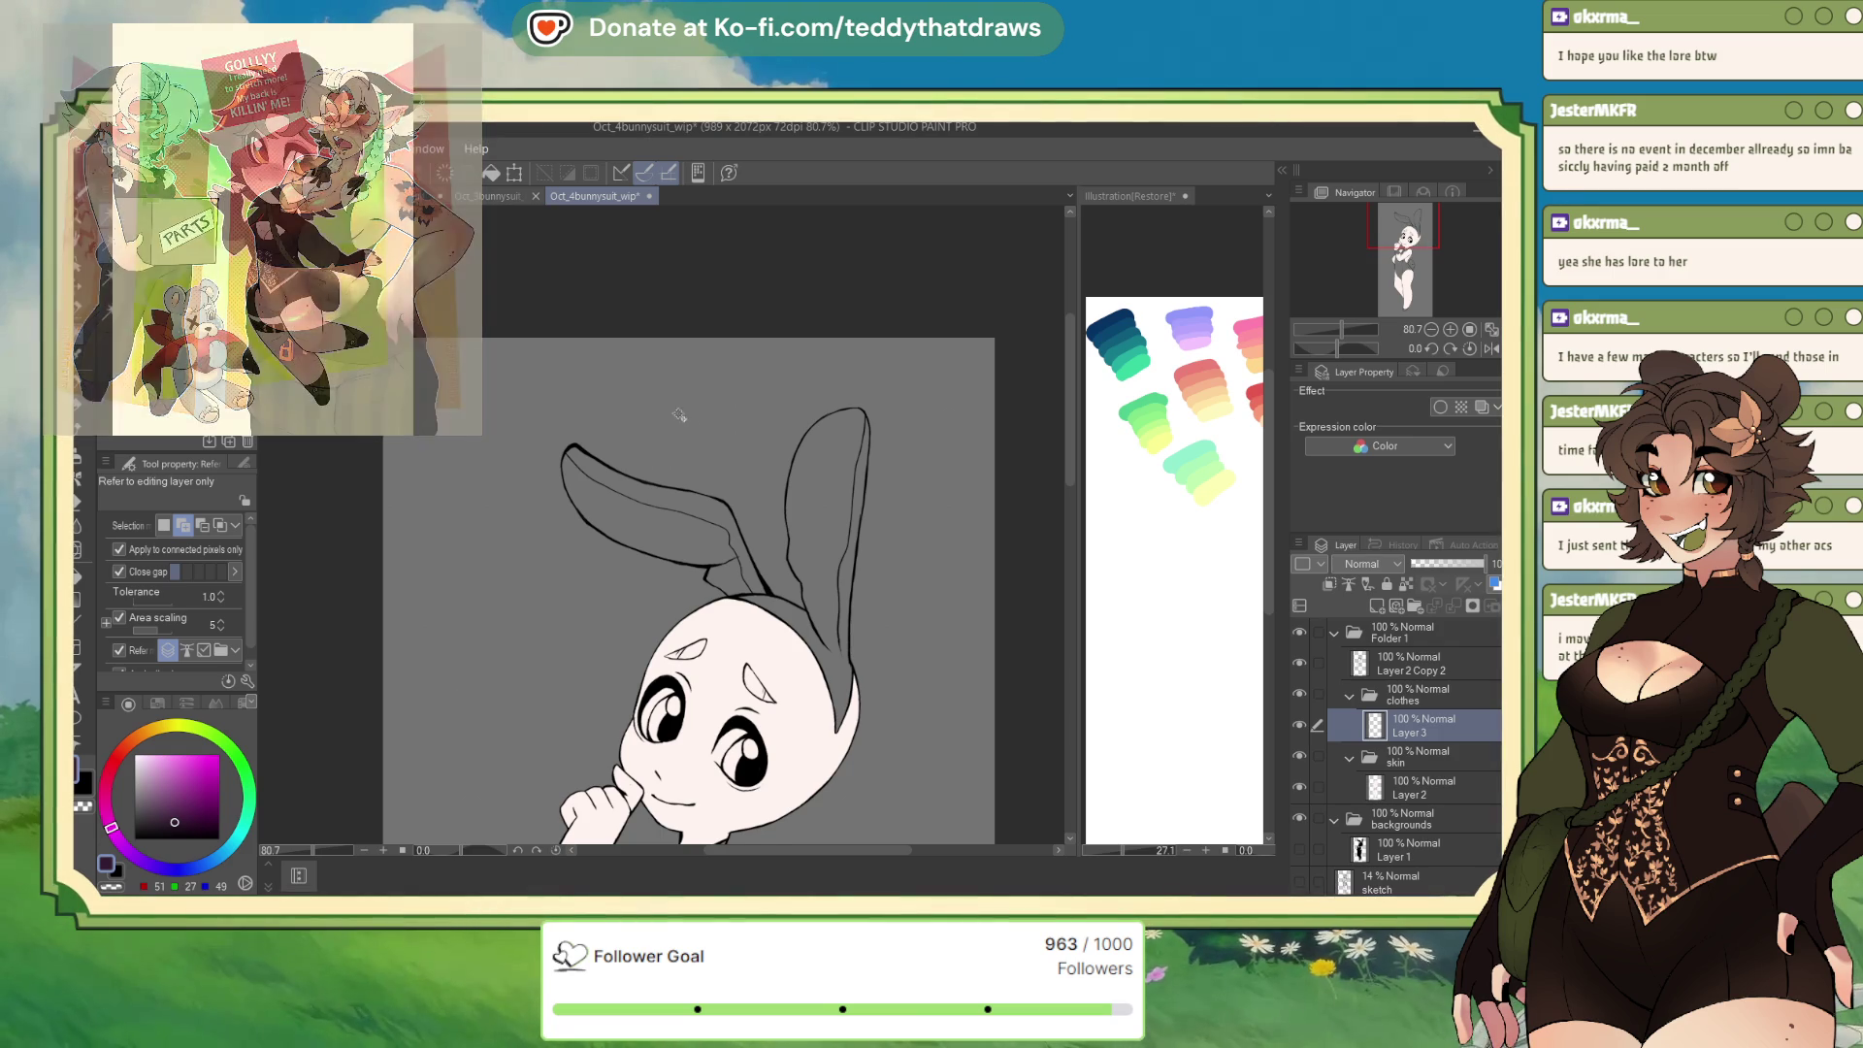
pyautogui.scroll(-5, 729, 621)
pyautogui.scroll(4, 729, 621)
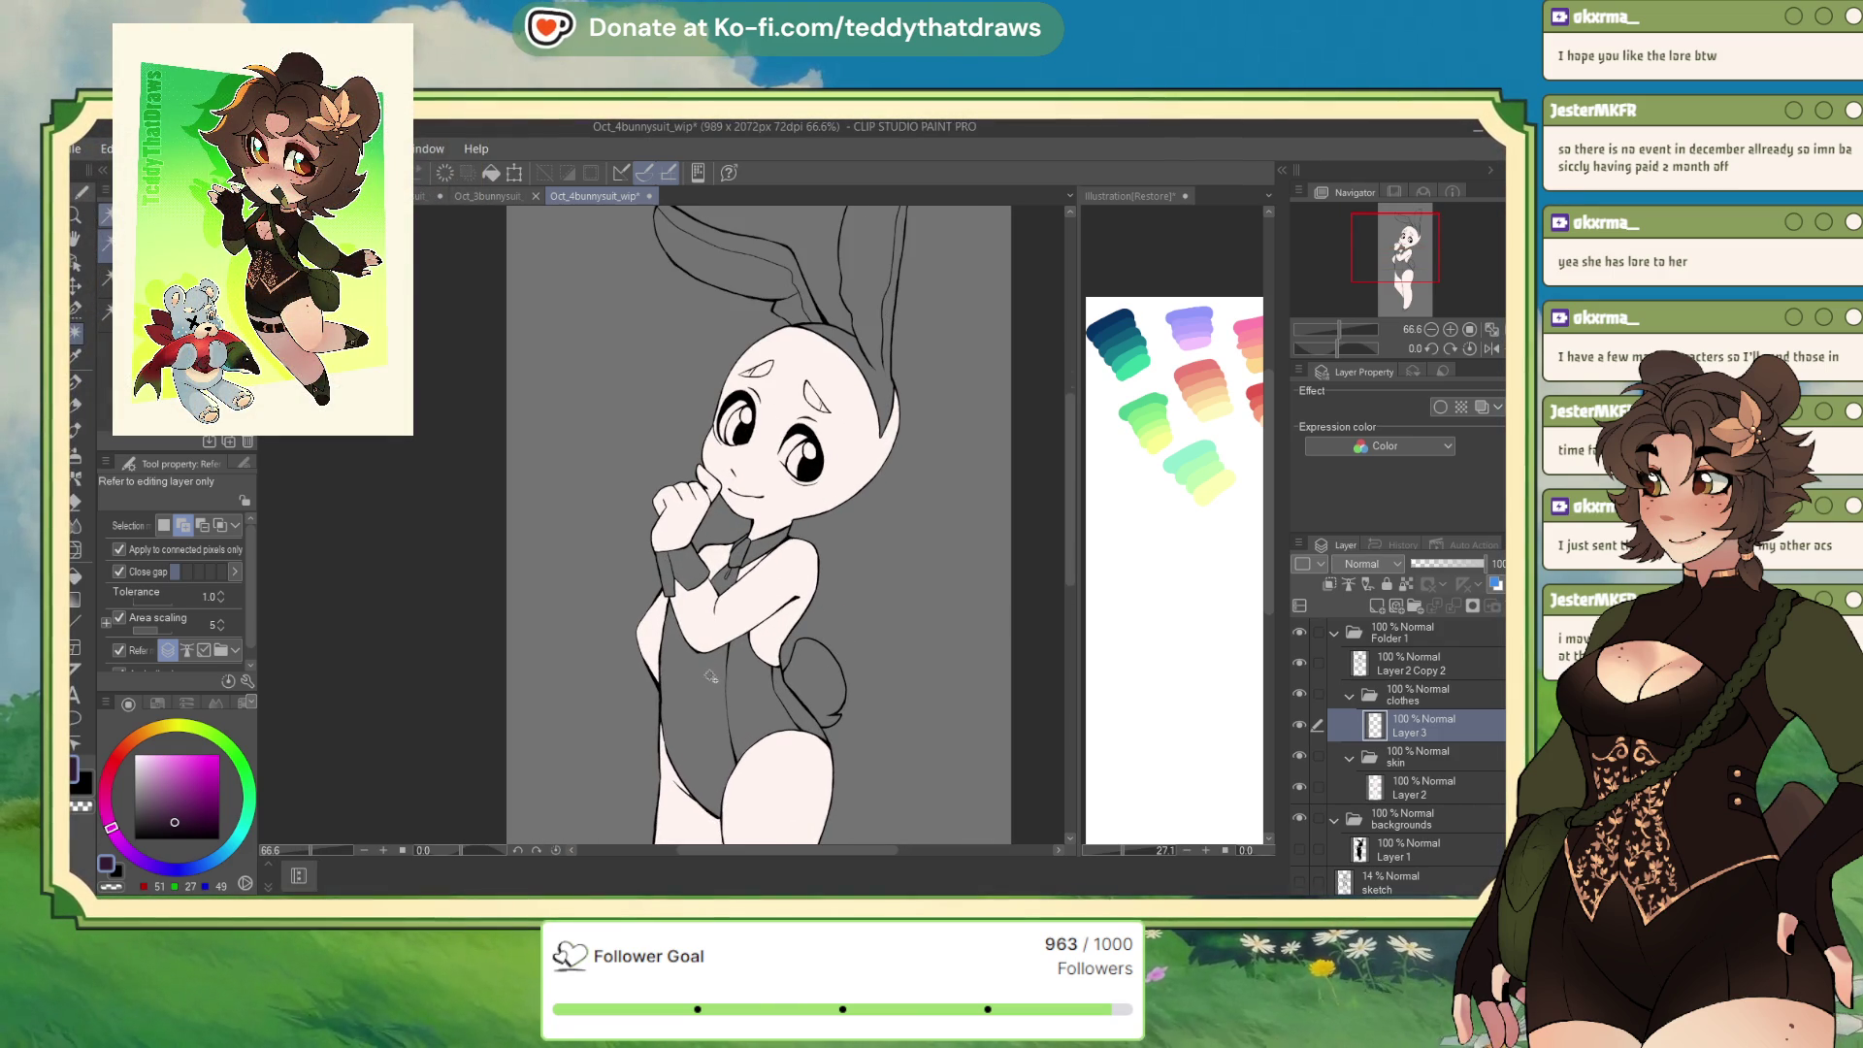
# Select the whole leotard, name Layer 3 'suit', and fill the leotard flat dark purple
pyautogui.click(794, 708)
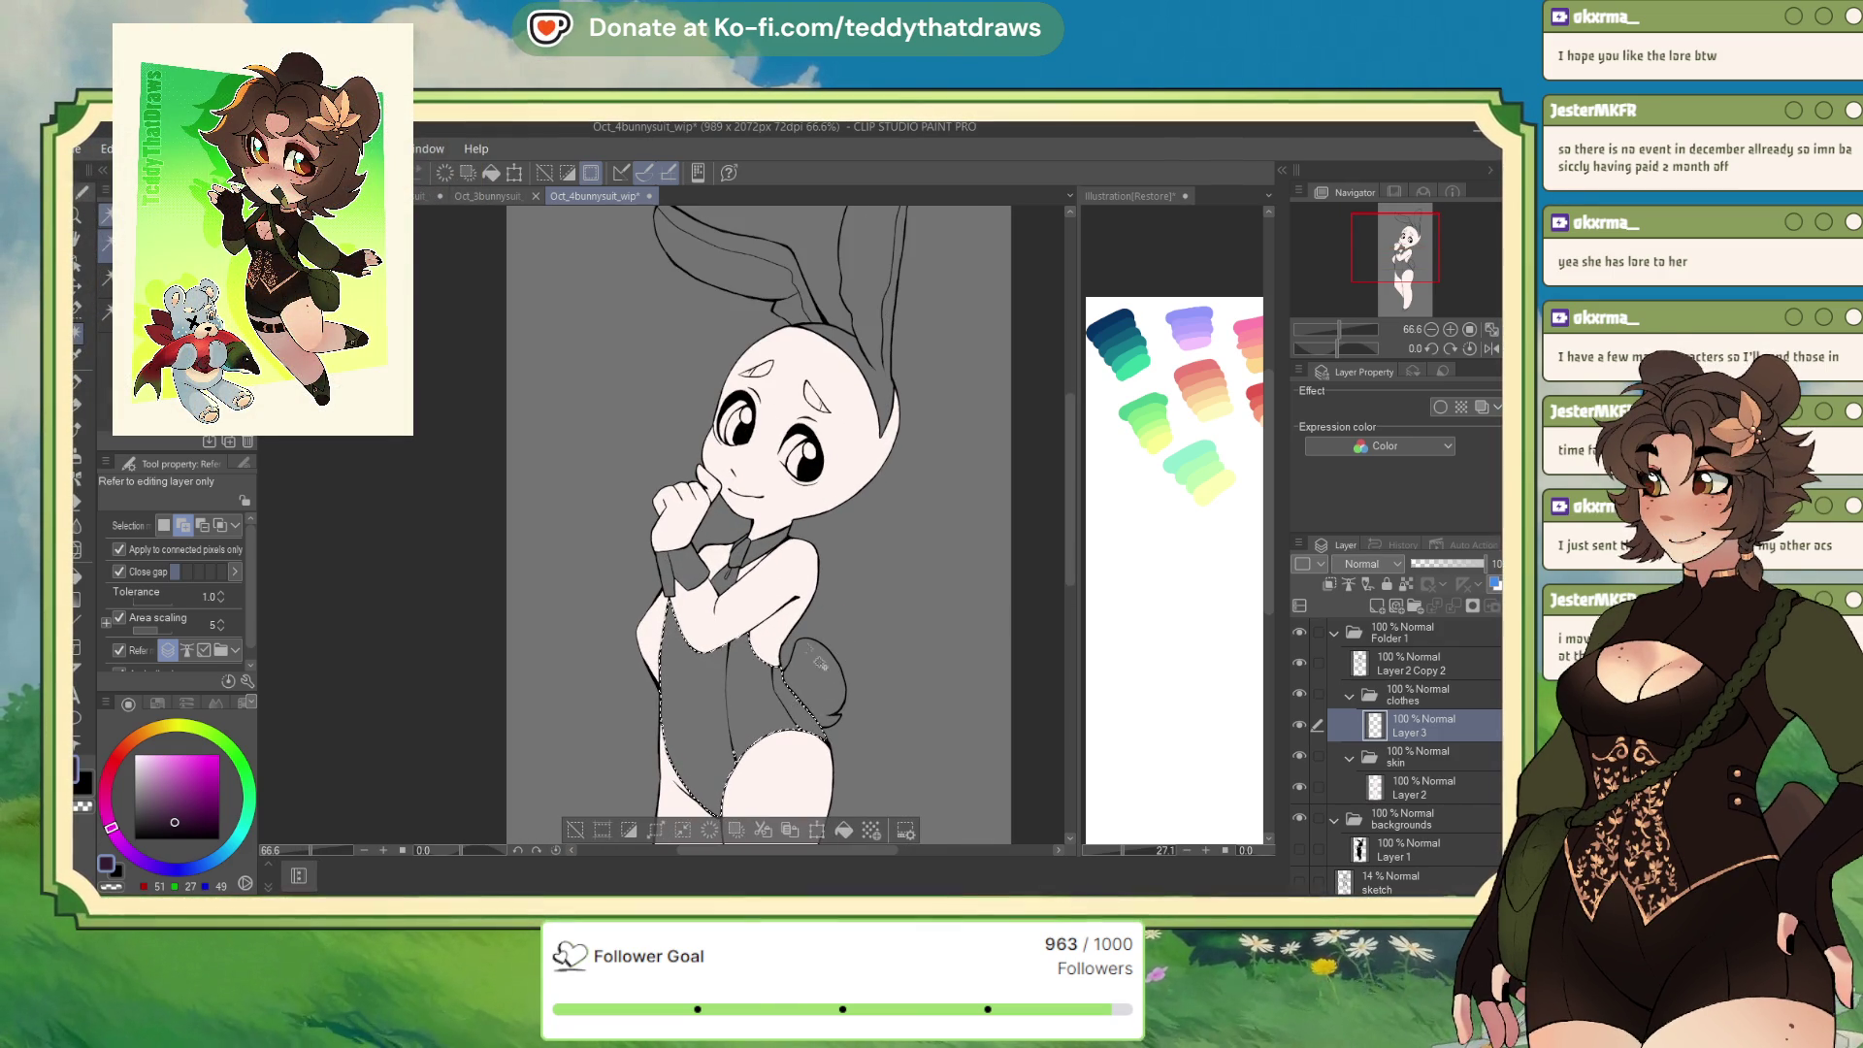
pyautogui.click(707, 761)
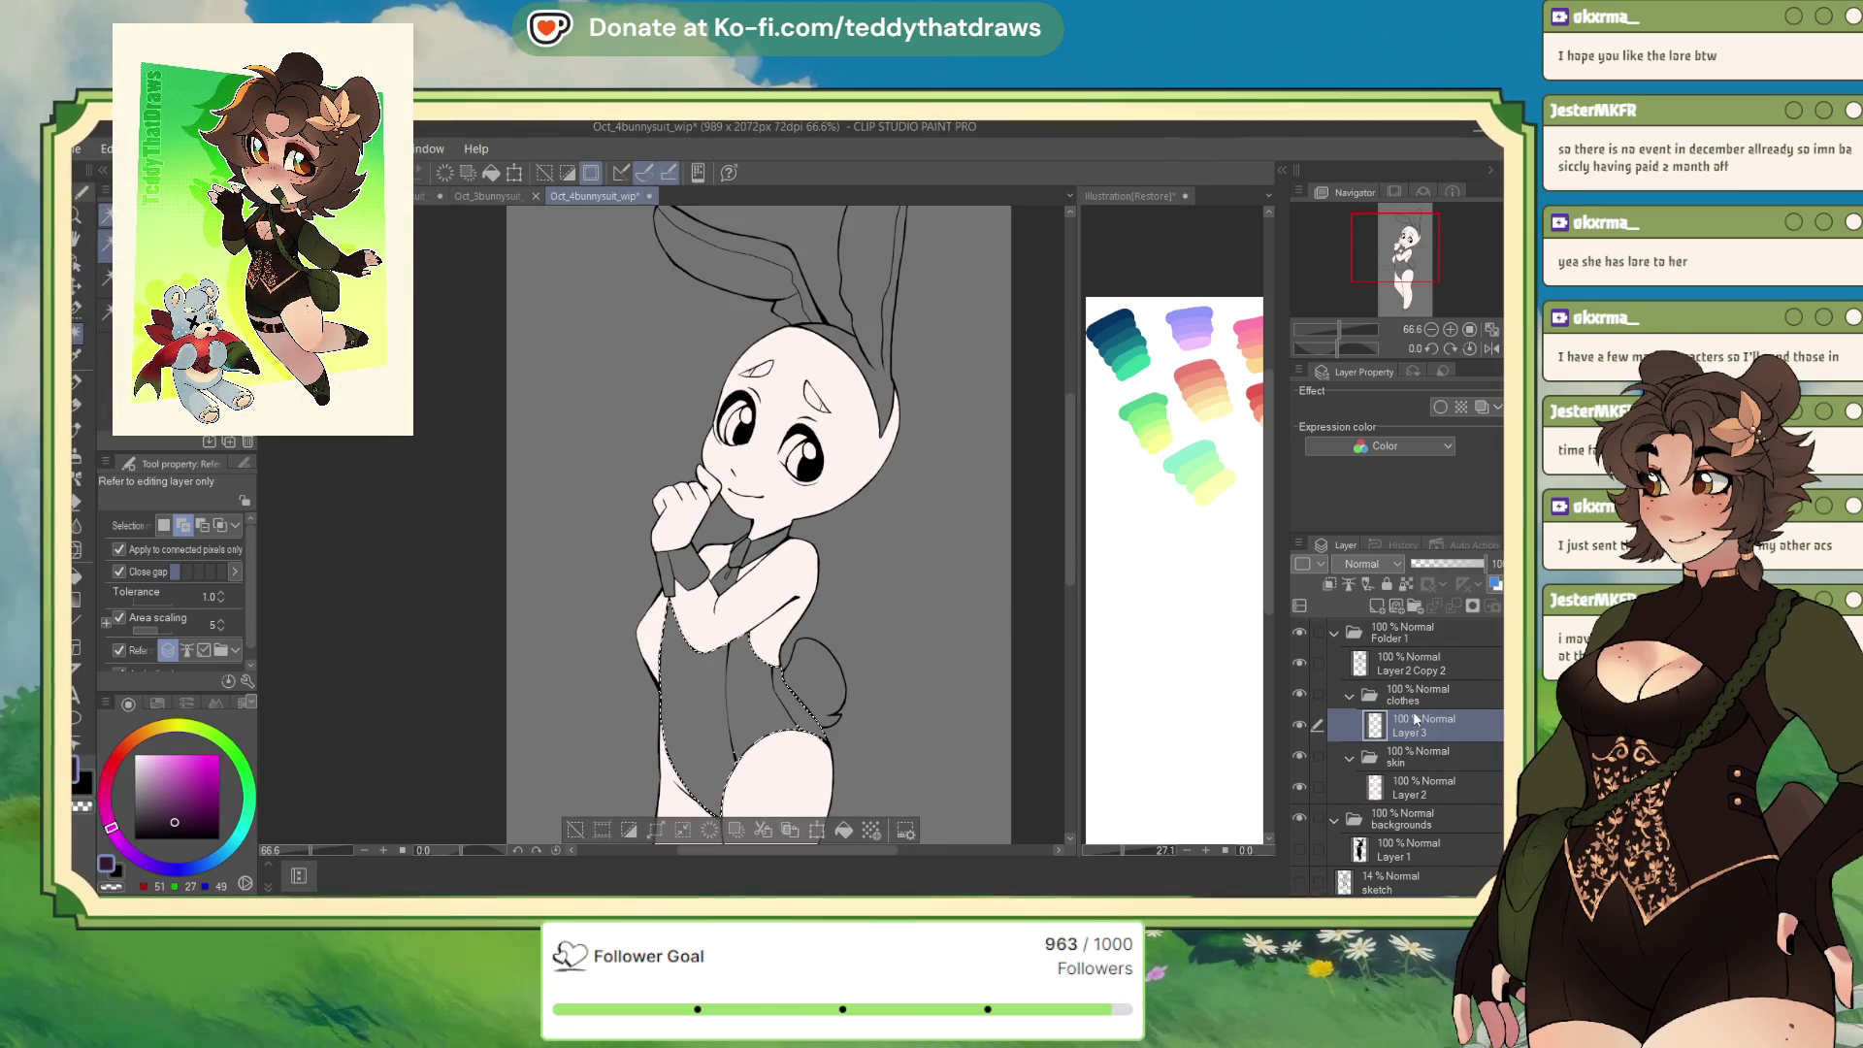
pyautogui.write('suit')
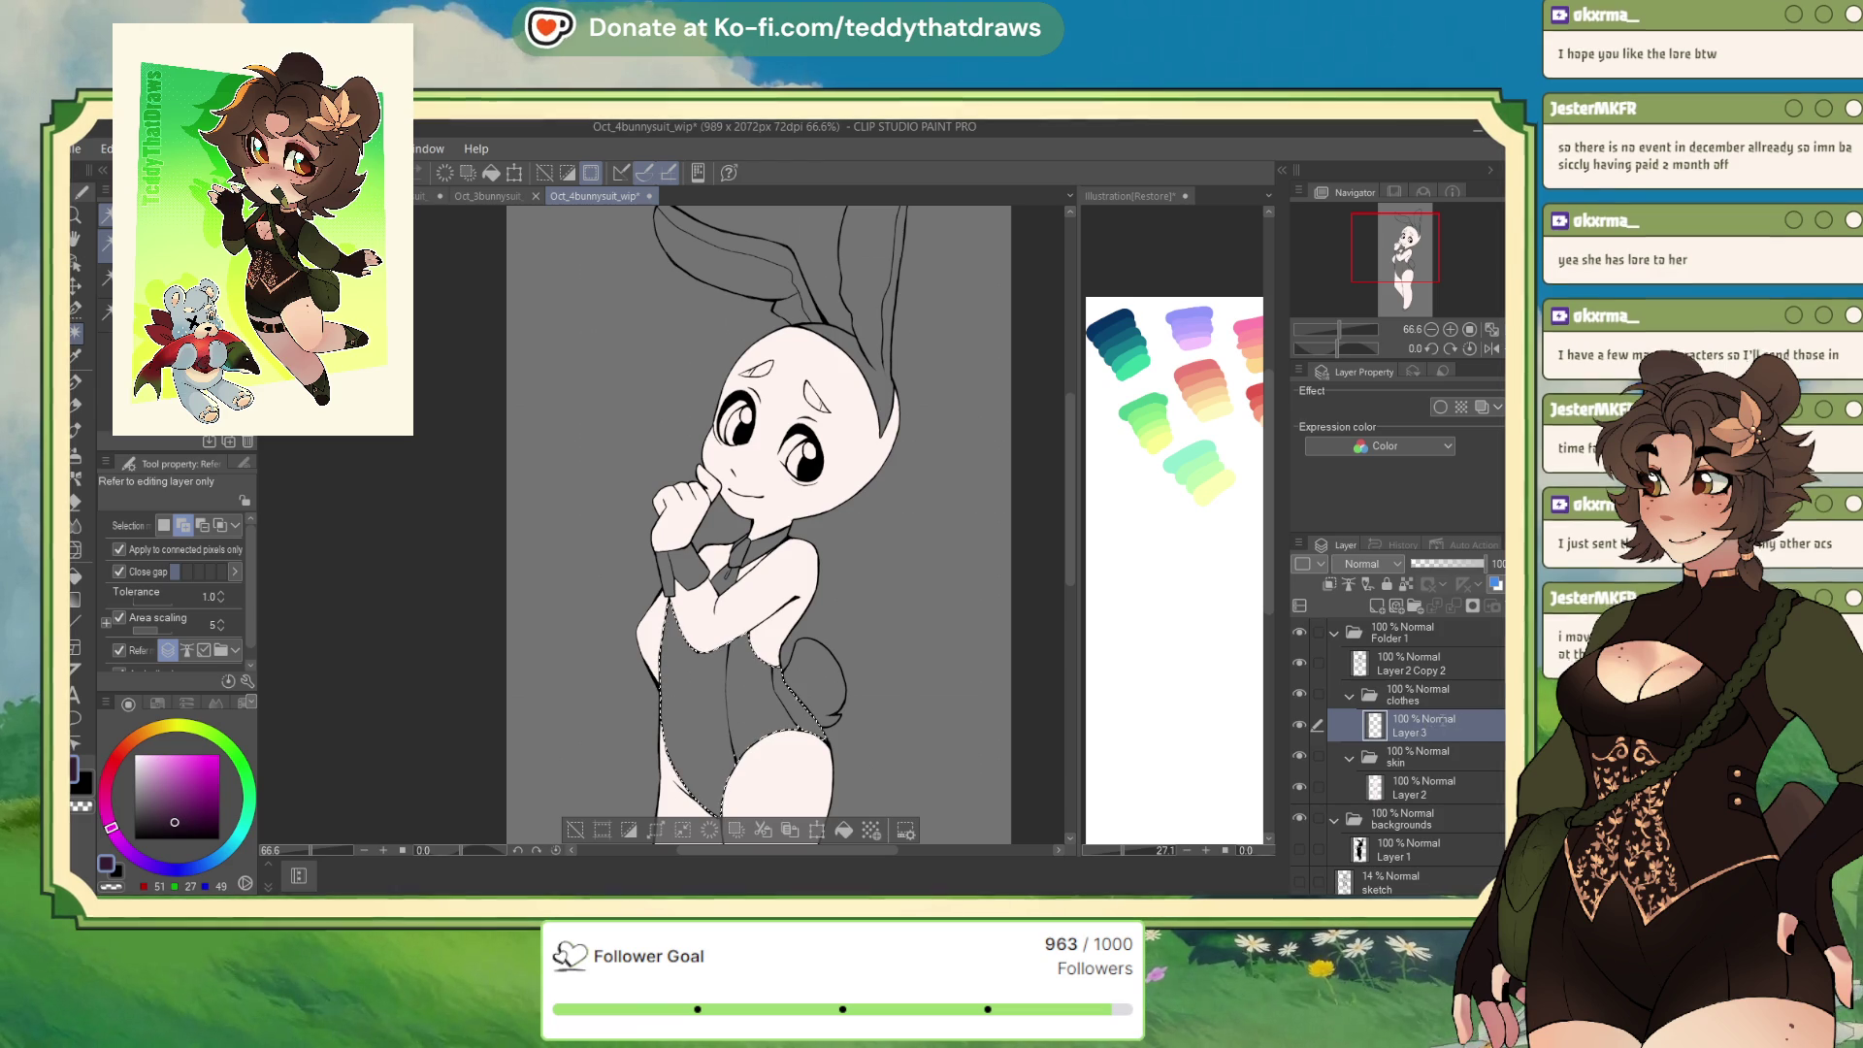
pyautogui.press('Return')
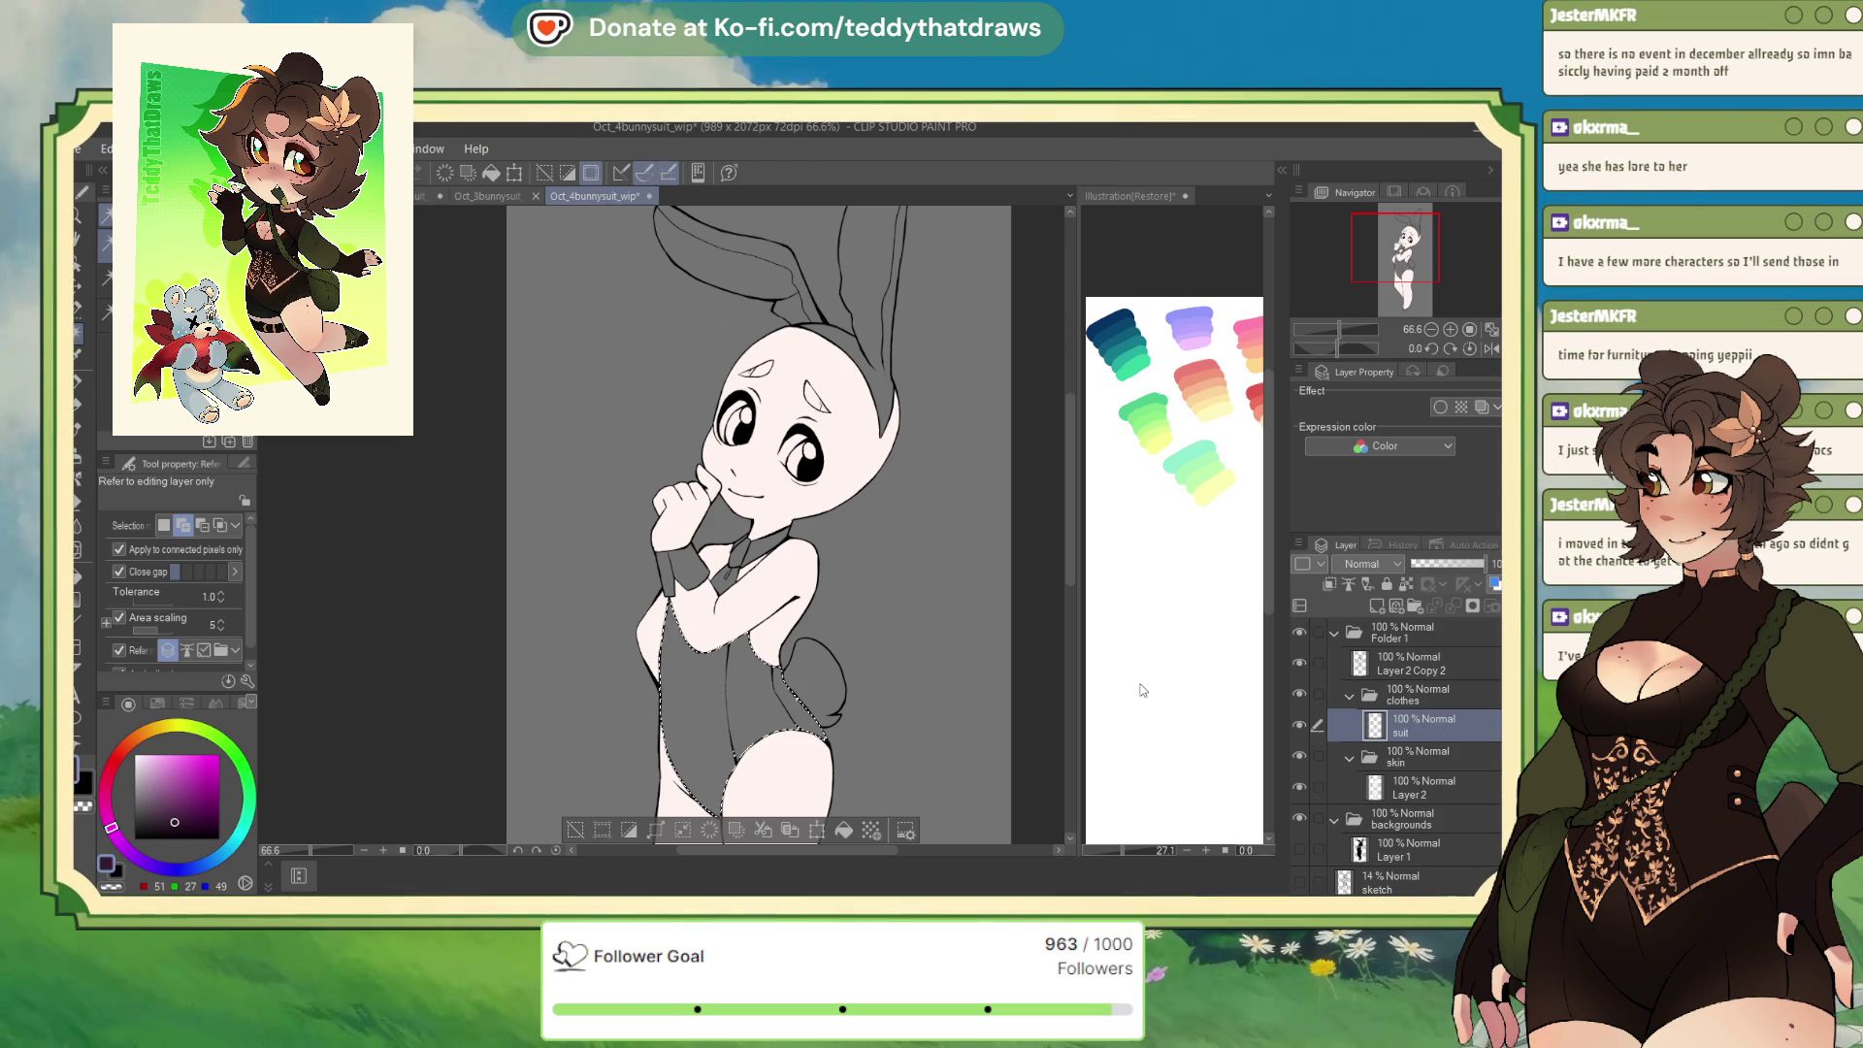
pyautogui.click(840, 829)
pyautogui.hotkey('ctrl', 'd')
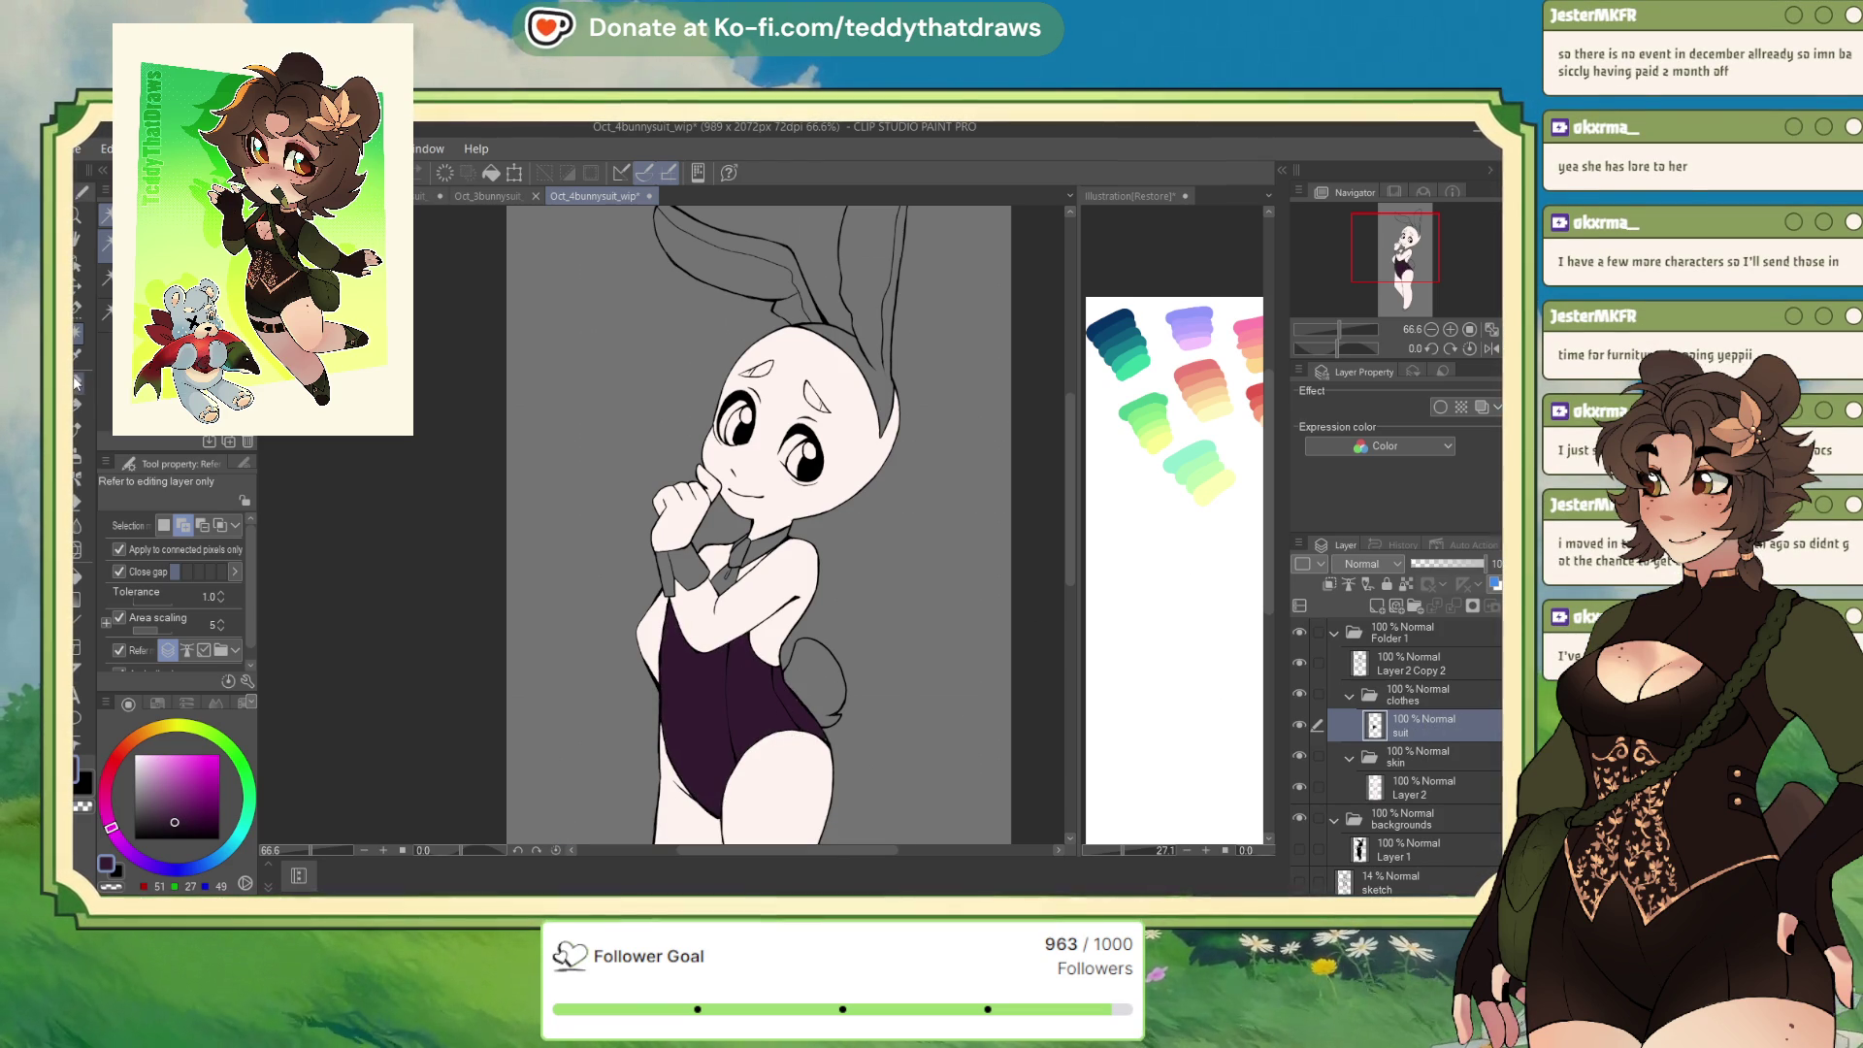
# Switch to the pen and adjust the view around the dark purple bunny suit
pyautogui.press('p')
pyautogui.scroll(3, 622, 689)
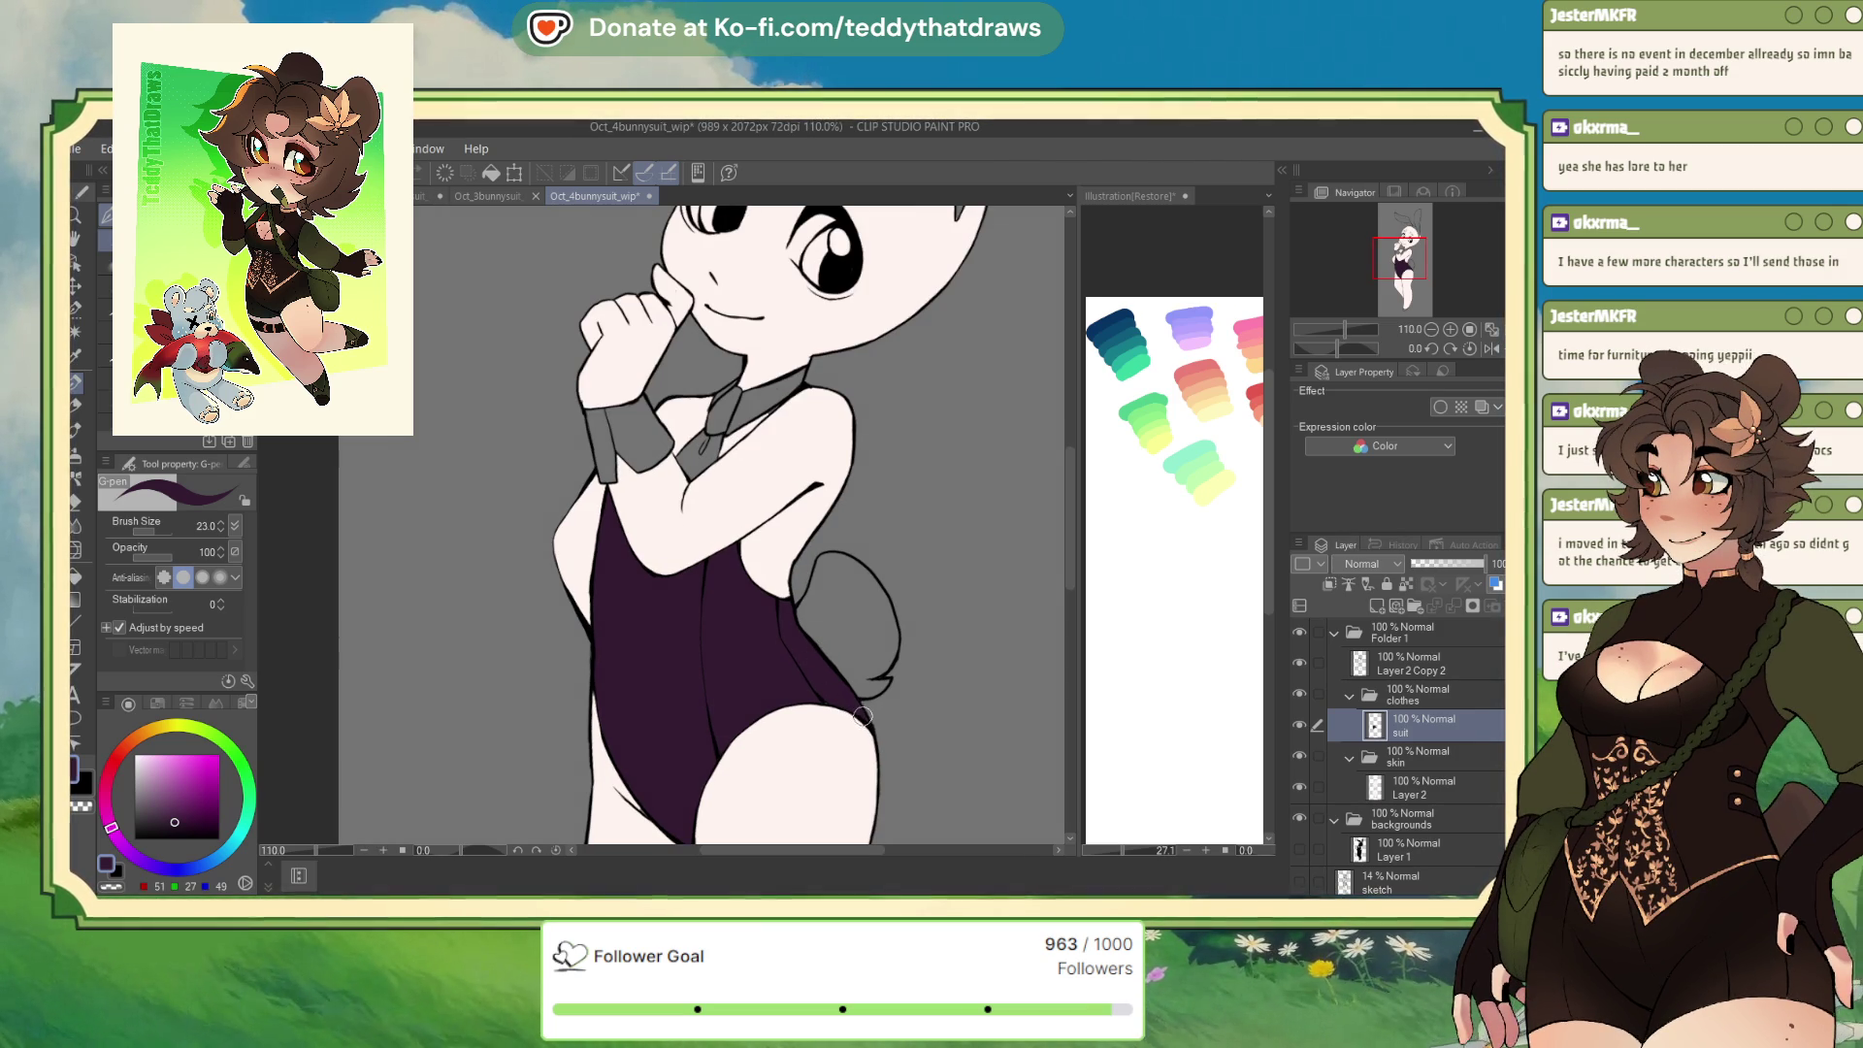
pyautogui.scroll(-5, 844, 602)
pyautogui.scroll(3, 845, 601)
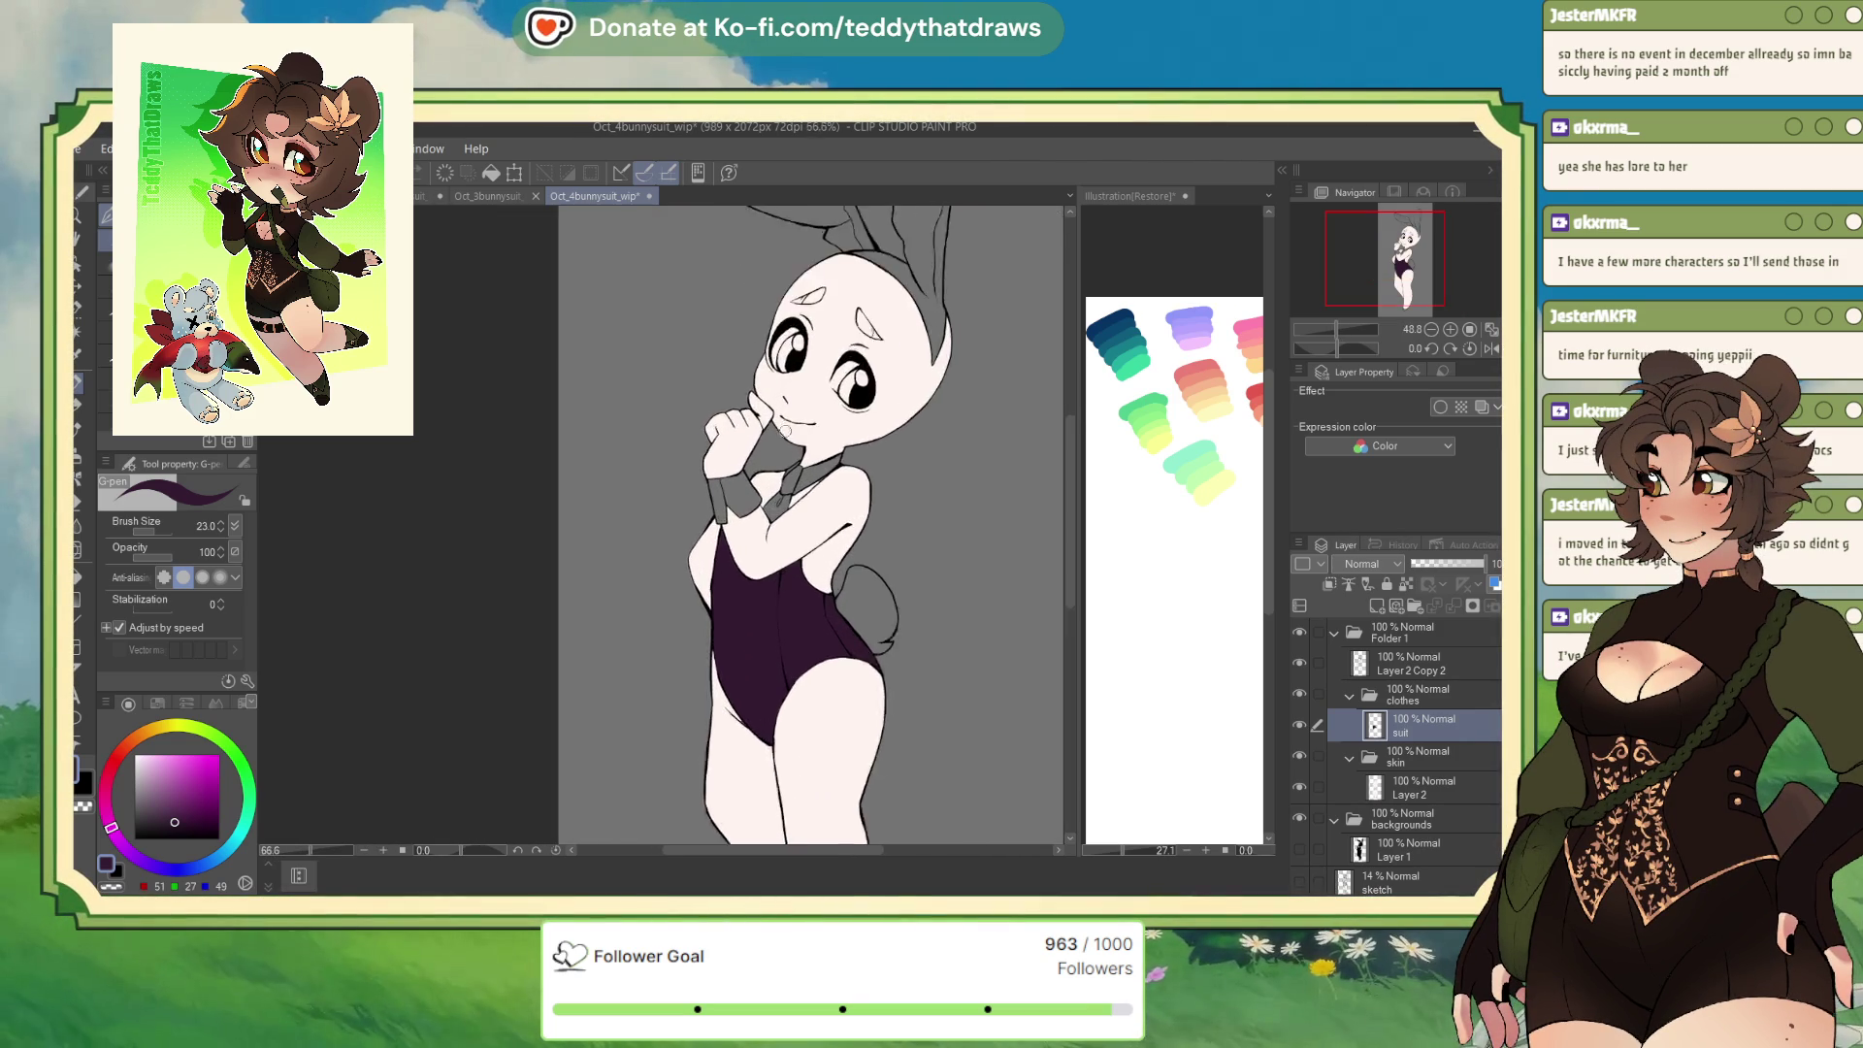
pyautogui.scroll(-2, 854, 544)
pyautogui.scroll(2, 862, 479)
pyautogui.scroll(2, 861, 480)
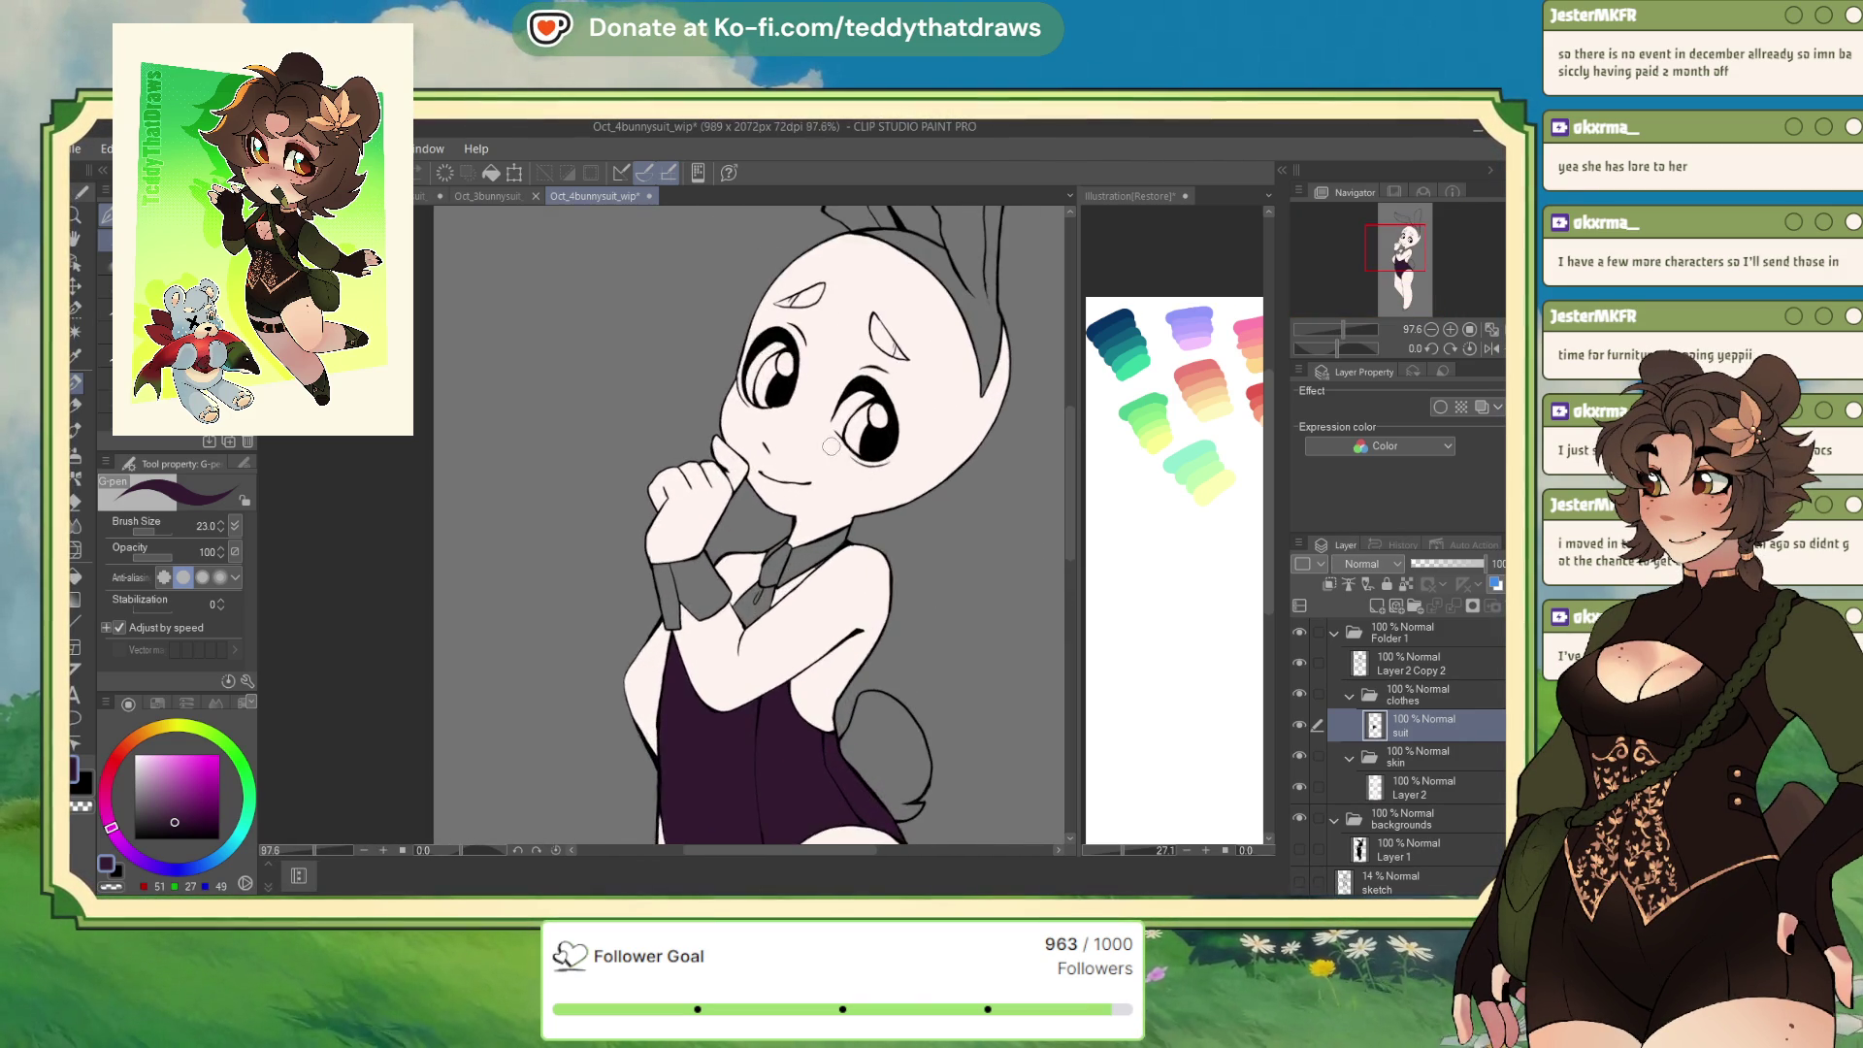
pyautogui.scroll(-2, 861, 480)
pyautogui.scroll(1, 862, 479)
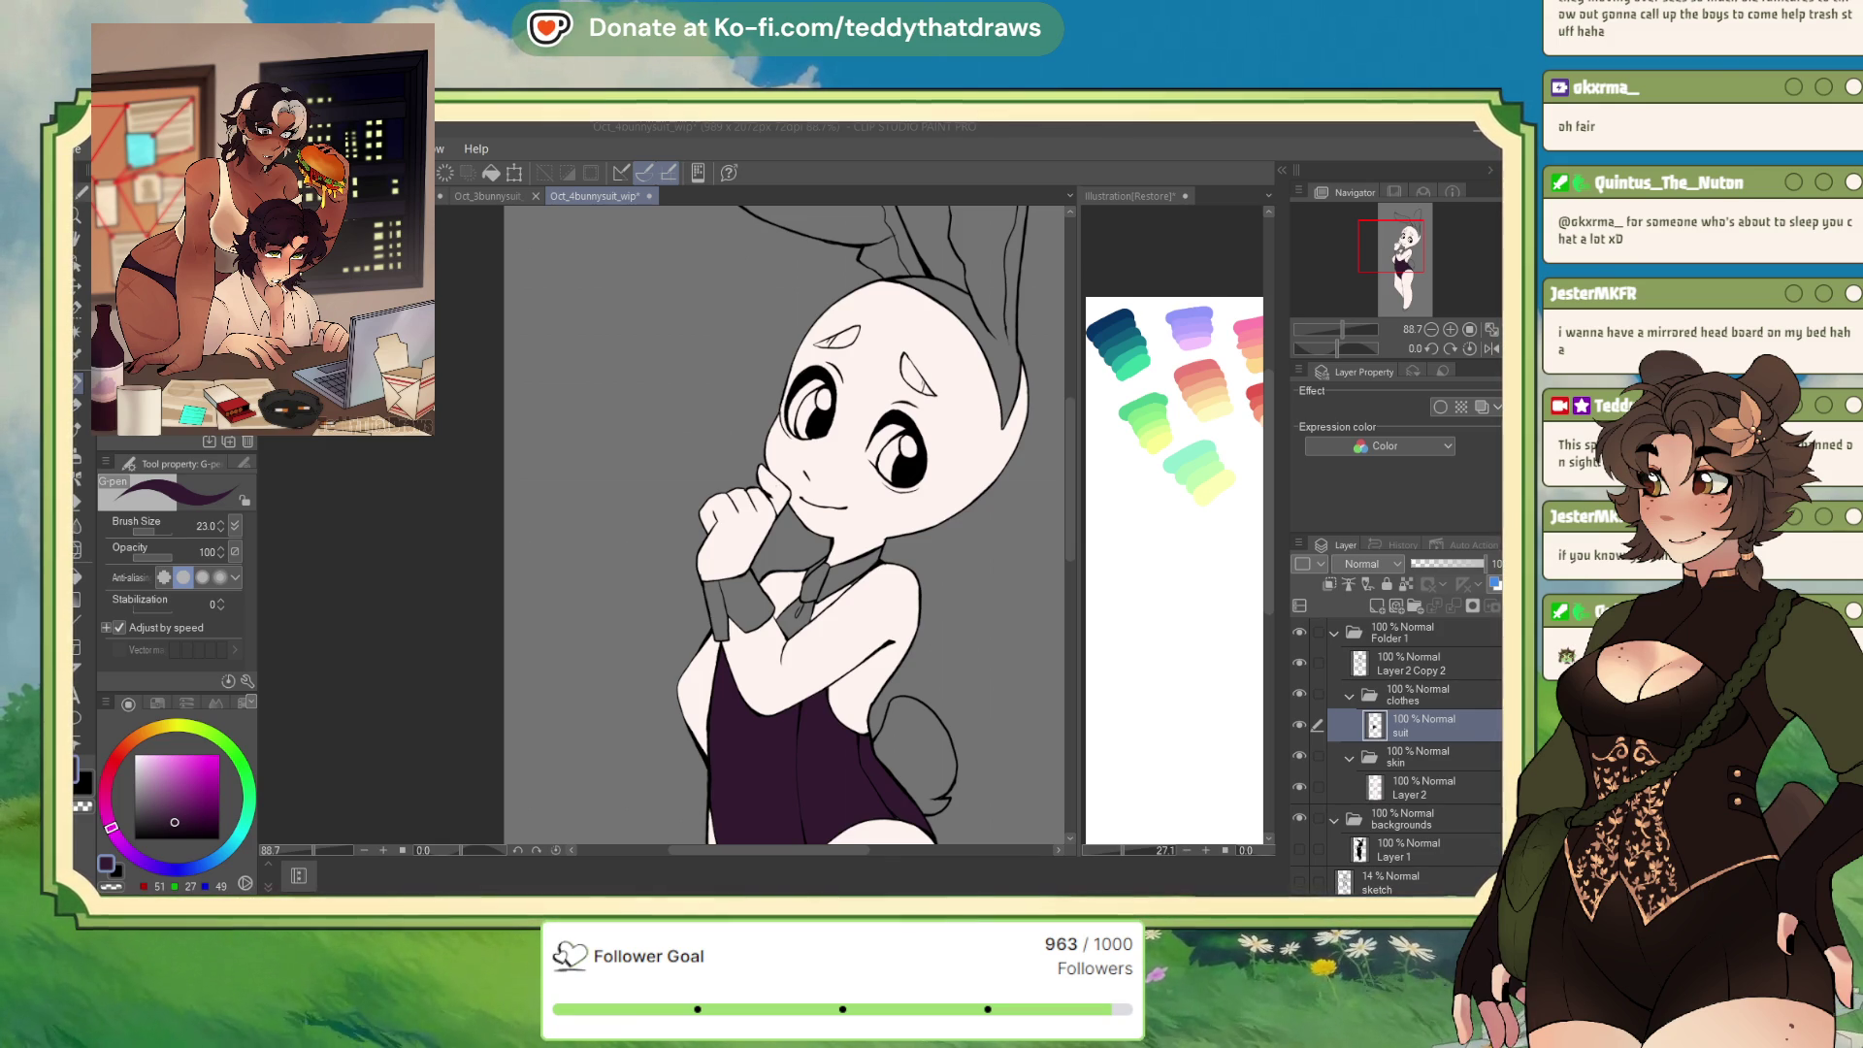
# On a new layer, select the tie and fill it dark purple using a size-28 selection brush
pyautogui.click(1376, 605)
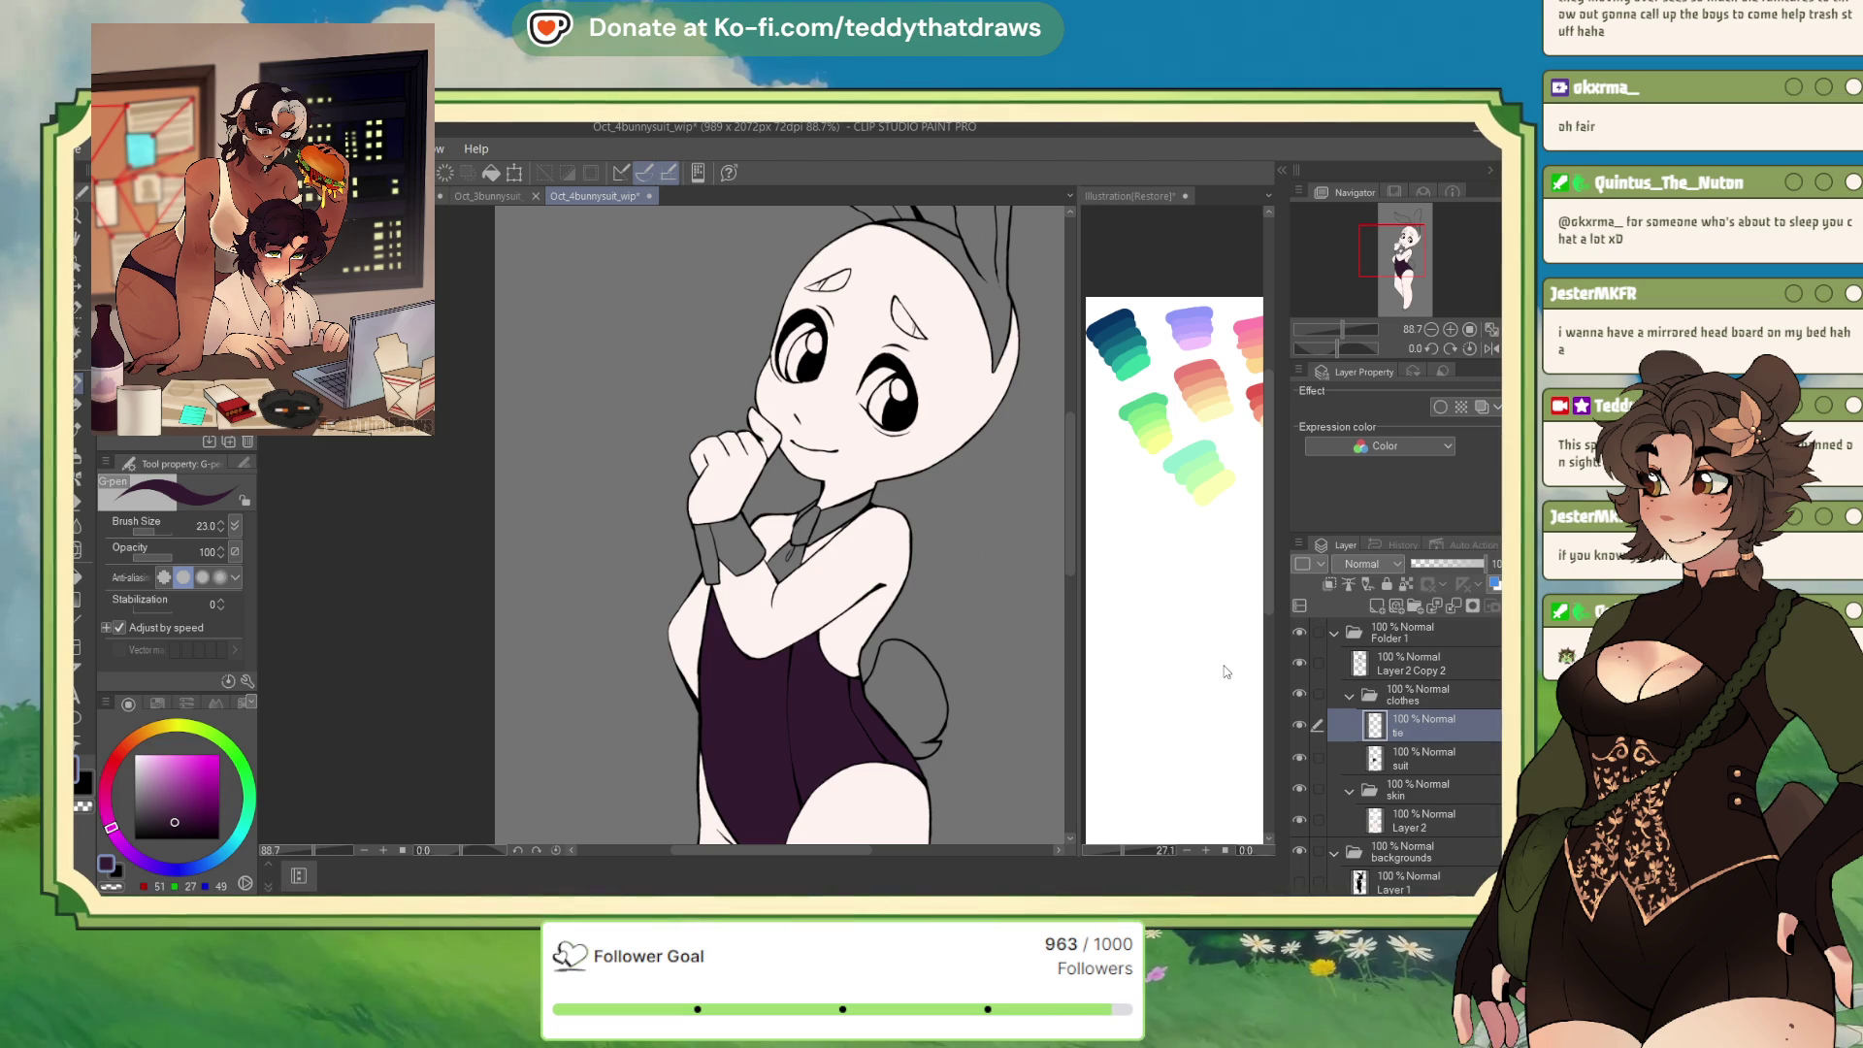
pyautogui.click(76, 333)
pyautogui.click(806, 538)
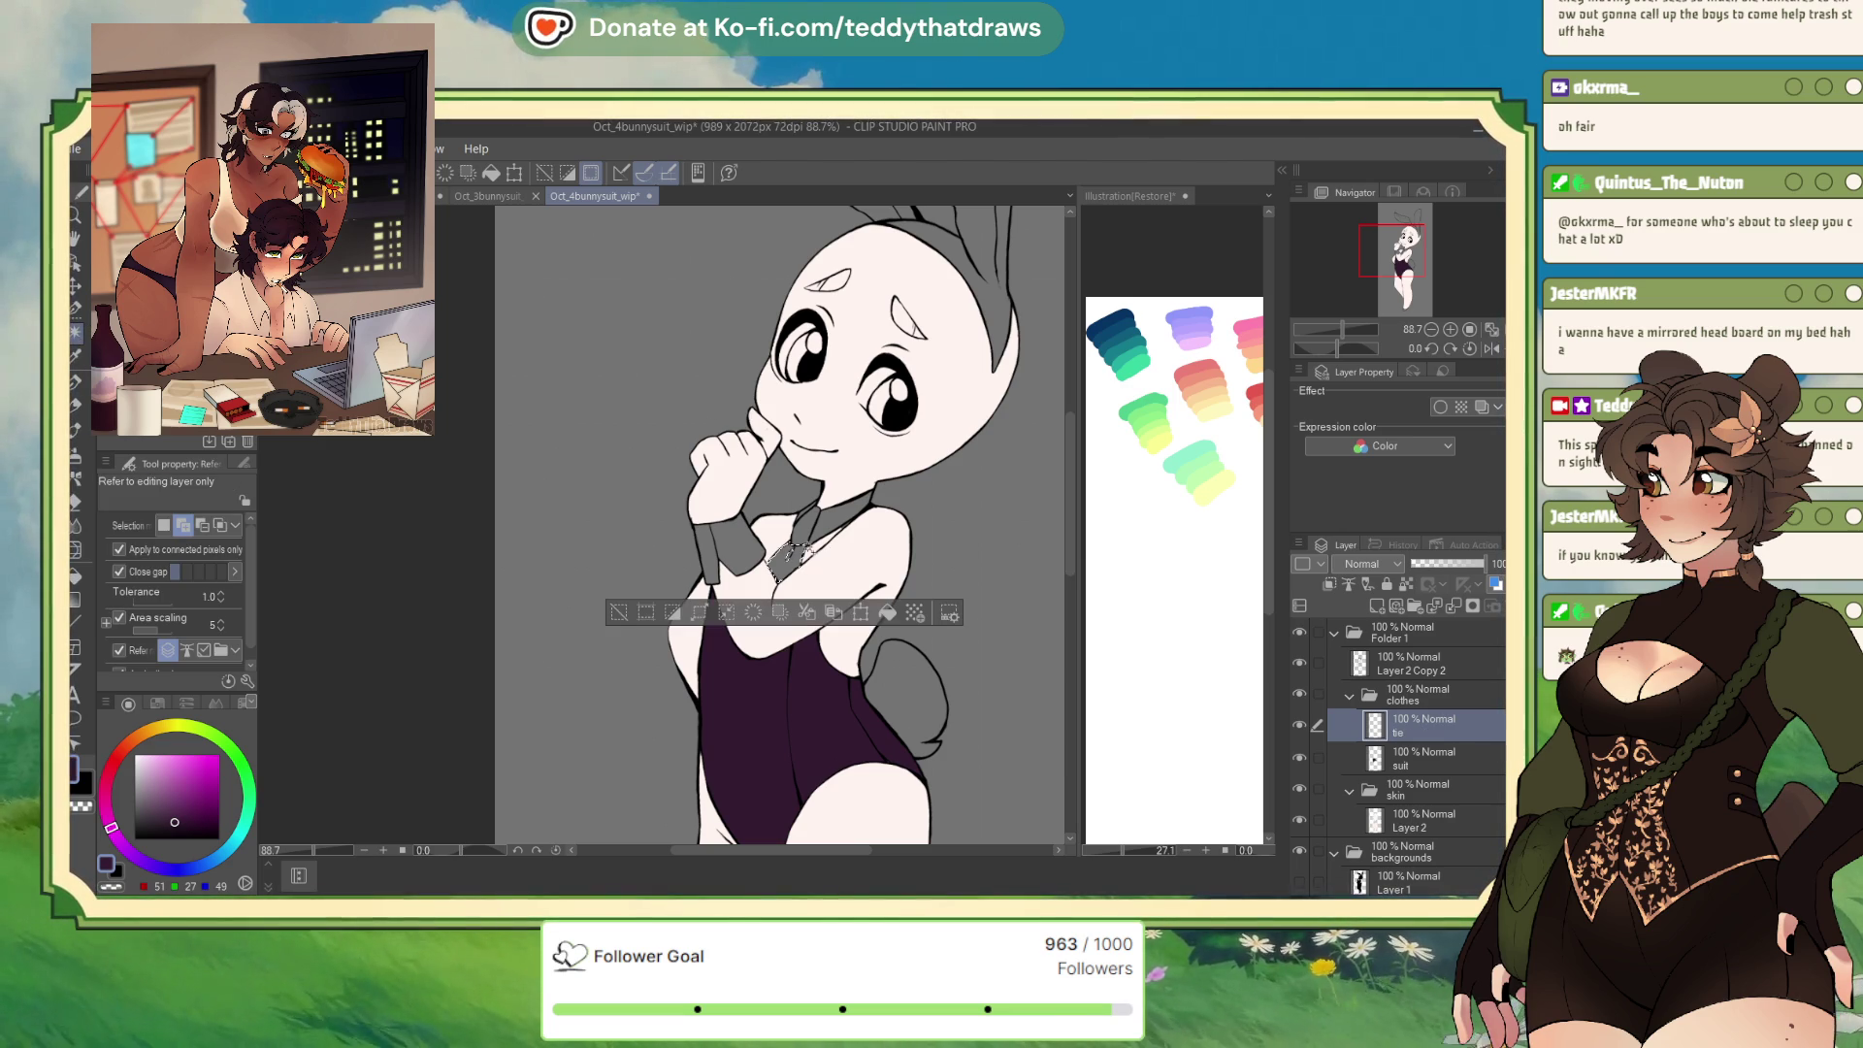
pyautogui.click(796, 544)
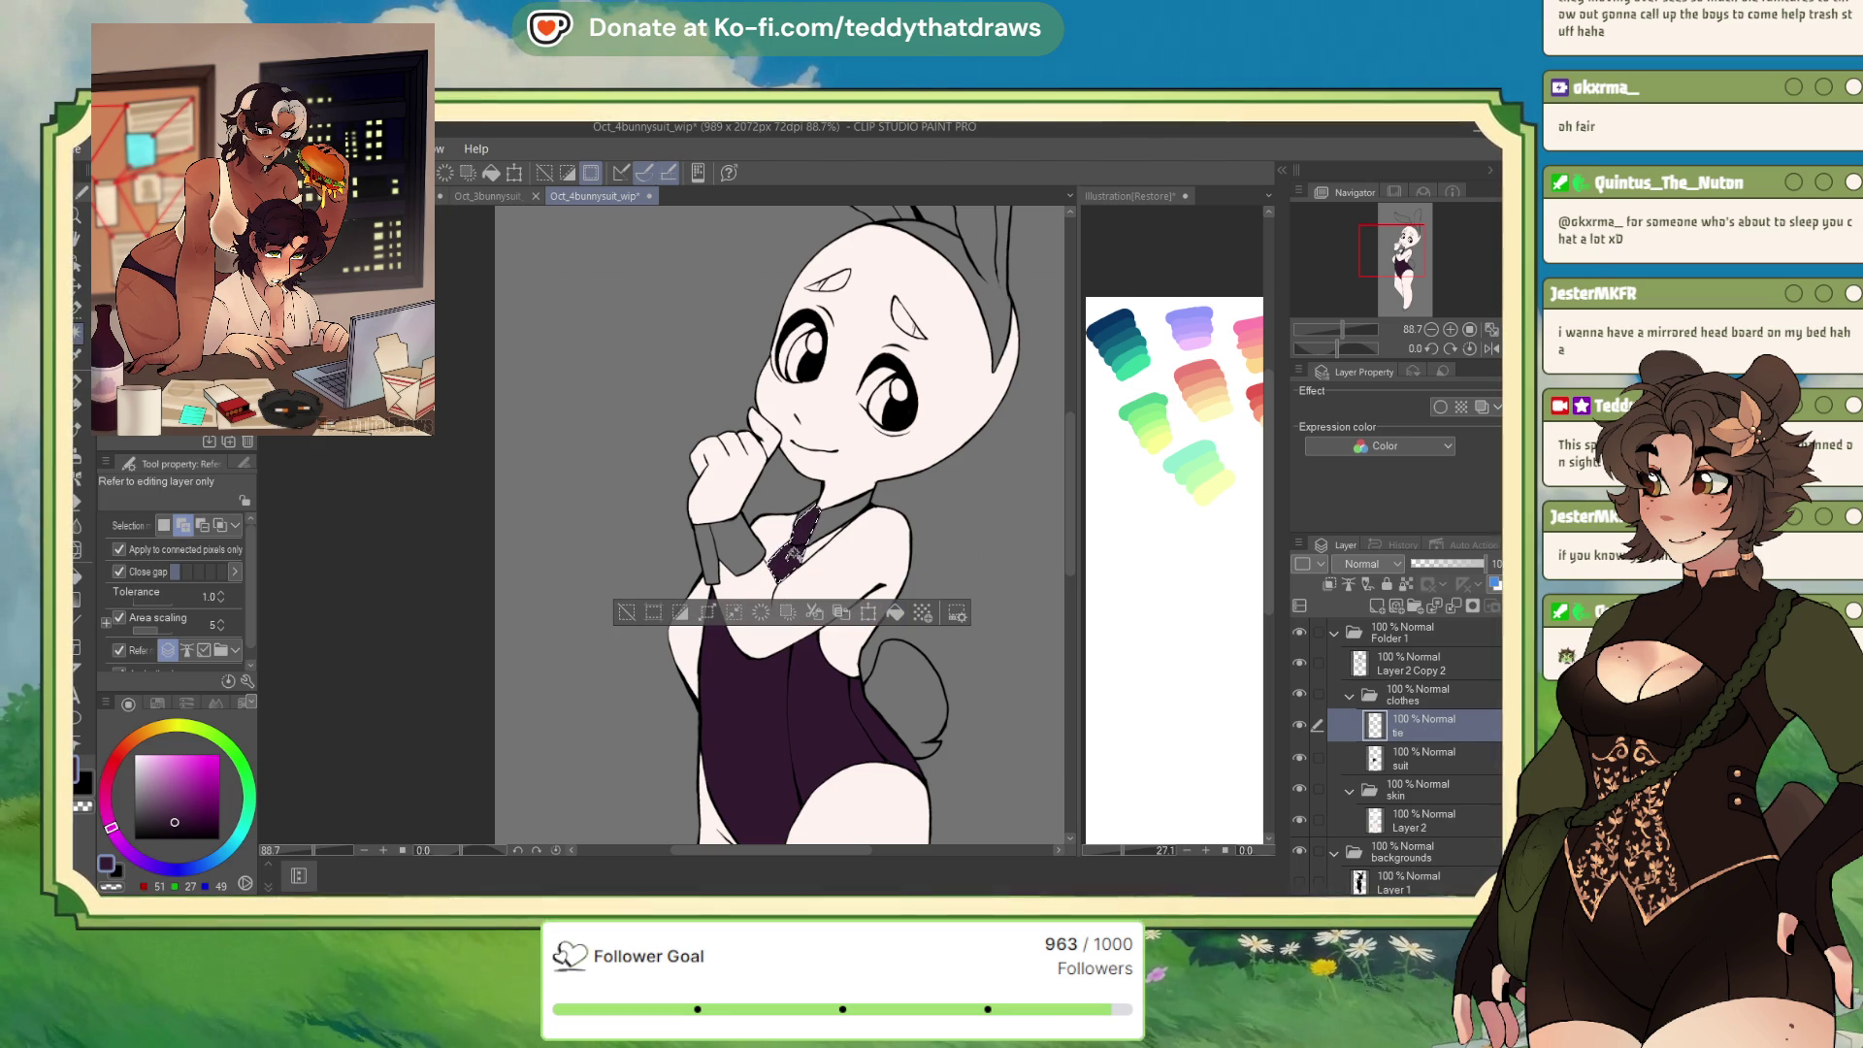
pyautogui.click(80, 310)
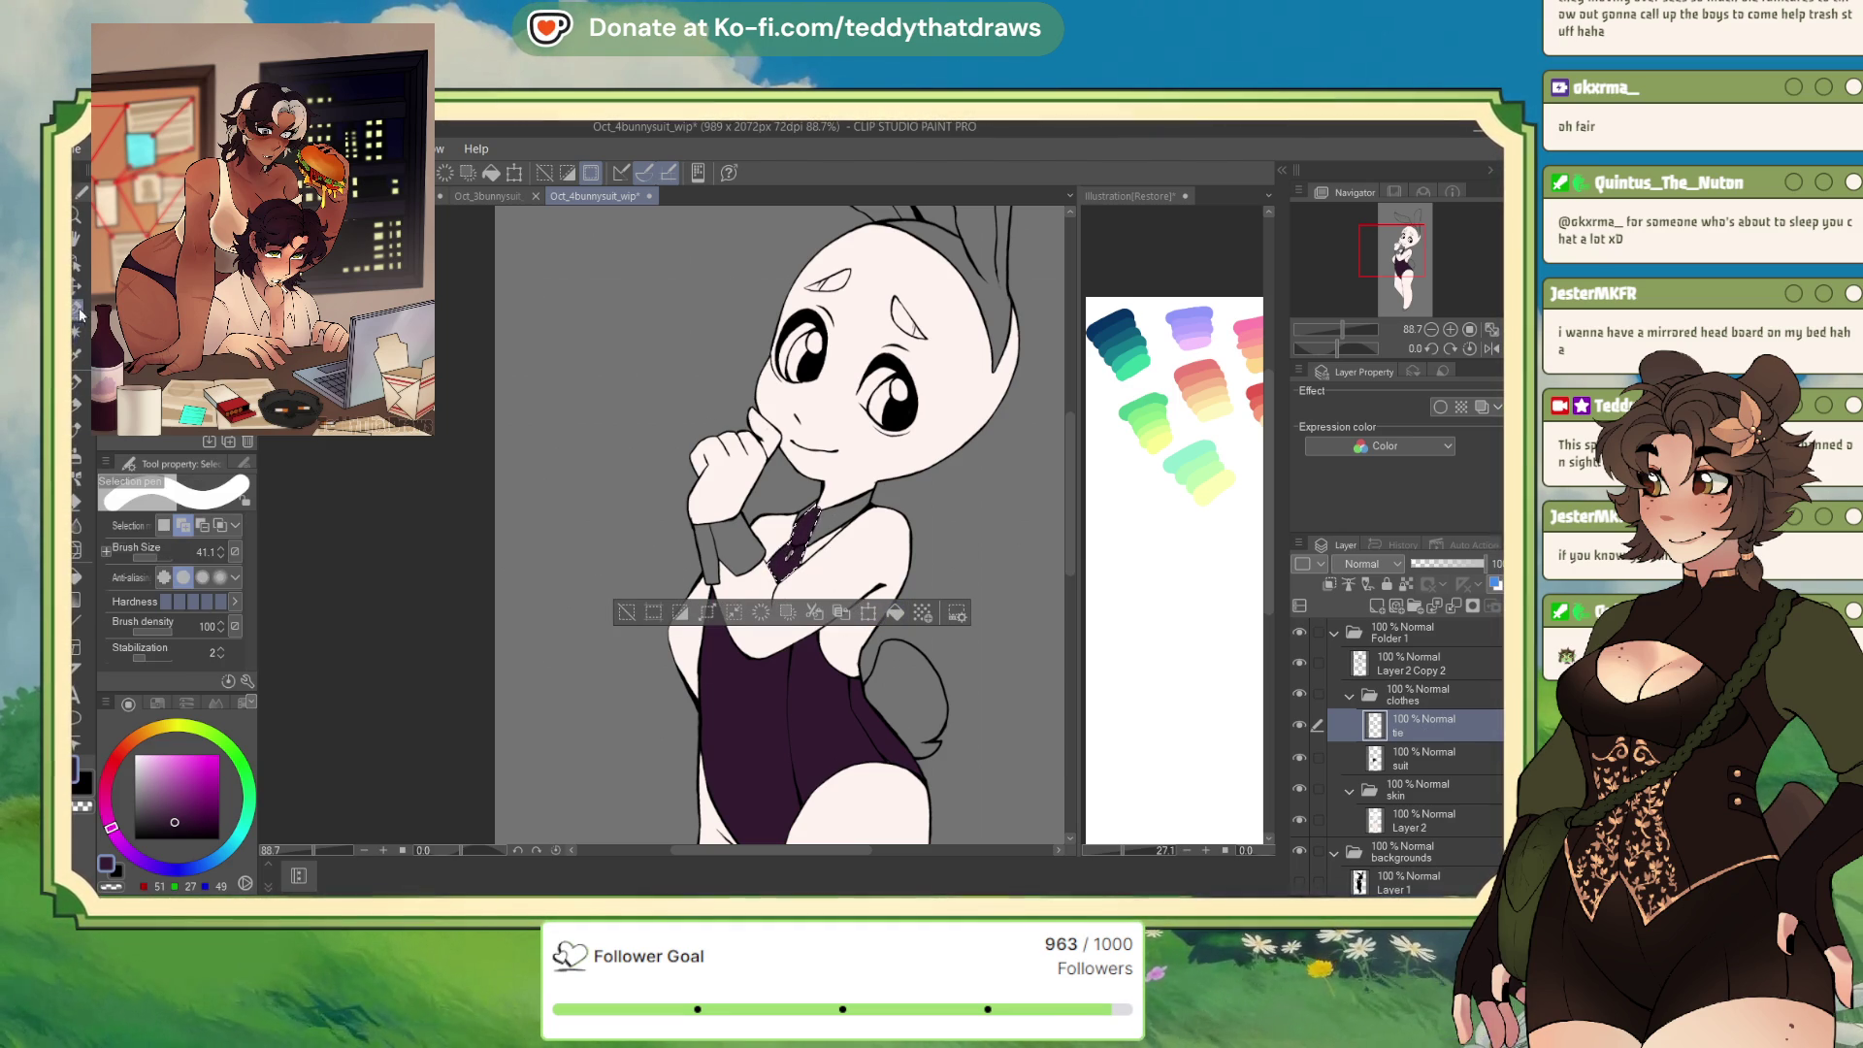
pyautogui.moveTo(802, 549)
pyautogui.mouseDown()
pyautogui.moveTo(784, 583)
pyautogui.moveTo(788, 568)
pyautogui.mouseUp()
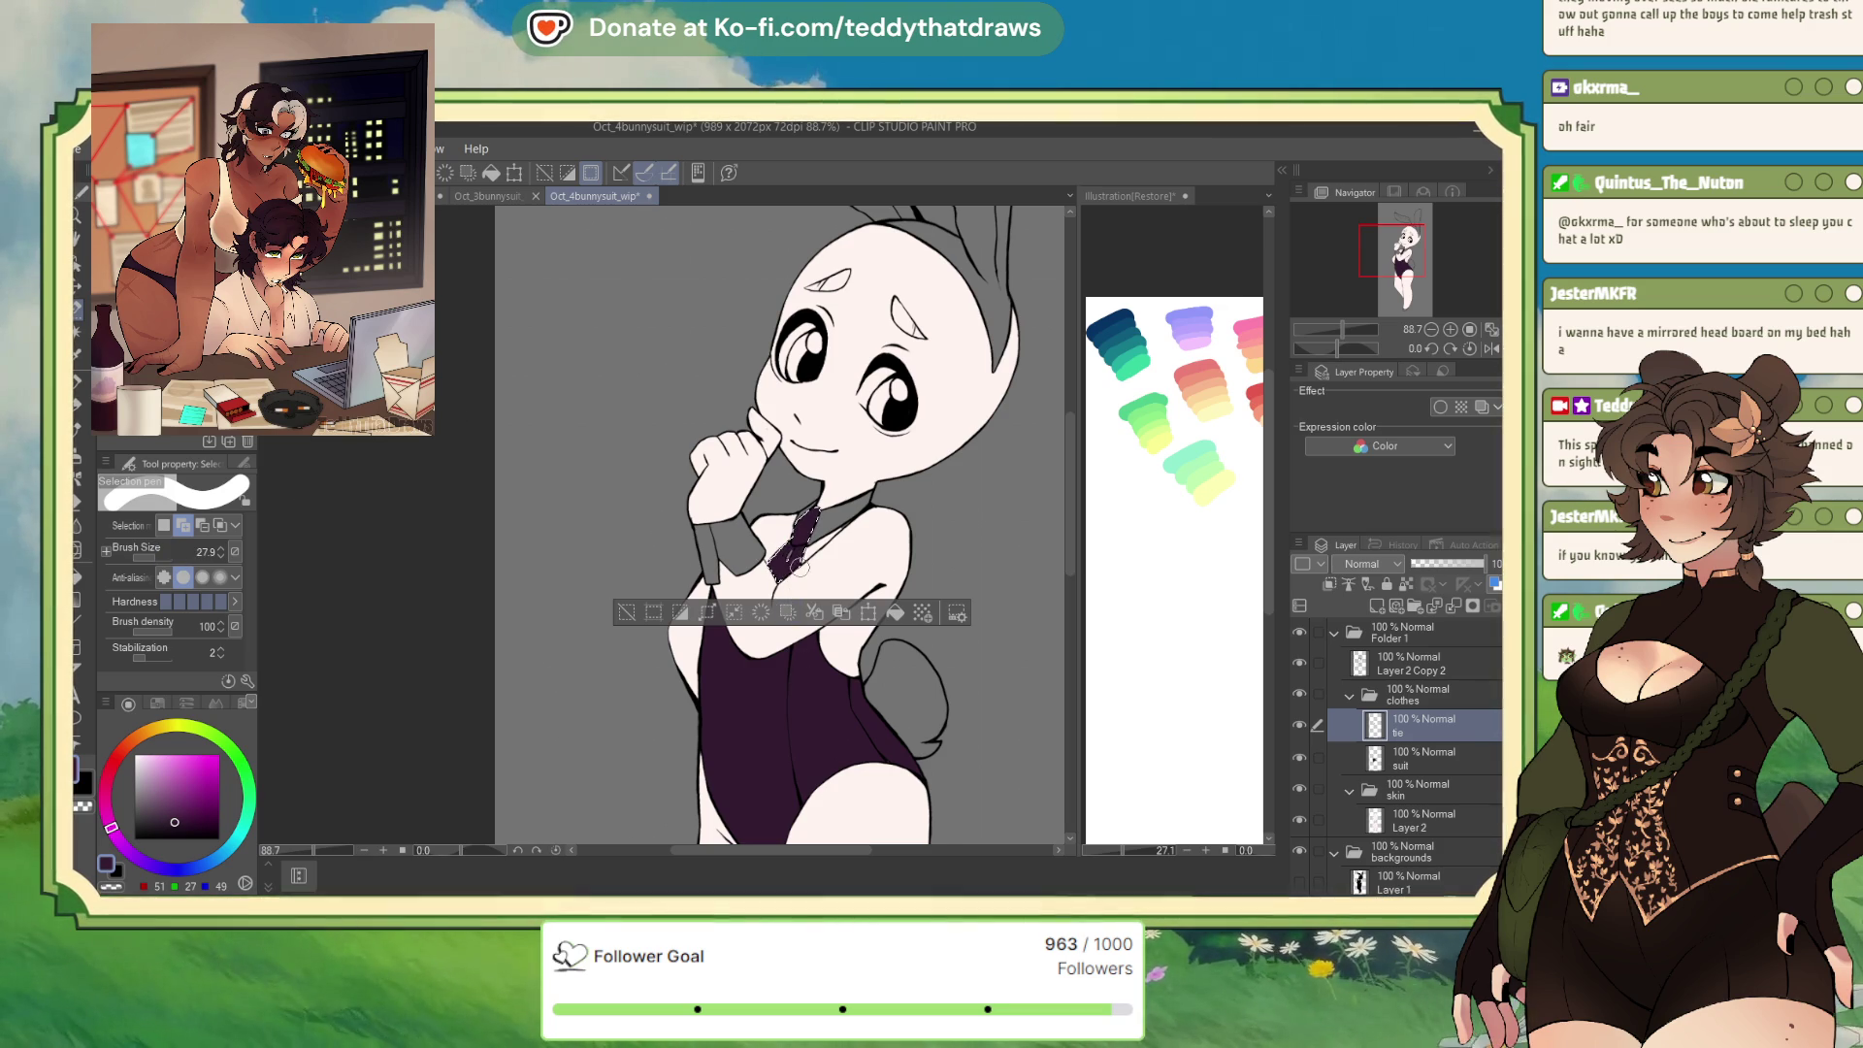
pyautogui.click(894, 613)
pyautogui.click(626, 613)
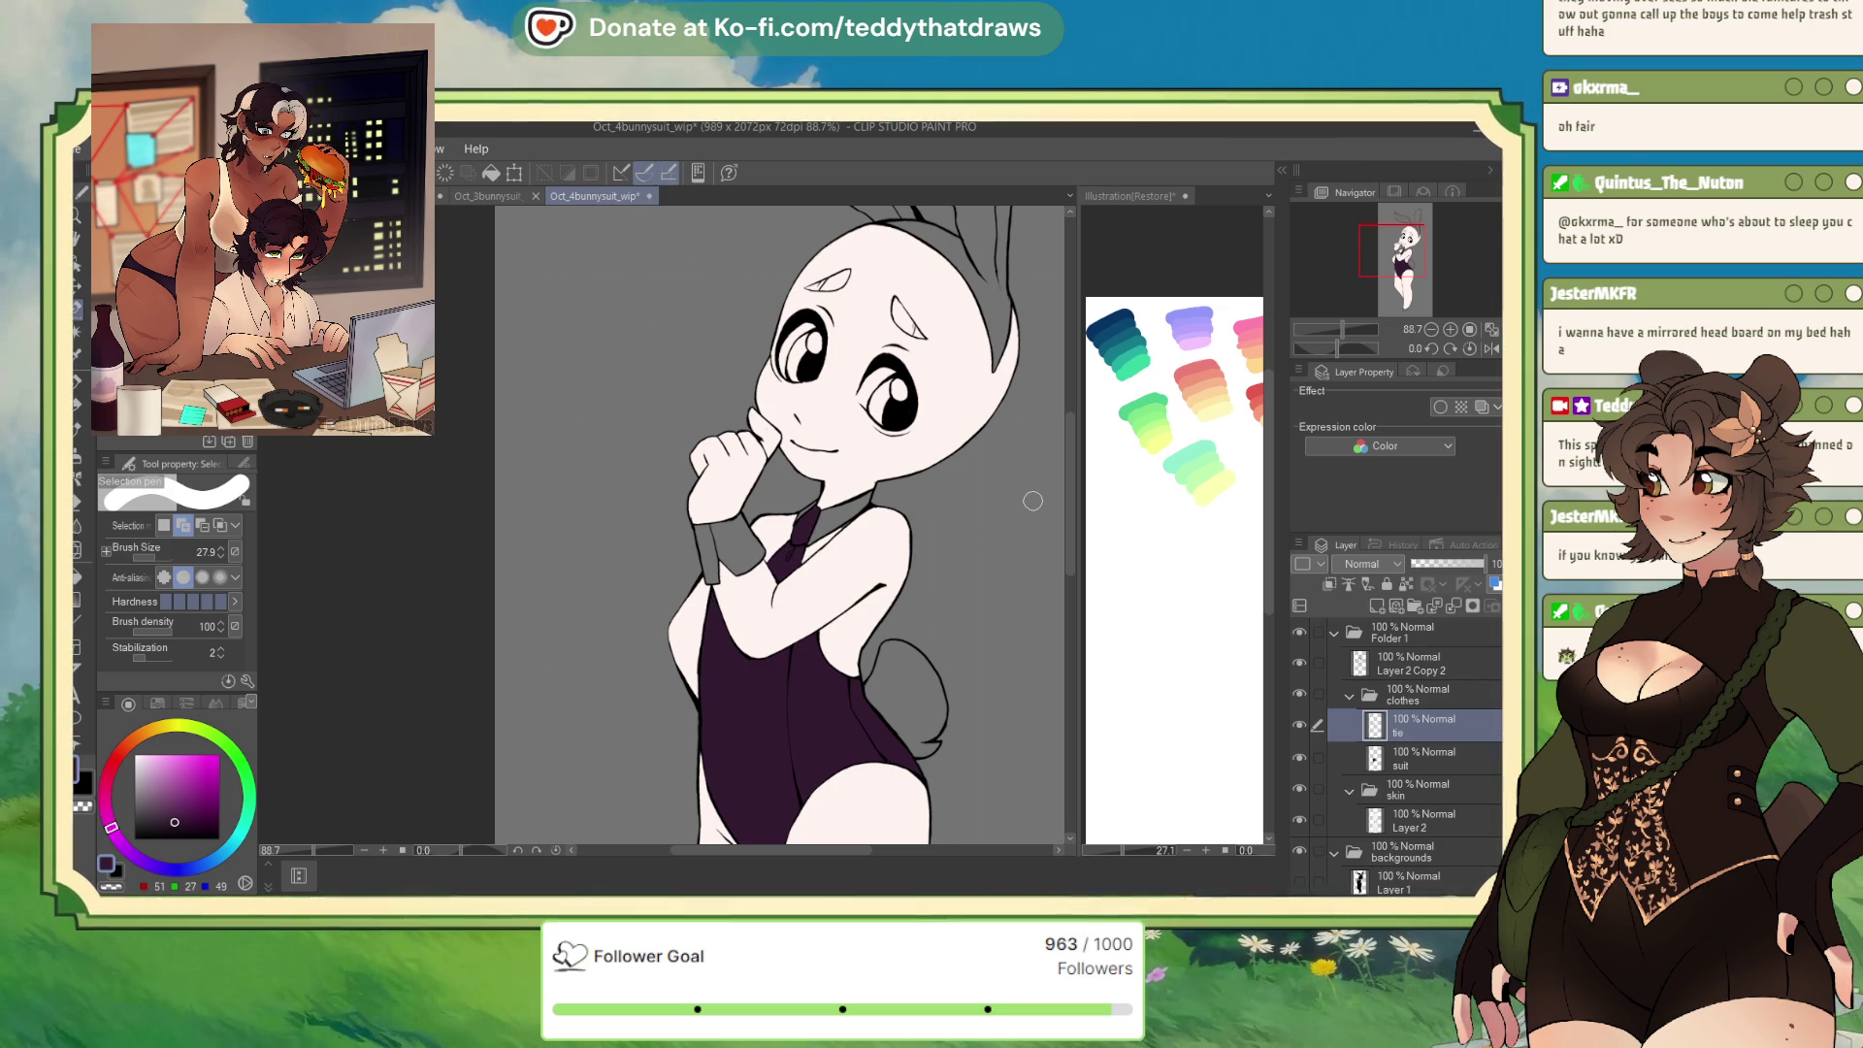
# Add a layer named 'collar', select the collar area, and bring up the Oct_1bunnysuit reference
pyautogui.hotkey('ctrl', 'shift', 'n')
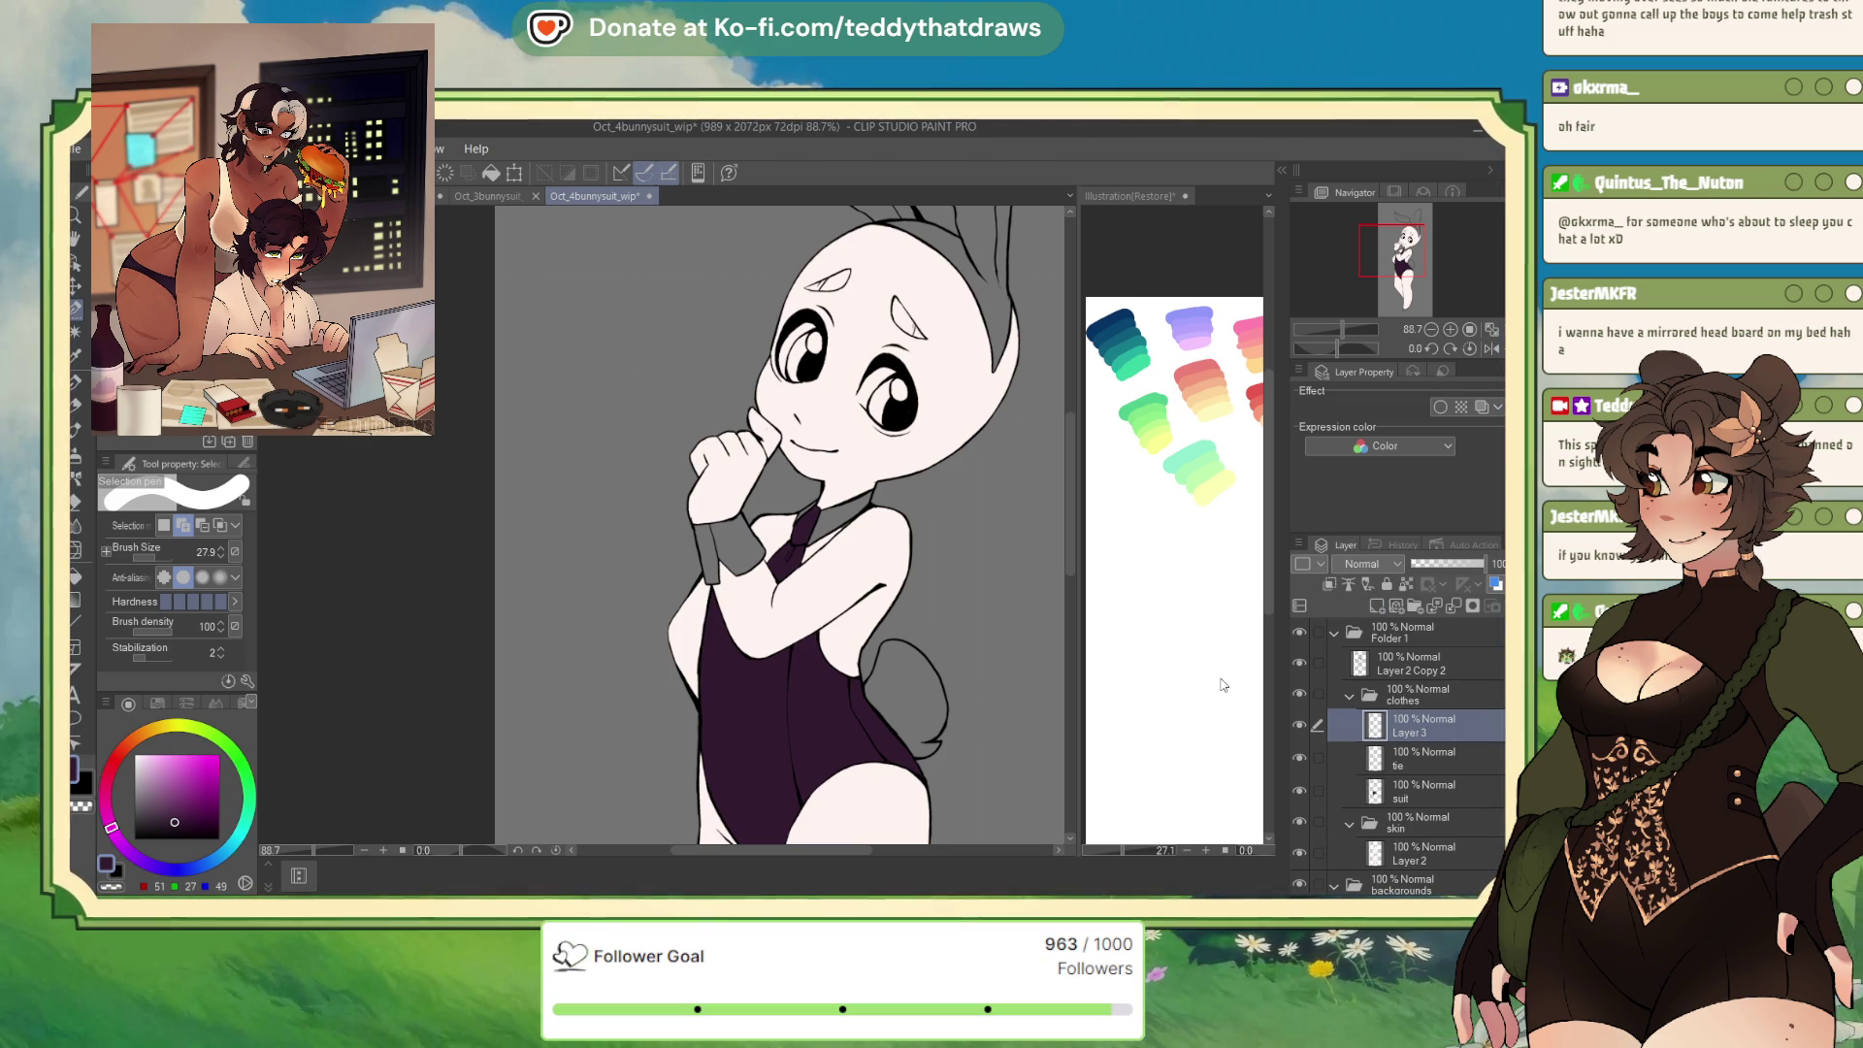
pyautogui.write('collar')
pyautogui.press('Return')
pyautogui.press('w')
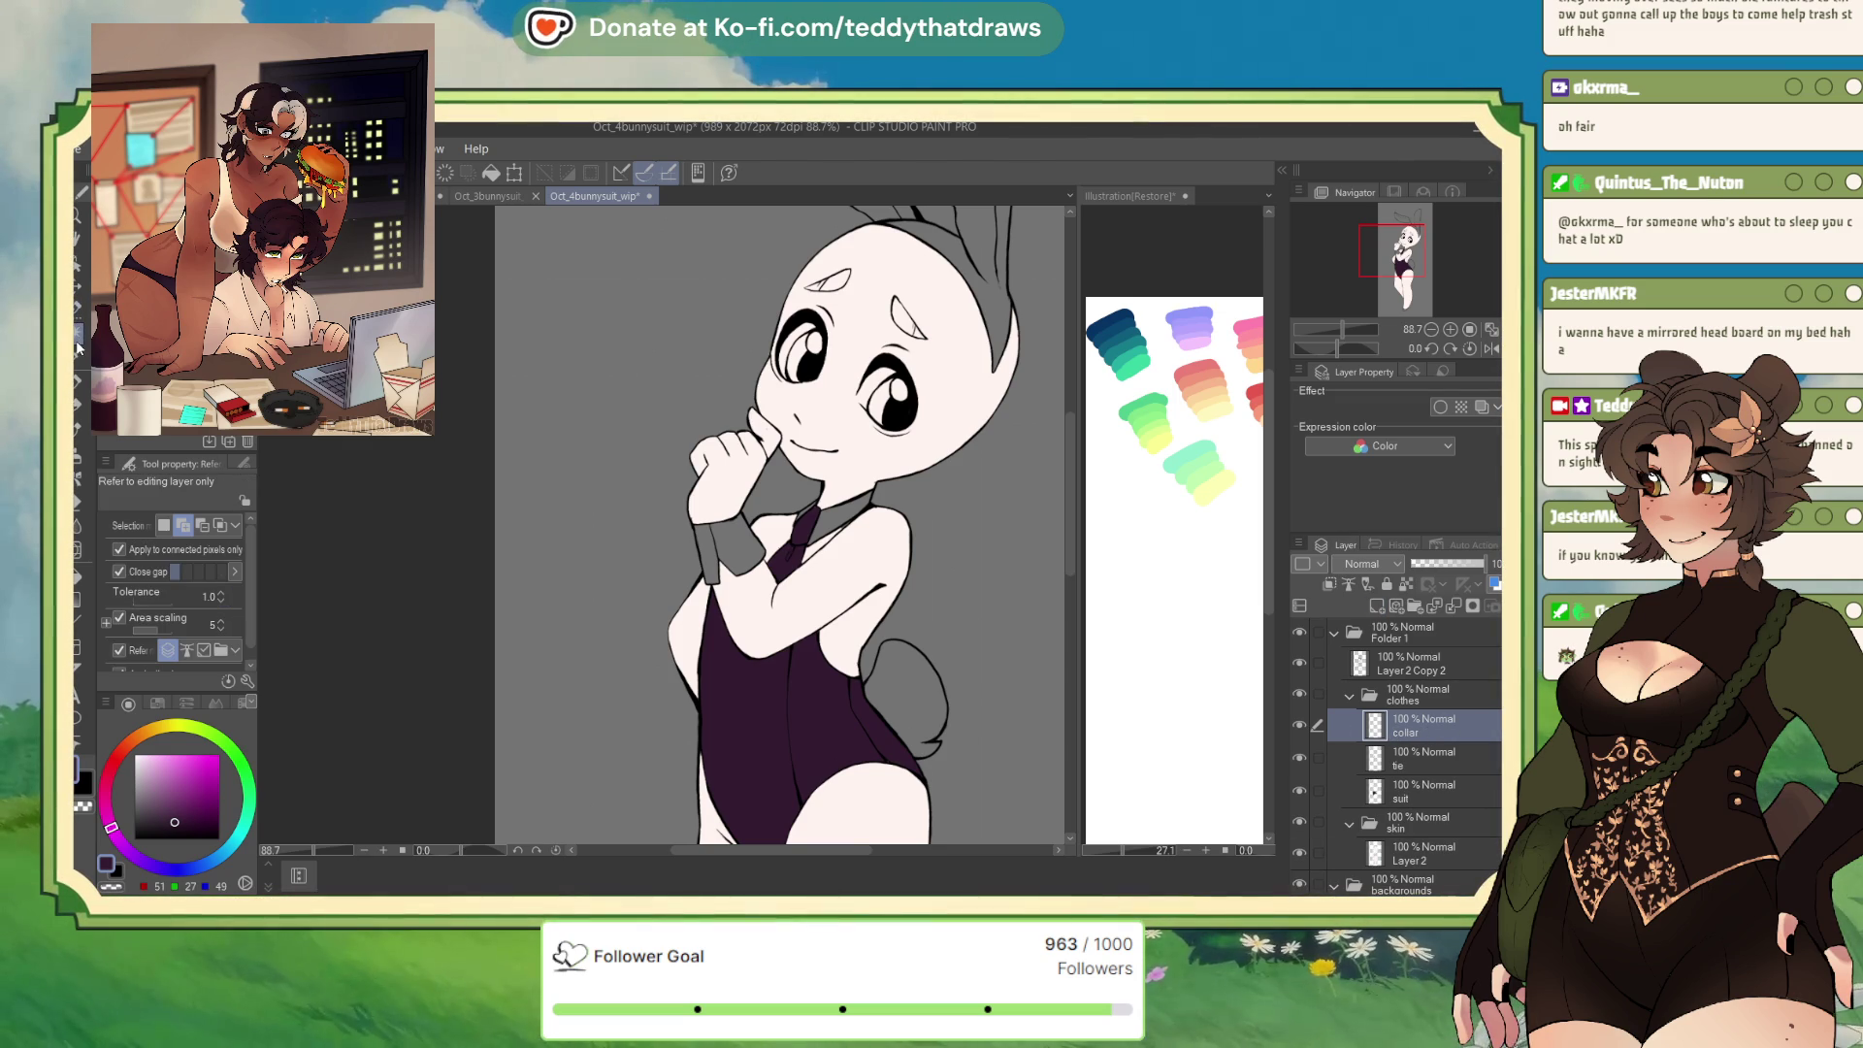
pyautogui.click(808, 510)
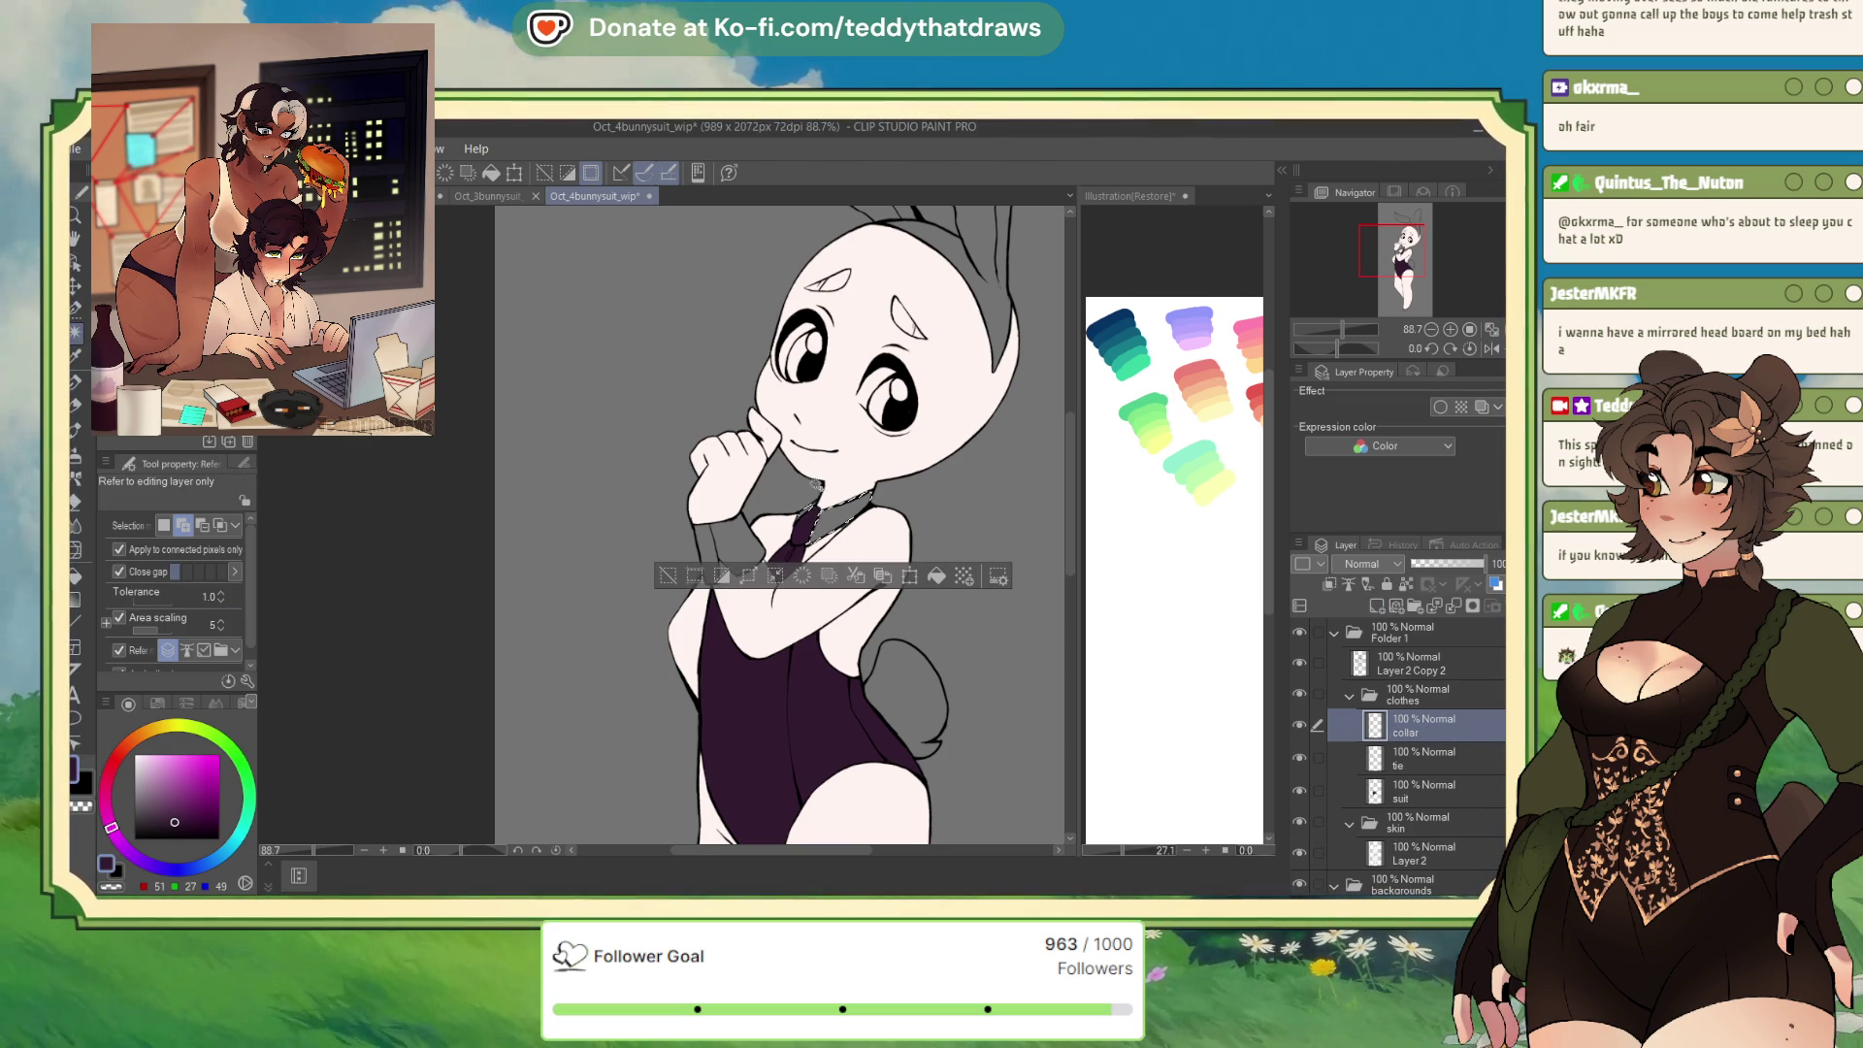
pyautogui.click(488, 195)
# Hide two reference layers, sample the off-white (232, 233, 229), and return to Oct_4bunnysuit_wip
pyautogui.click(427, 195)
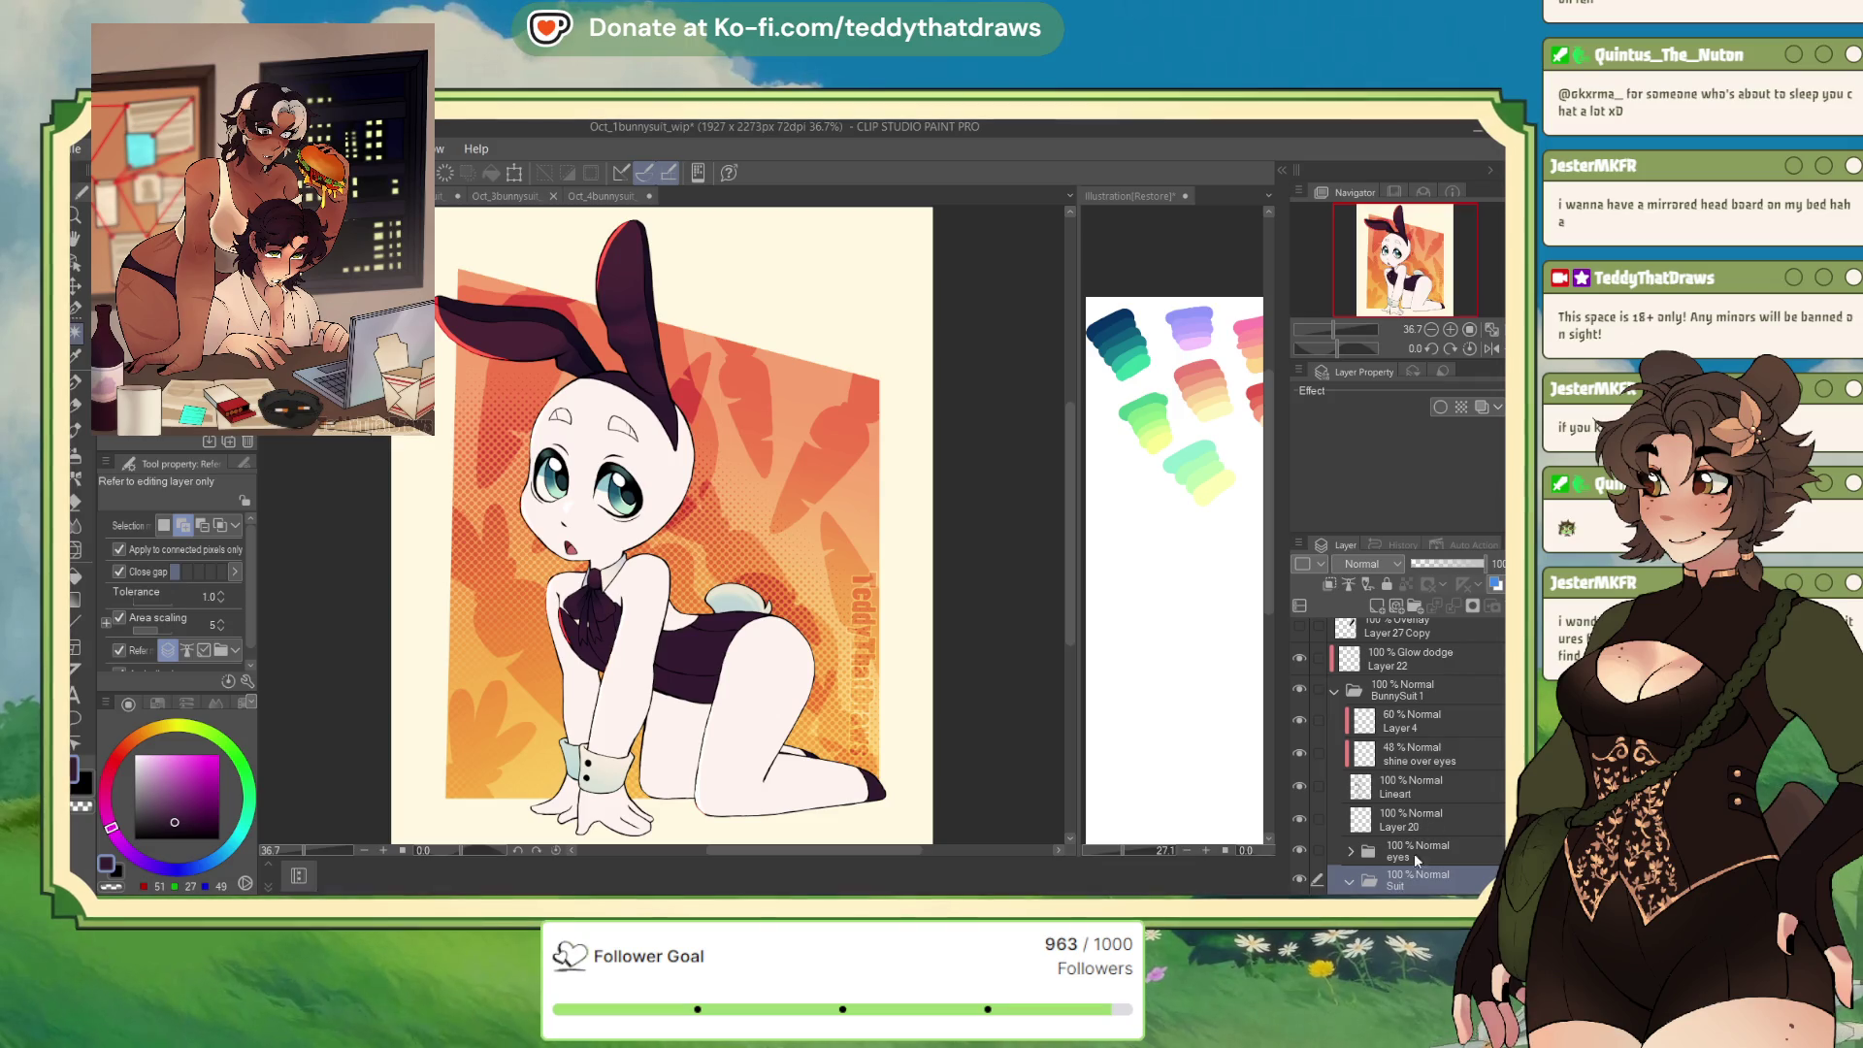
pyautogui.scroll(-3, 1417, 752)
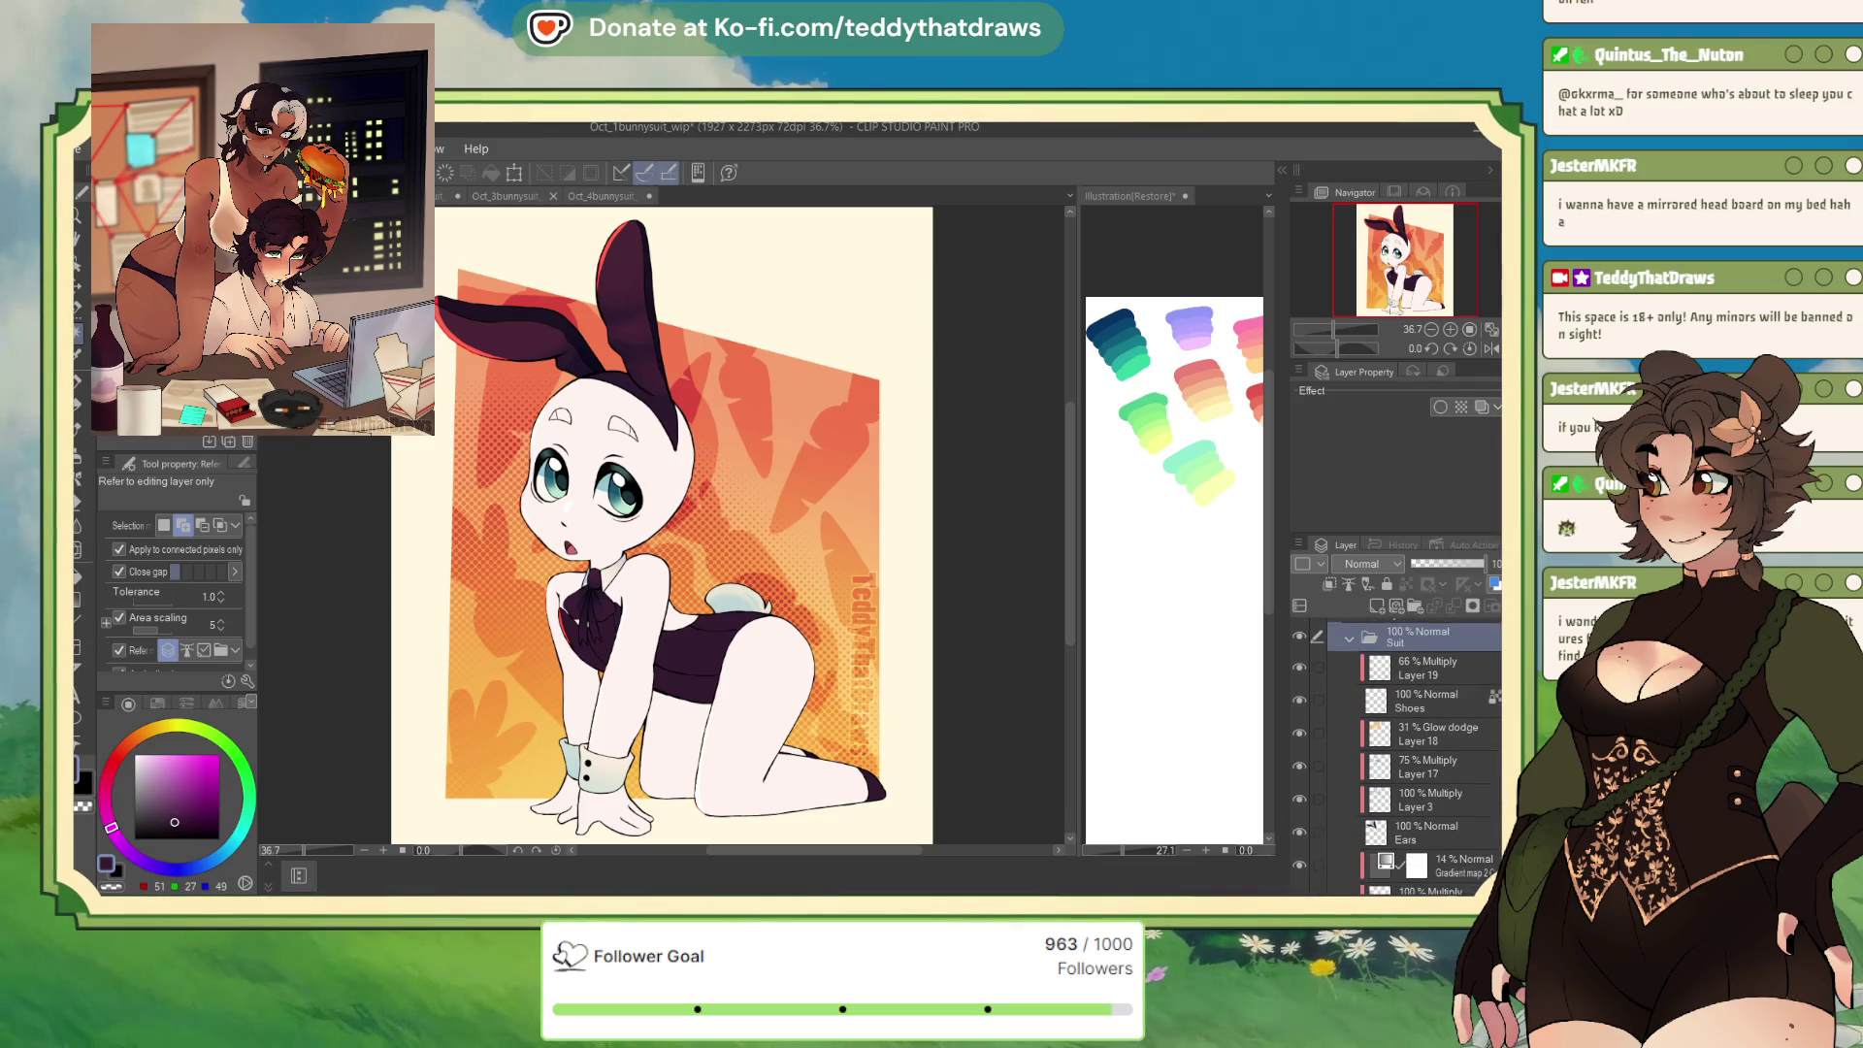
pyautogui.scroll(-3, 1416, 752)
pyautogui.scroll(-3, 1416, 752)
pyautogui.scroll(-3, 1417, 752)
pyautogui.scroll(-2, 1498, 774)
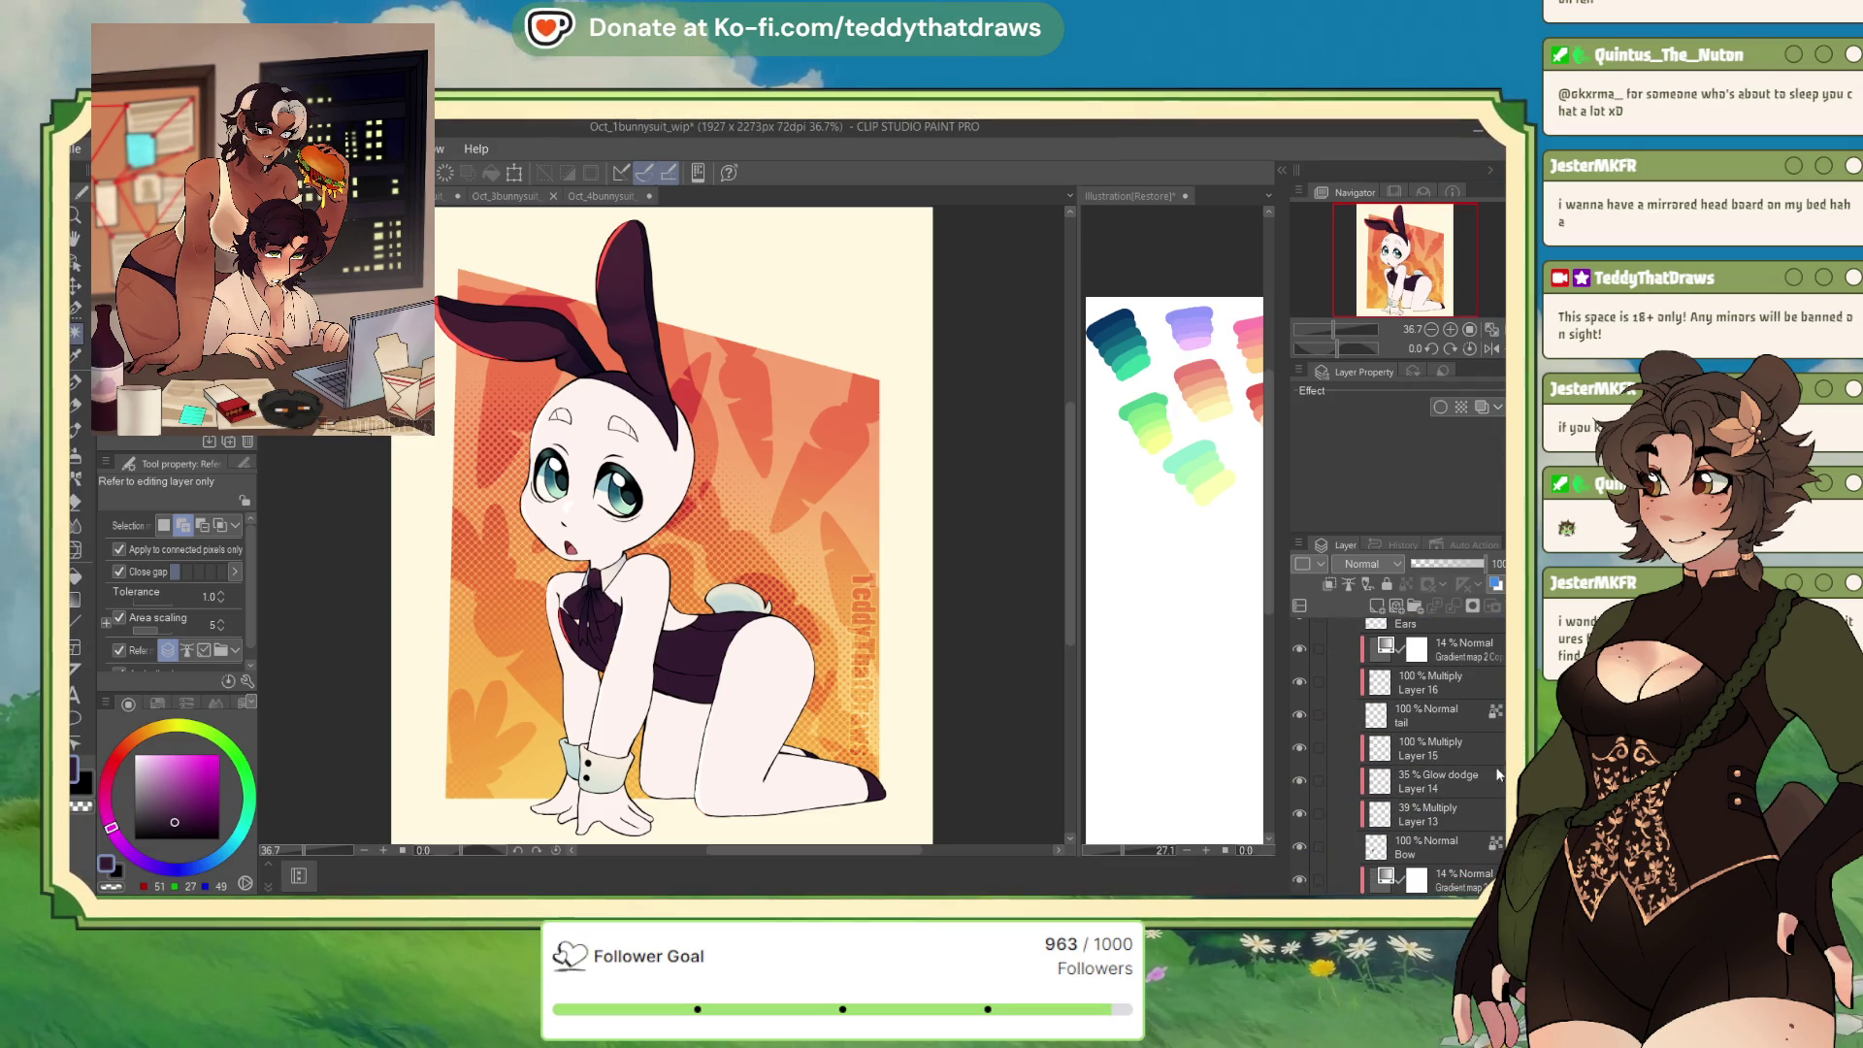
pyautogui.click(1299, 649)
pyautogui.click(1300, 683)
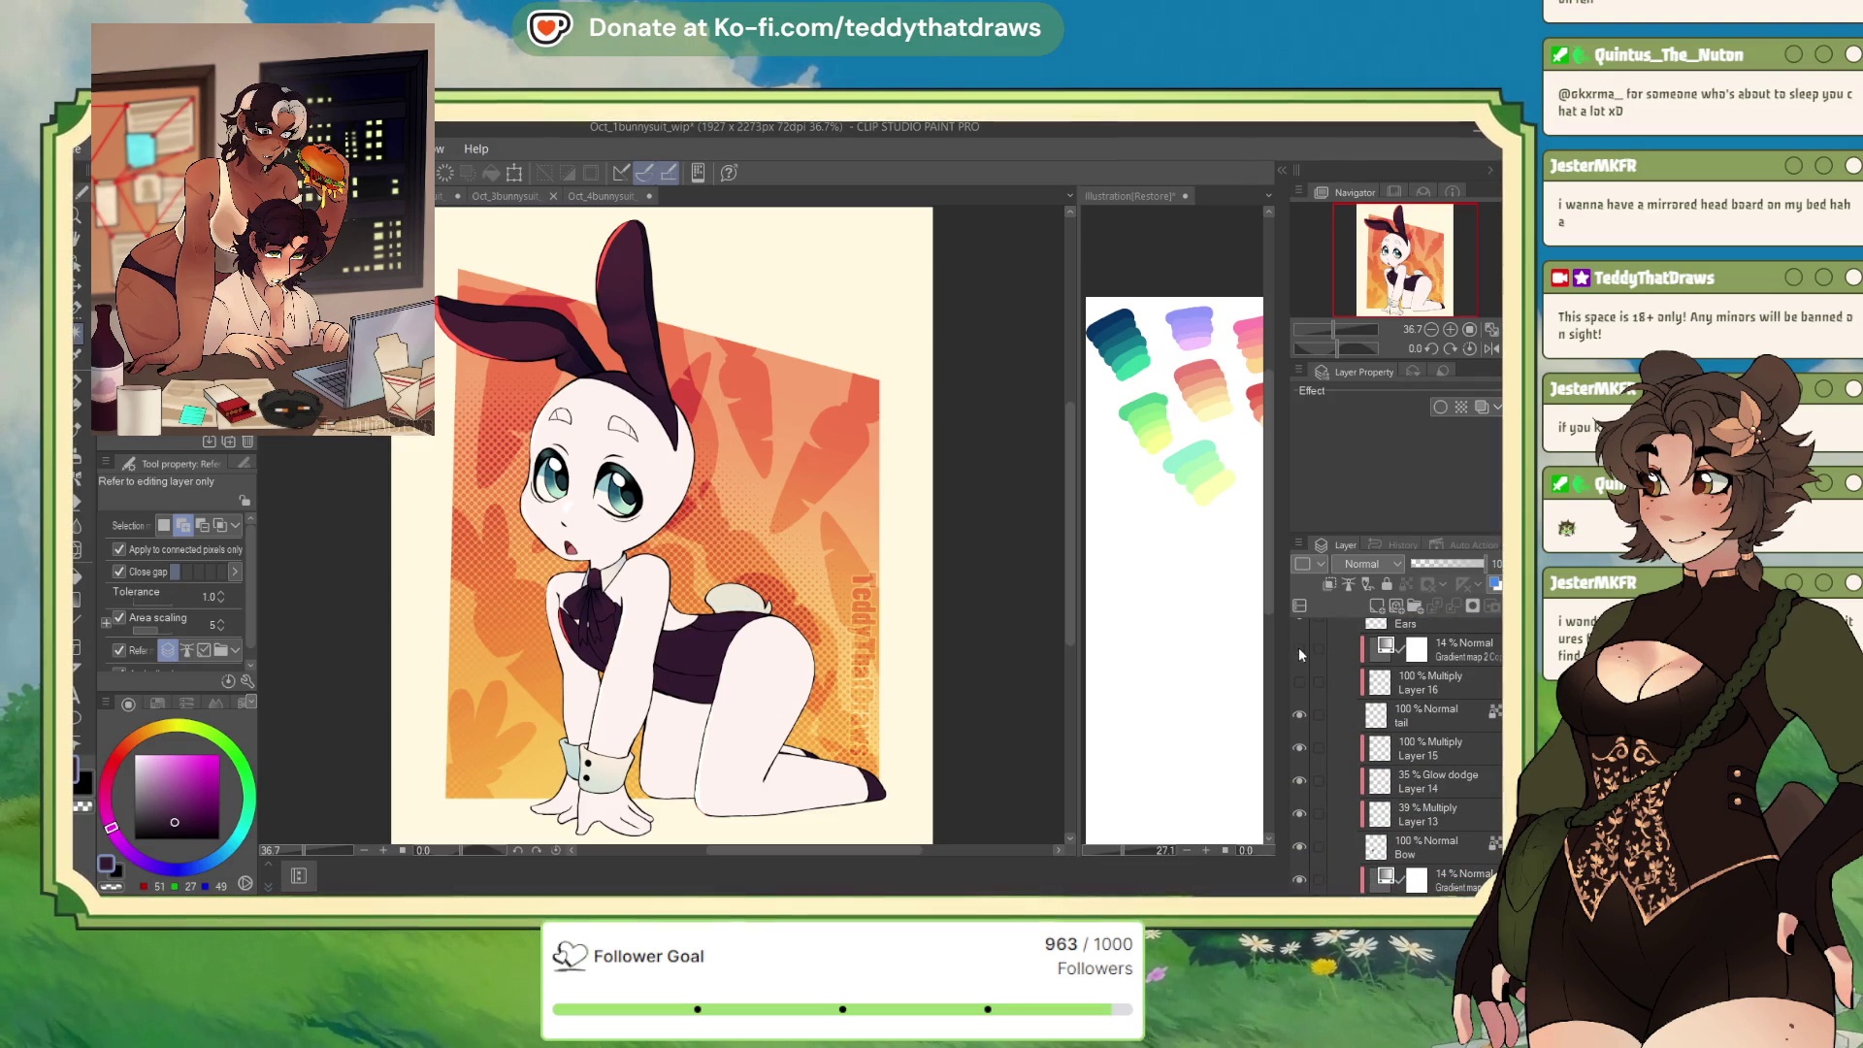
pyautogui.keyDown('alt'); pyautogui.click(767, 617); pyautogui.keyUp('alt')
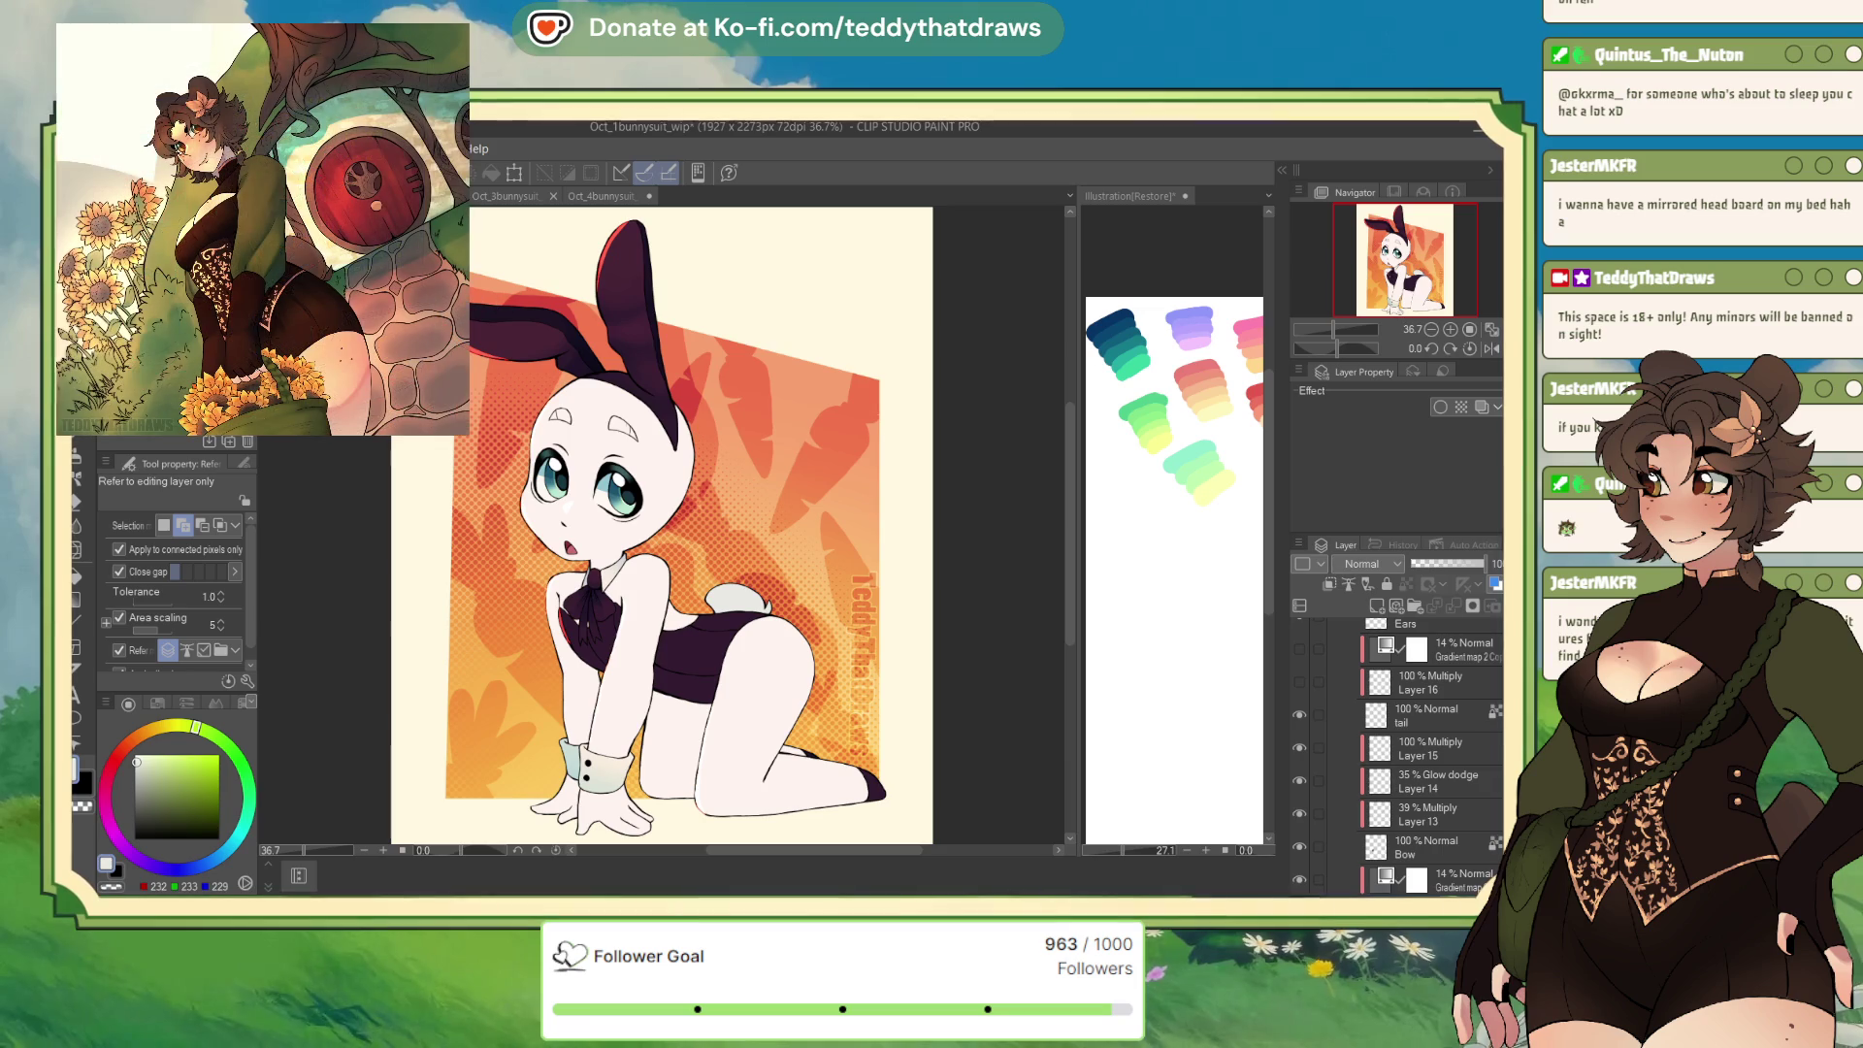
pyautogui.hotkey('ctrl', 'Tab')
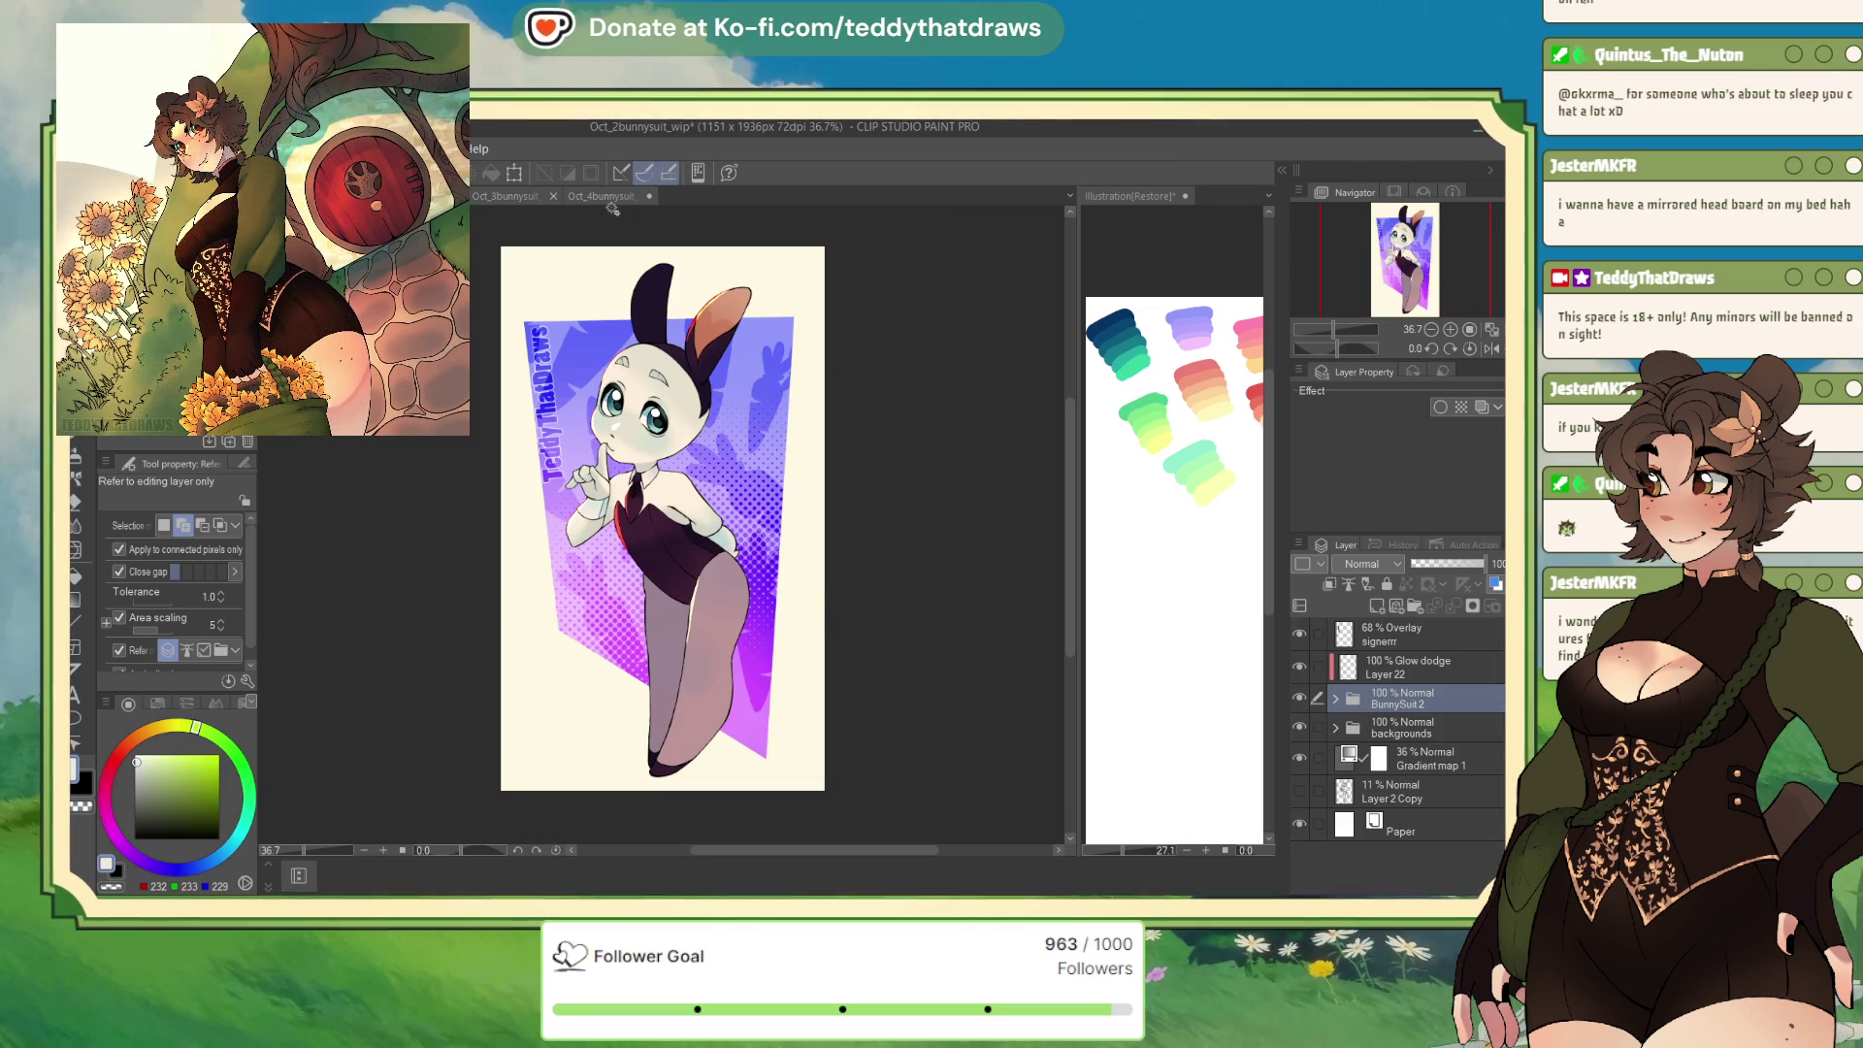
pyautogui.click(602, 196)
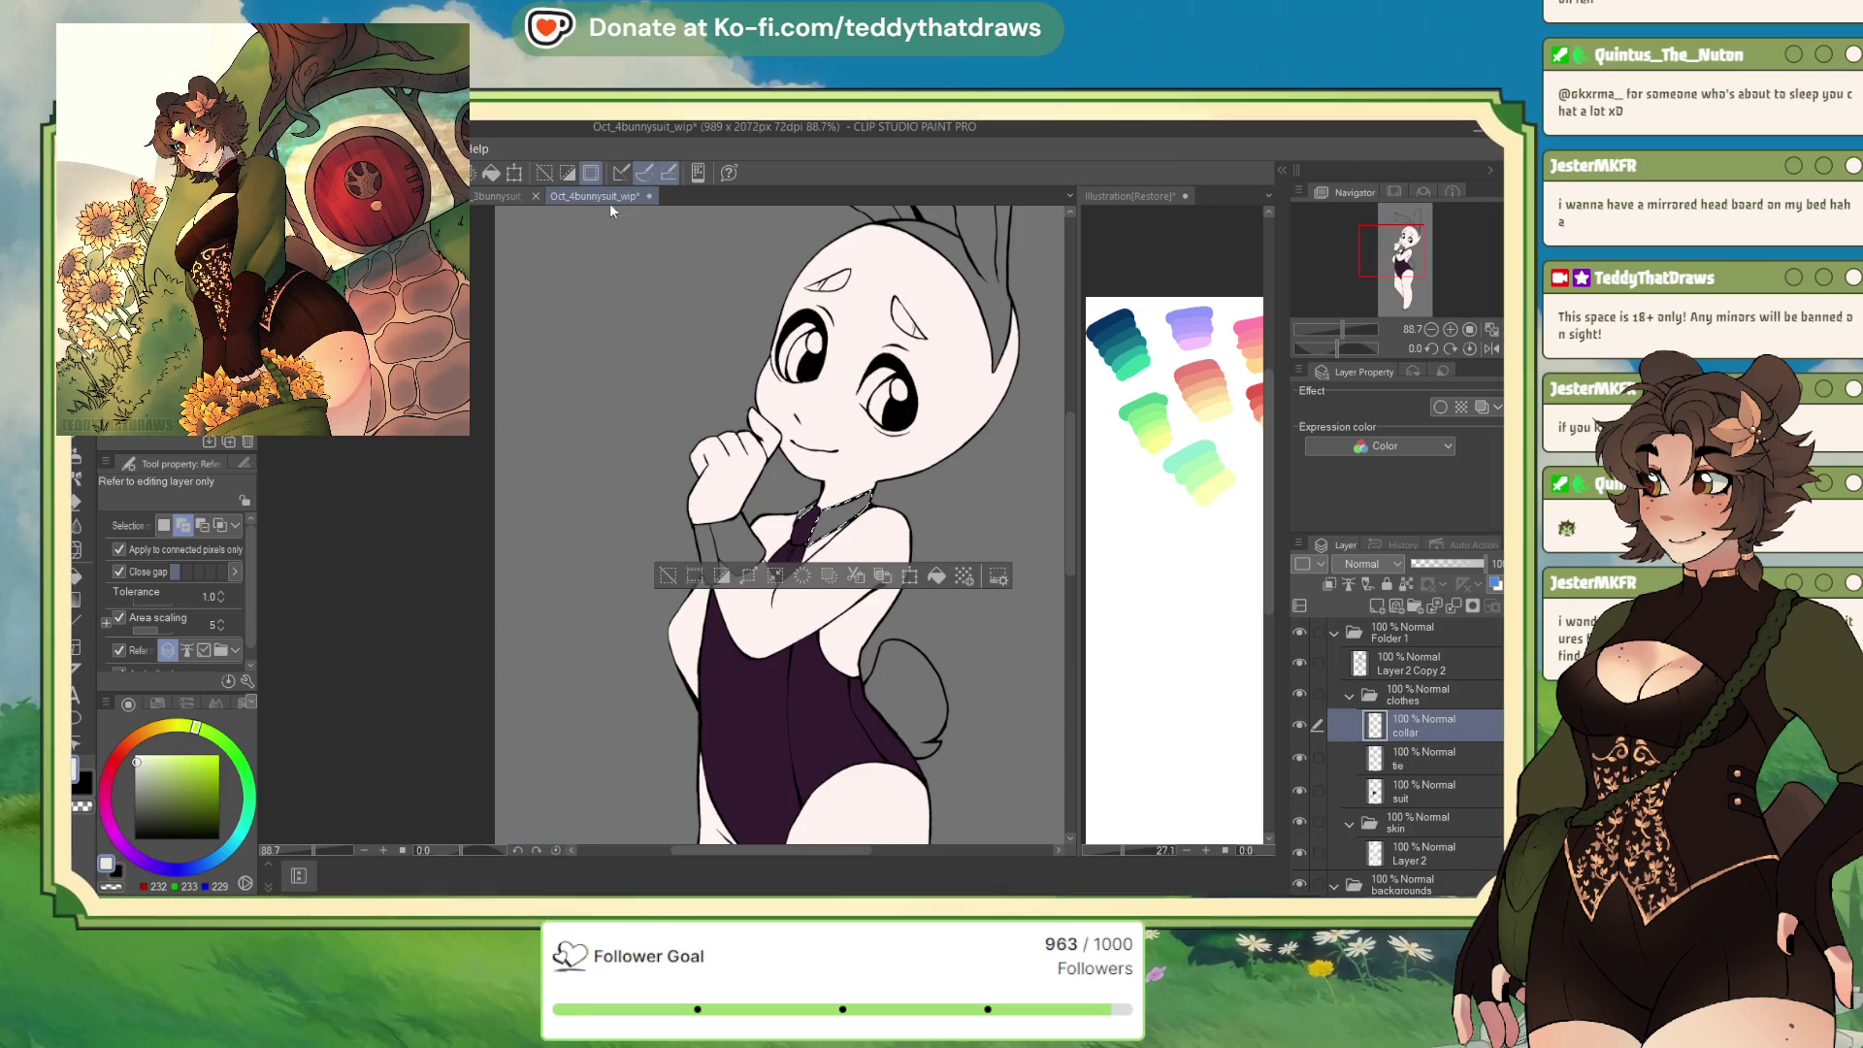
# Fill the collar and bunny tail off-white on separate layers, then add a cuffs layer
pyautogui.click(936, 575)
pyautogui.click(668, 575)
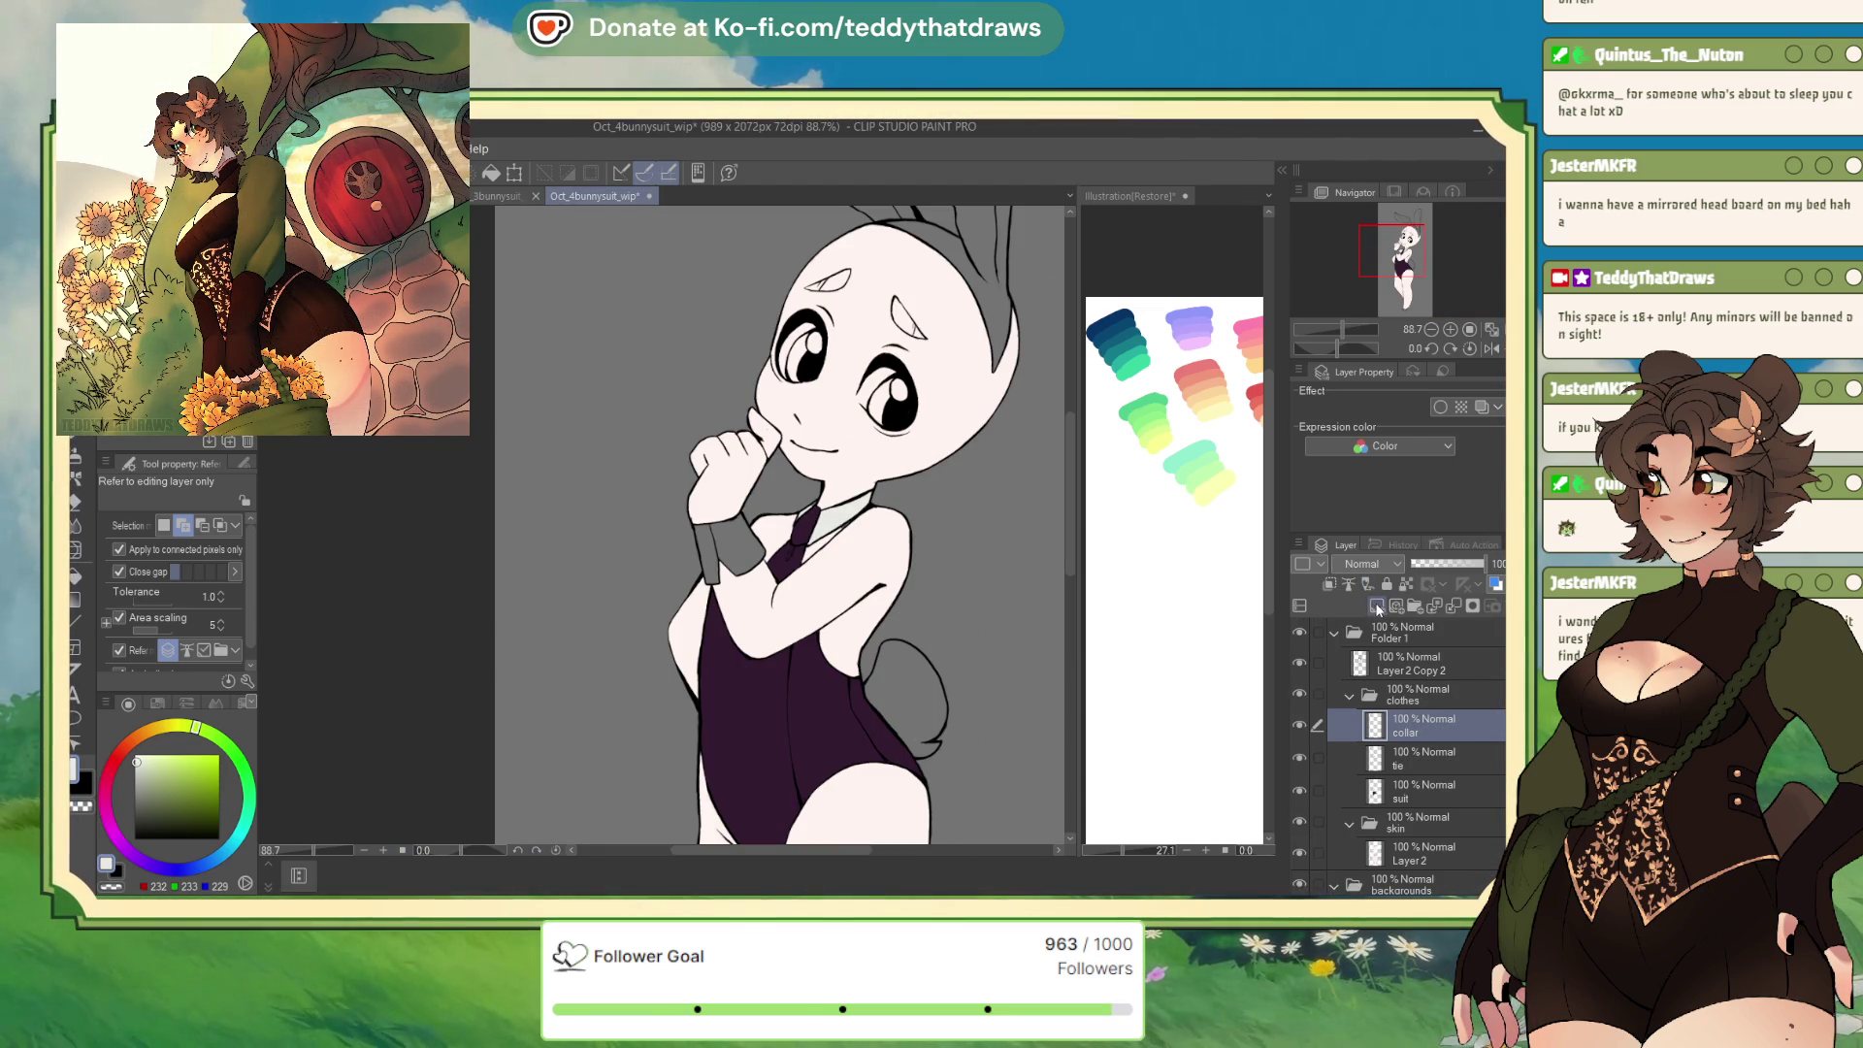
pyautogui.click(1378, 605)
pyautogui.write('tail')
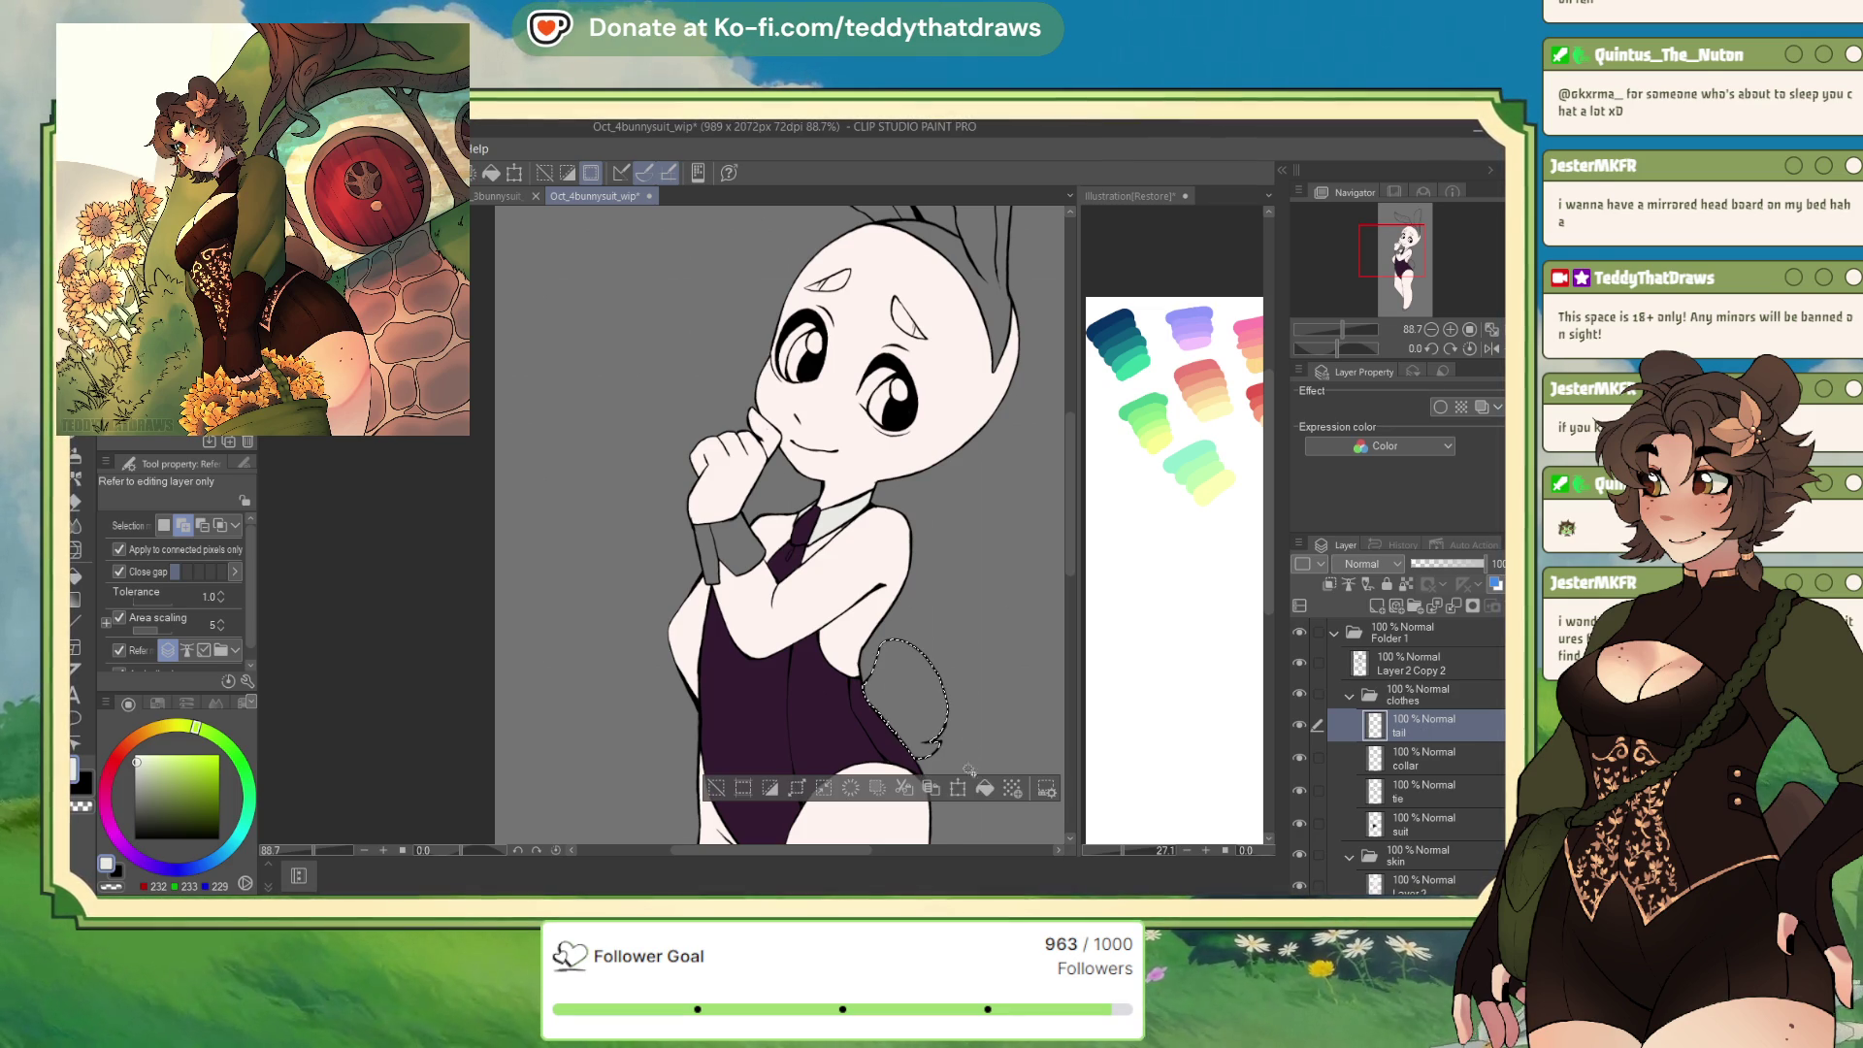
pyautogui.click(907, 703)
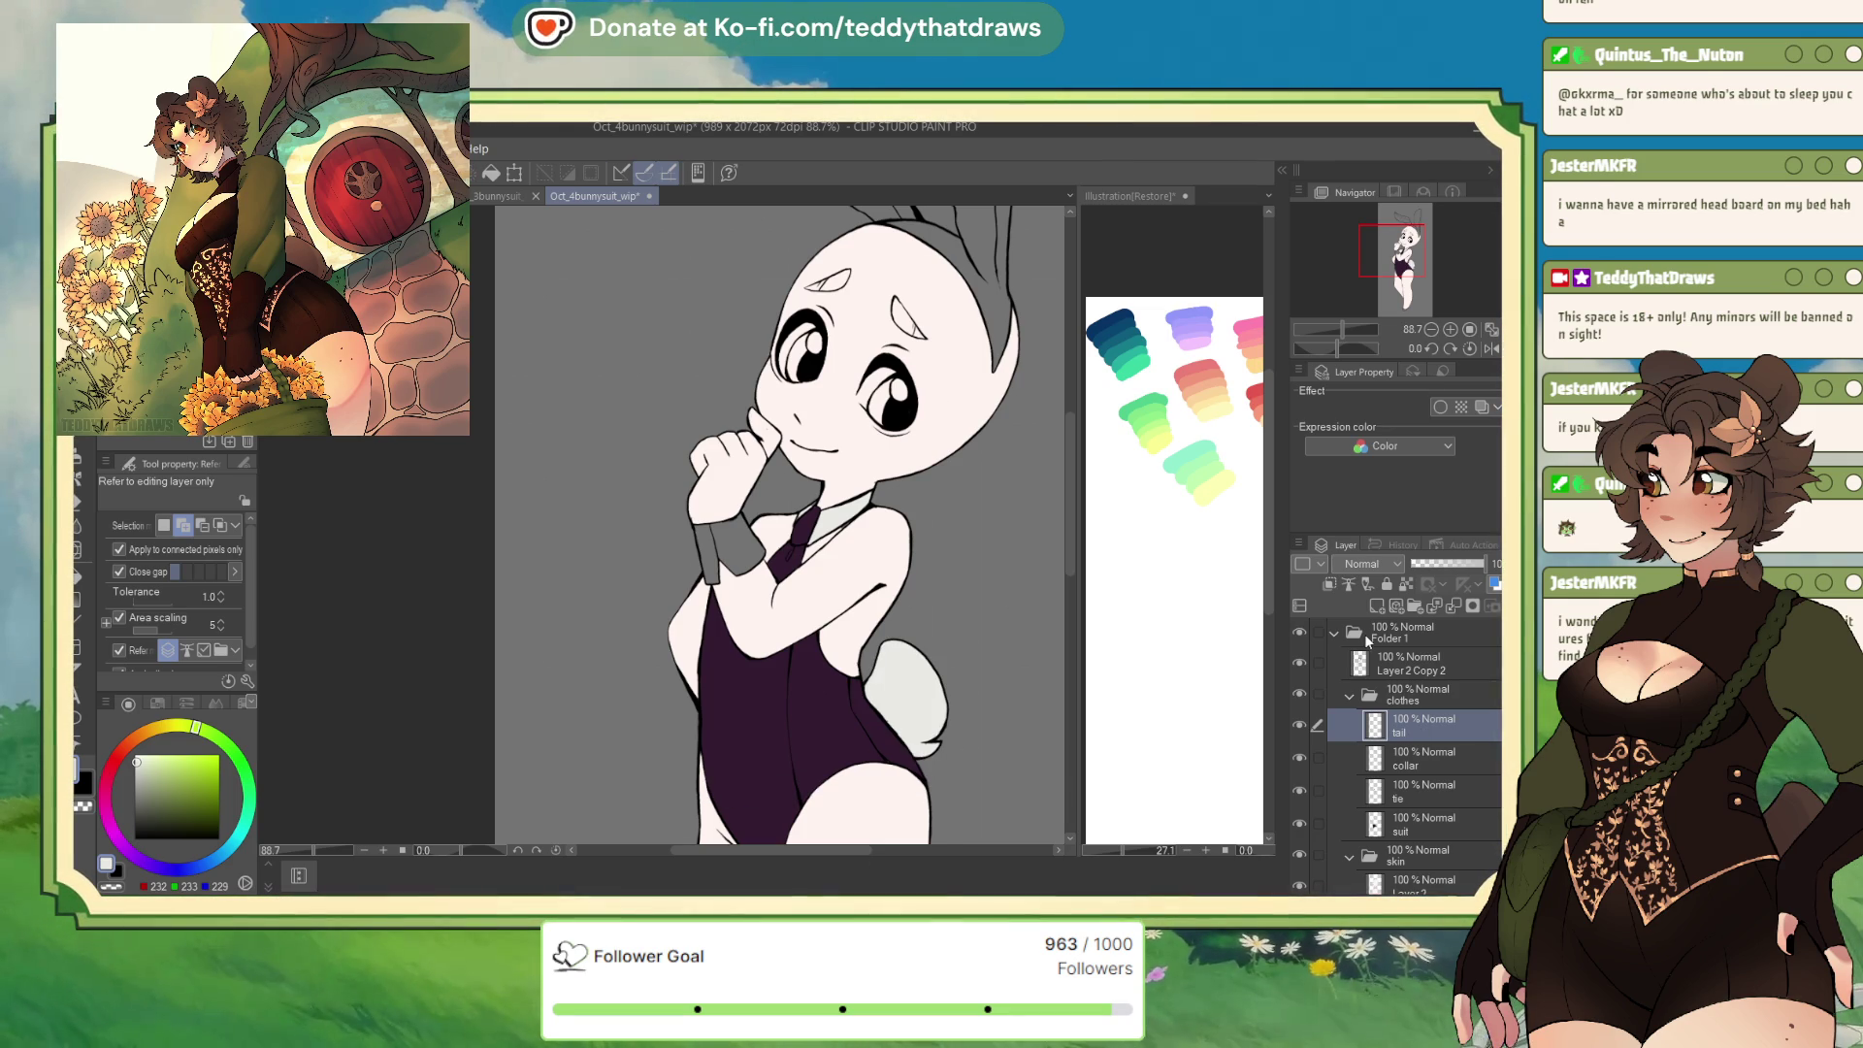
pyautogui.click(1378, 605)
pyautogui.write('cuffs')
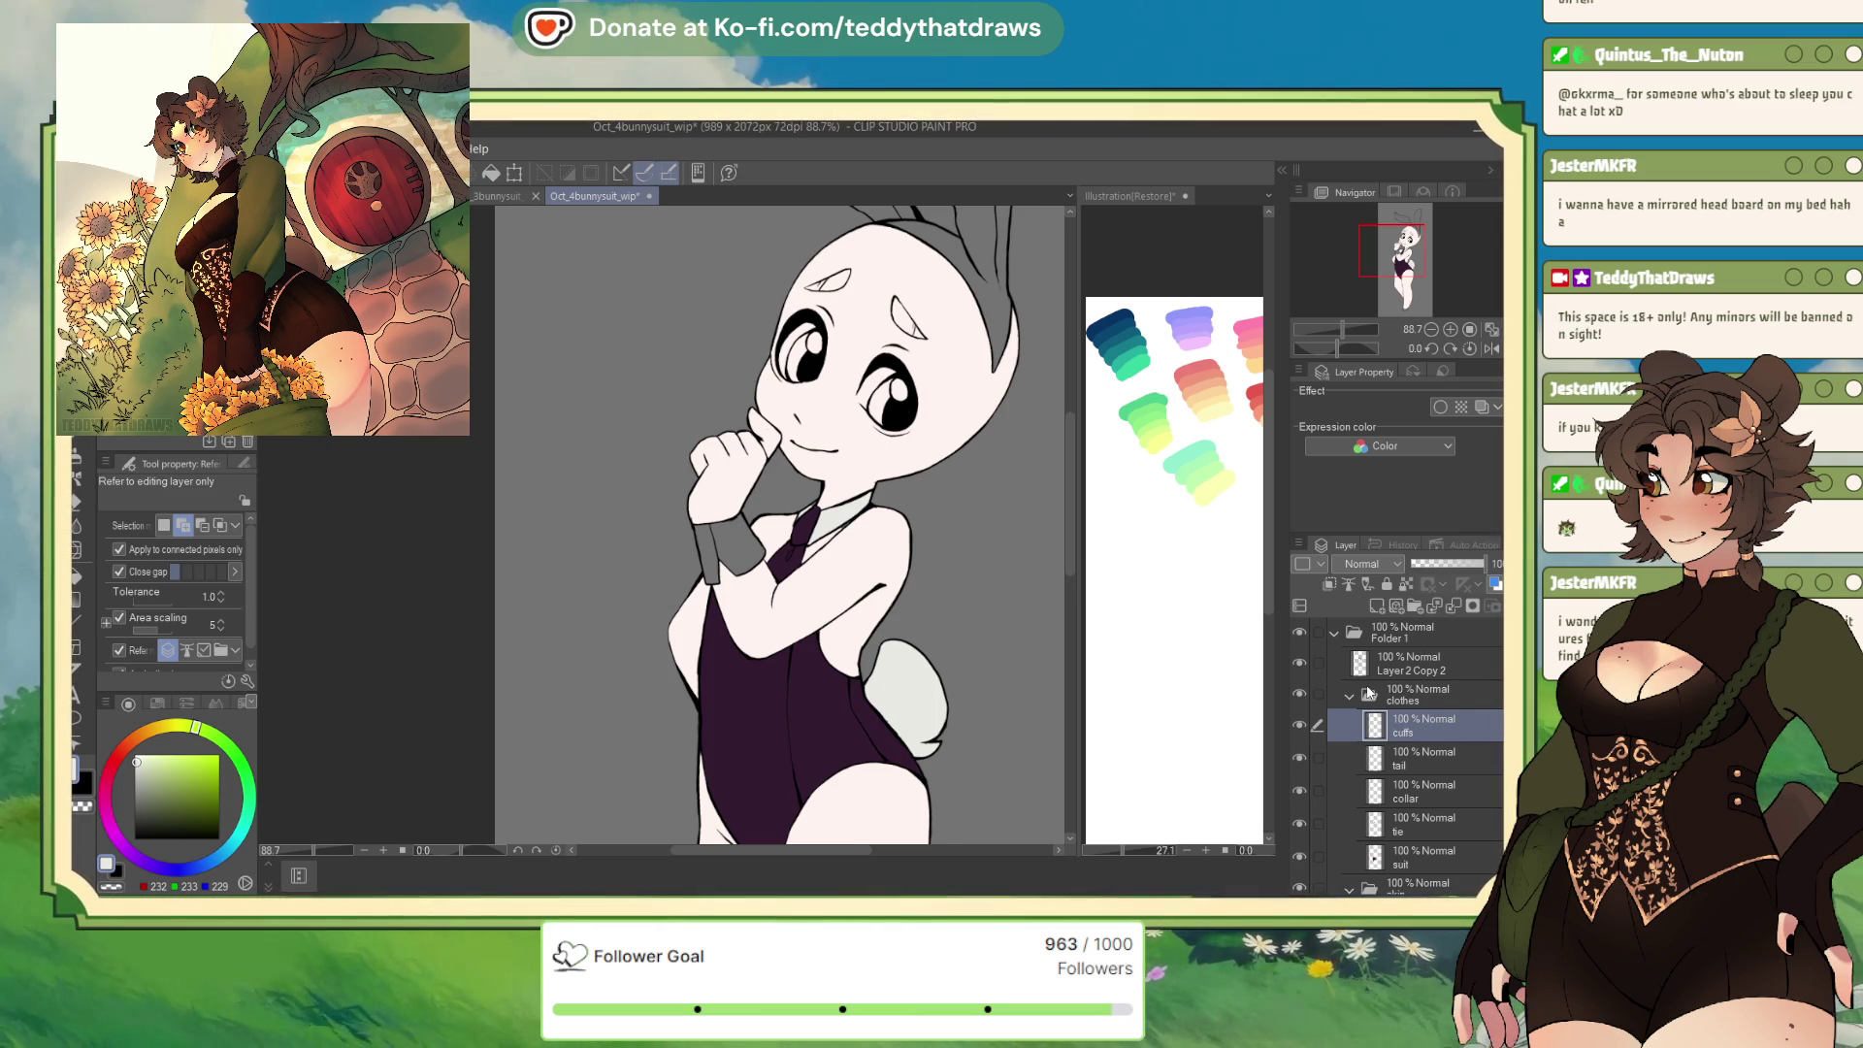
# Fill the wrist cuffs off-white and clear the selection
pyautogui.keyDown('ctrl'); pyautogui.click(1375, 725); pyautogui.keyUp('ctrl')
pyautogui.click(831, 615)
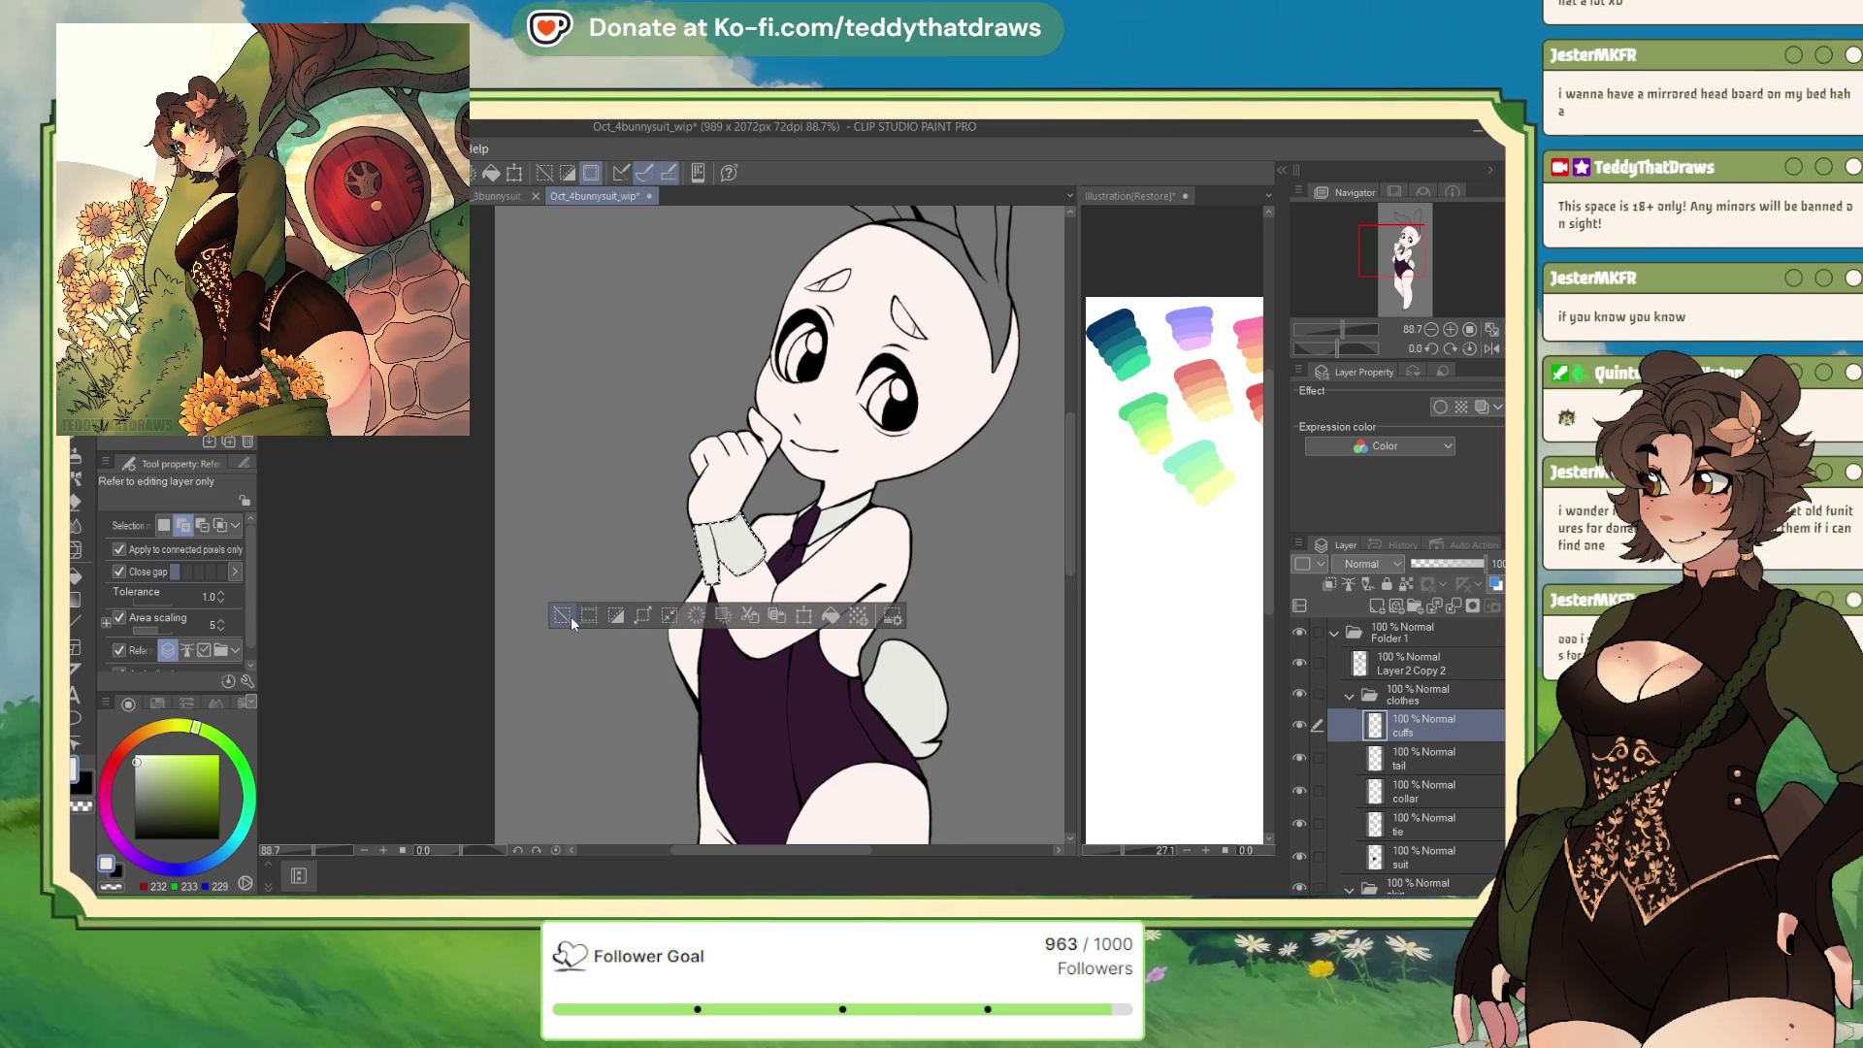
pyautogui.click(568, 621)
# On a new layer named 'ears', fill both bunny ears dark purple
pyautogui.click(1380, 604)
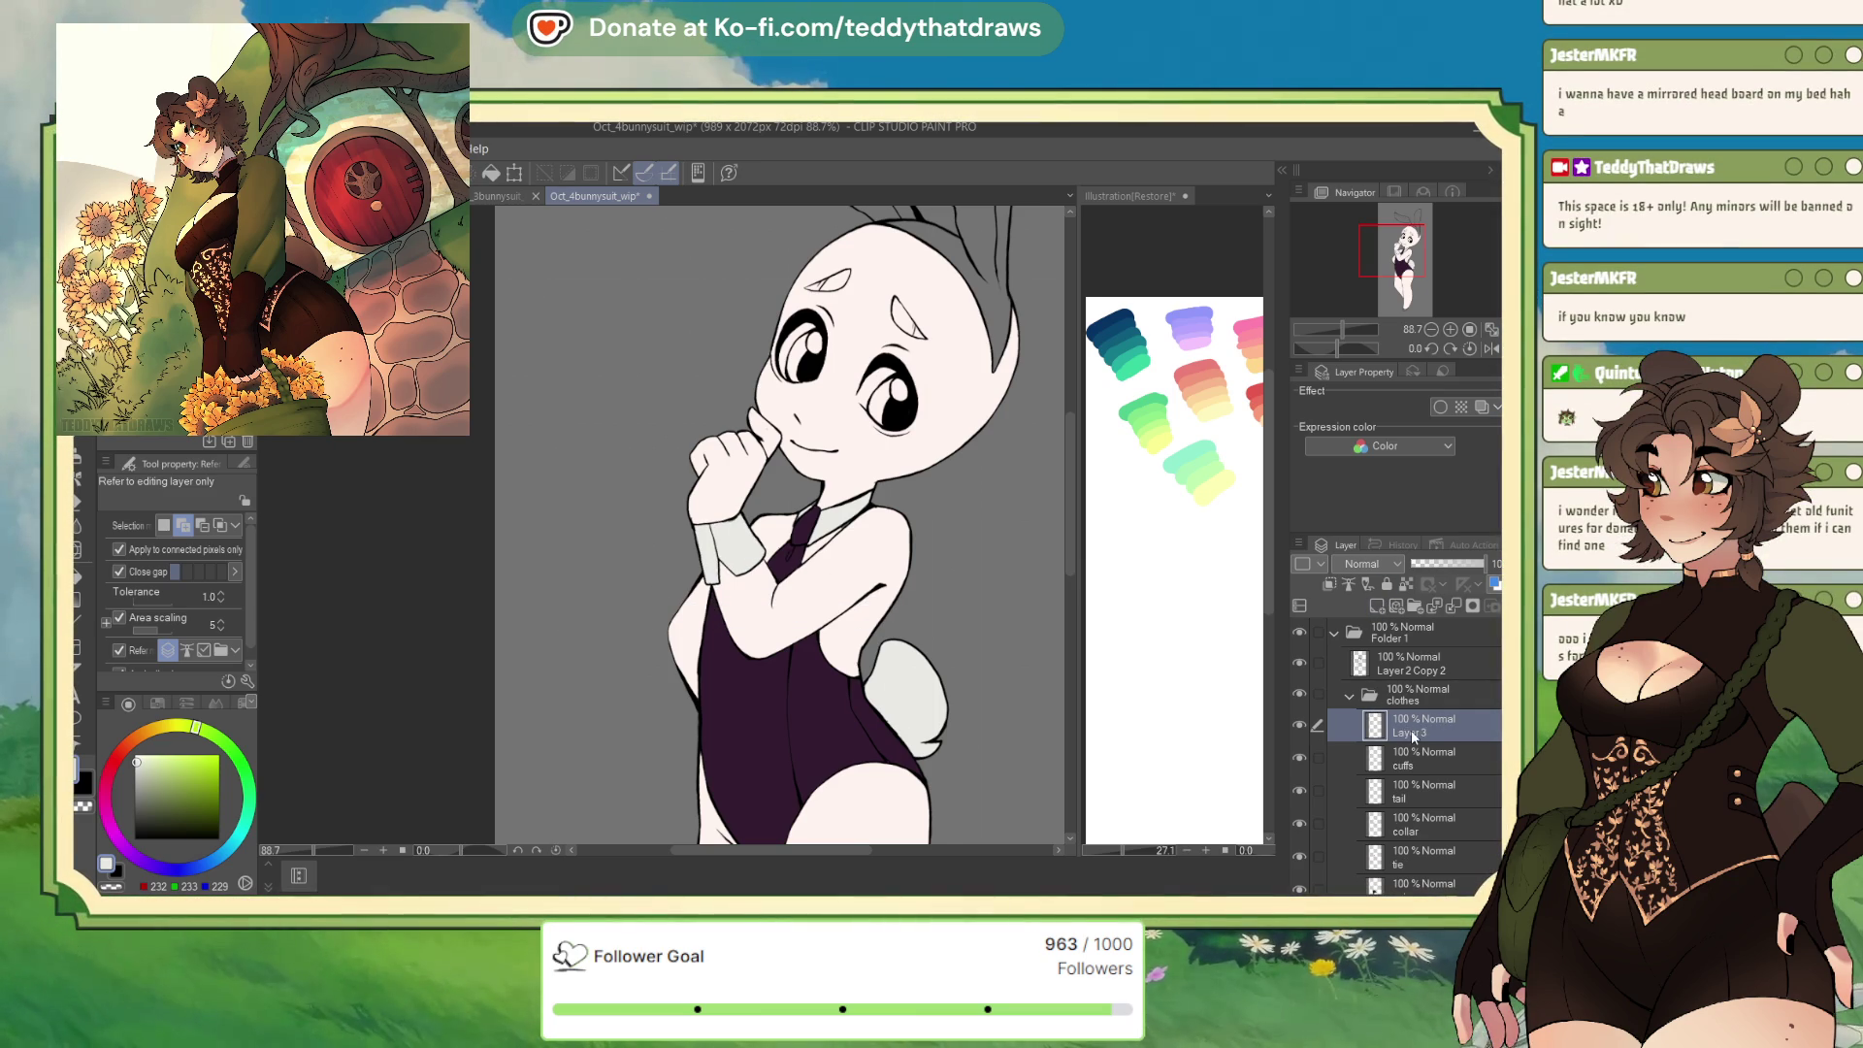
pyautogui.write('ears')
pyautogui.press('Return')
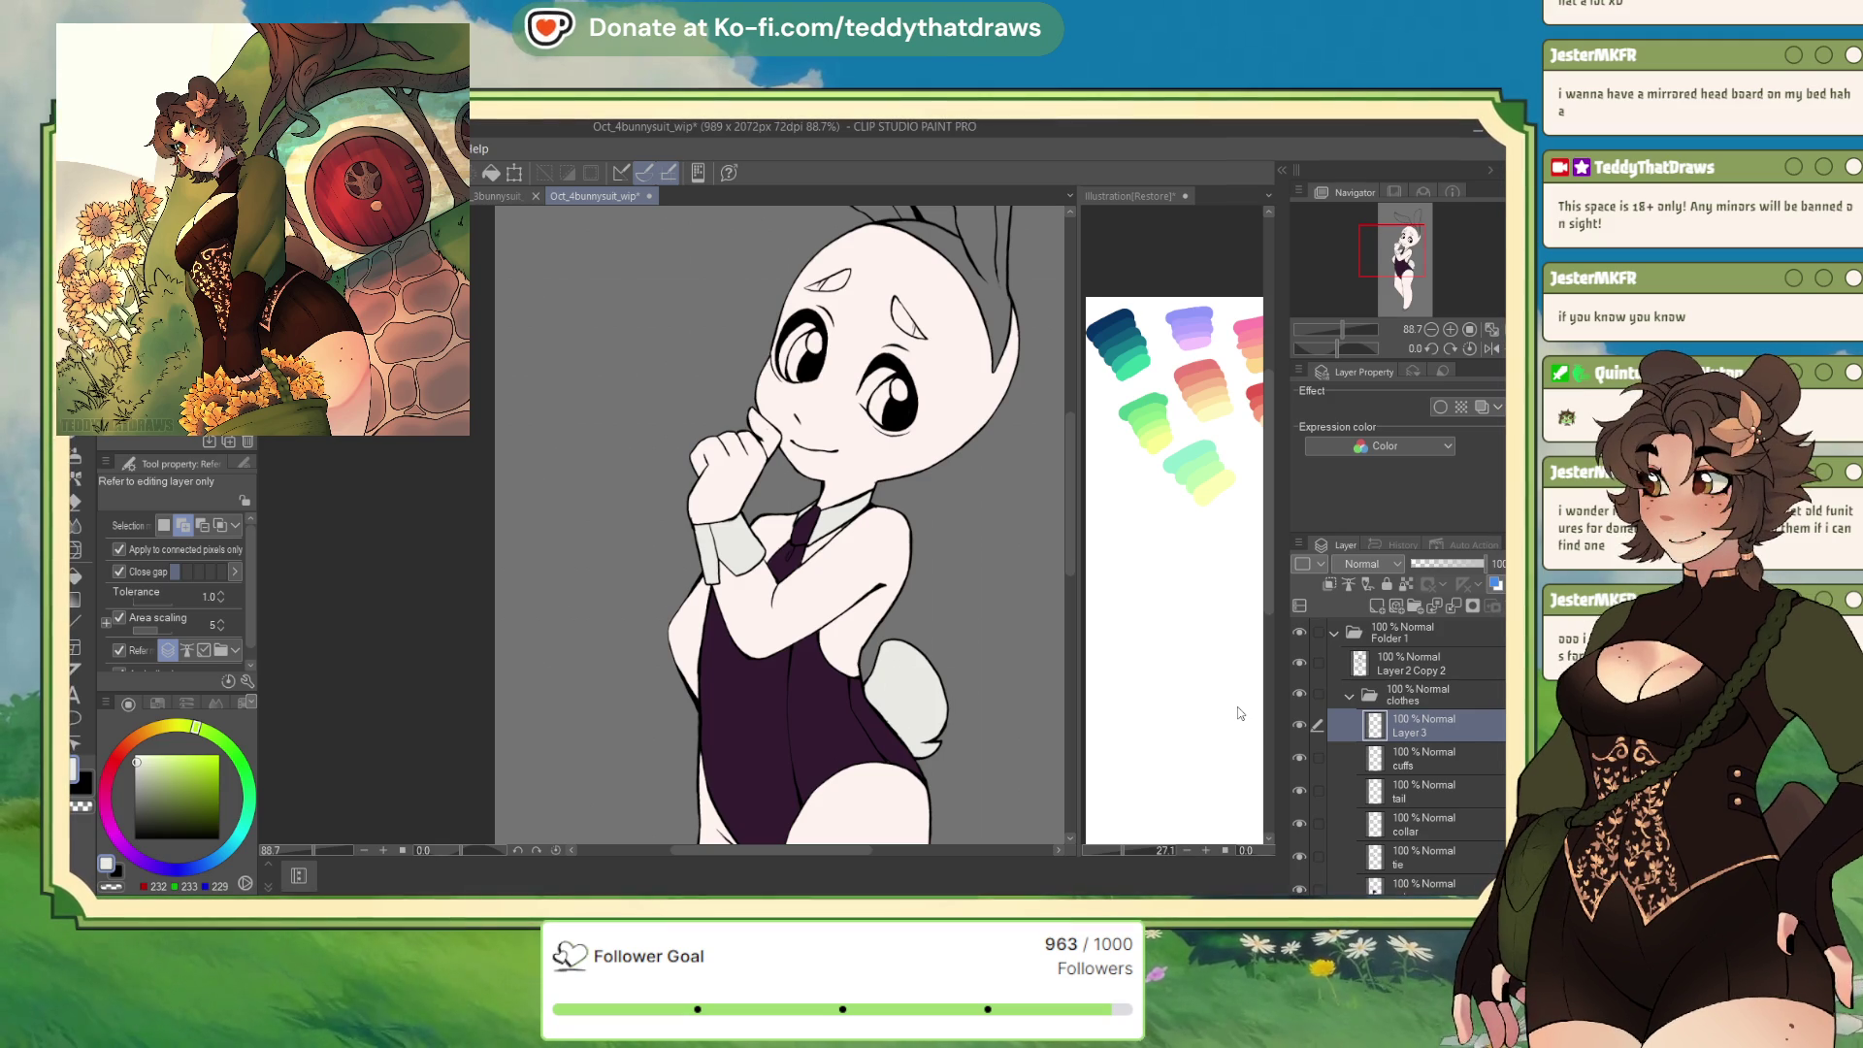
pyautogui.keyDown('alt'); pyautogui.click(769, 720); pyautogui.keyUp('alt')
pyautogui.scroll(-2, 776, 485)
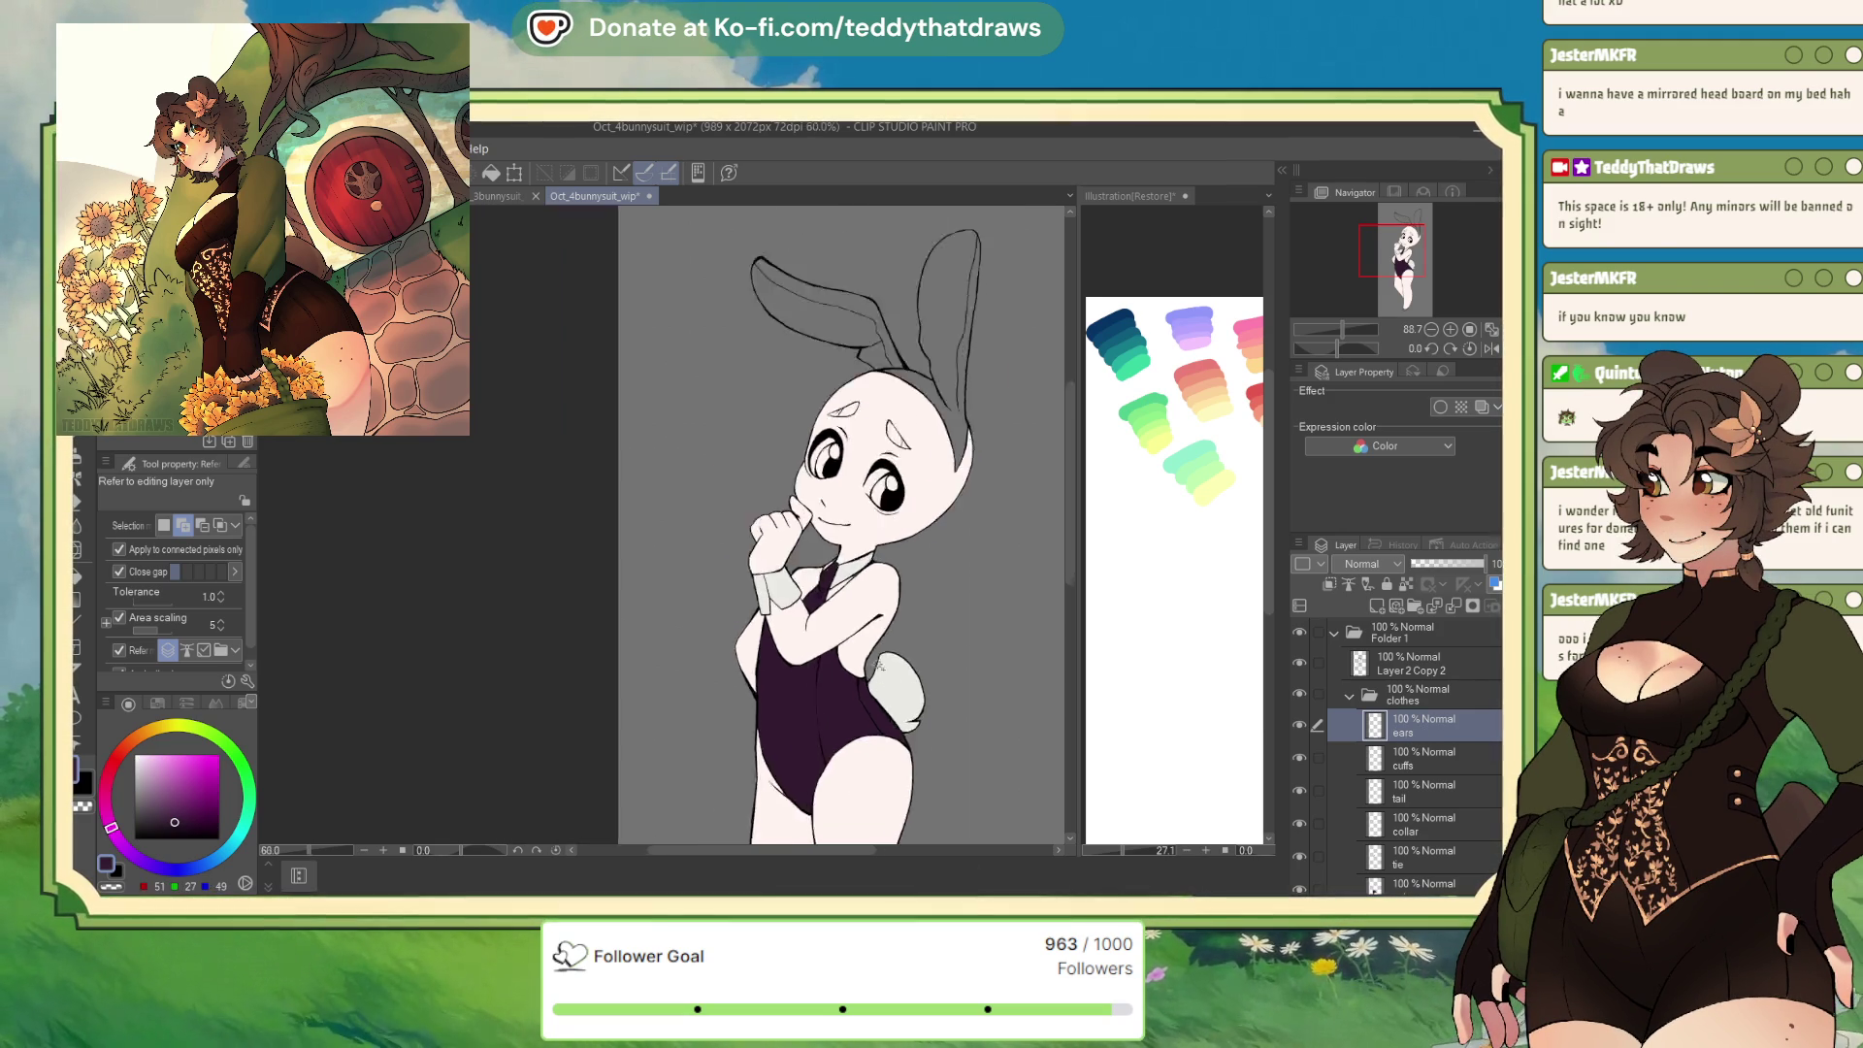
pyautogui.scroll(3, 825, 388)
pyautogui.click(955, 292)
pyautogui.click(782, 347)
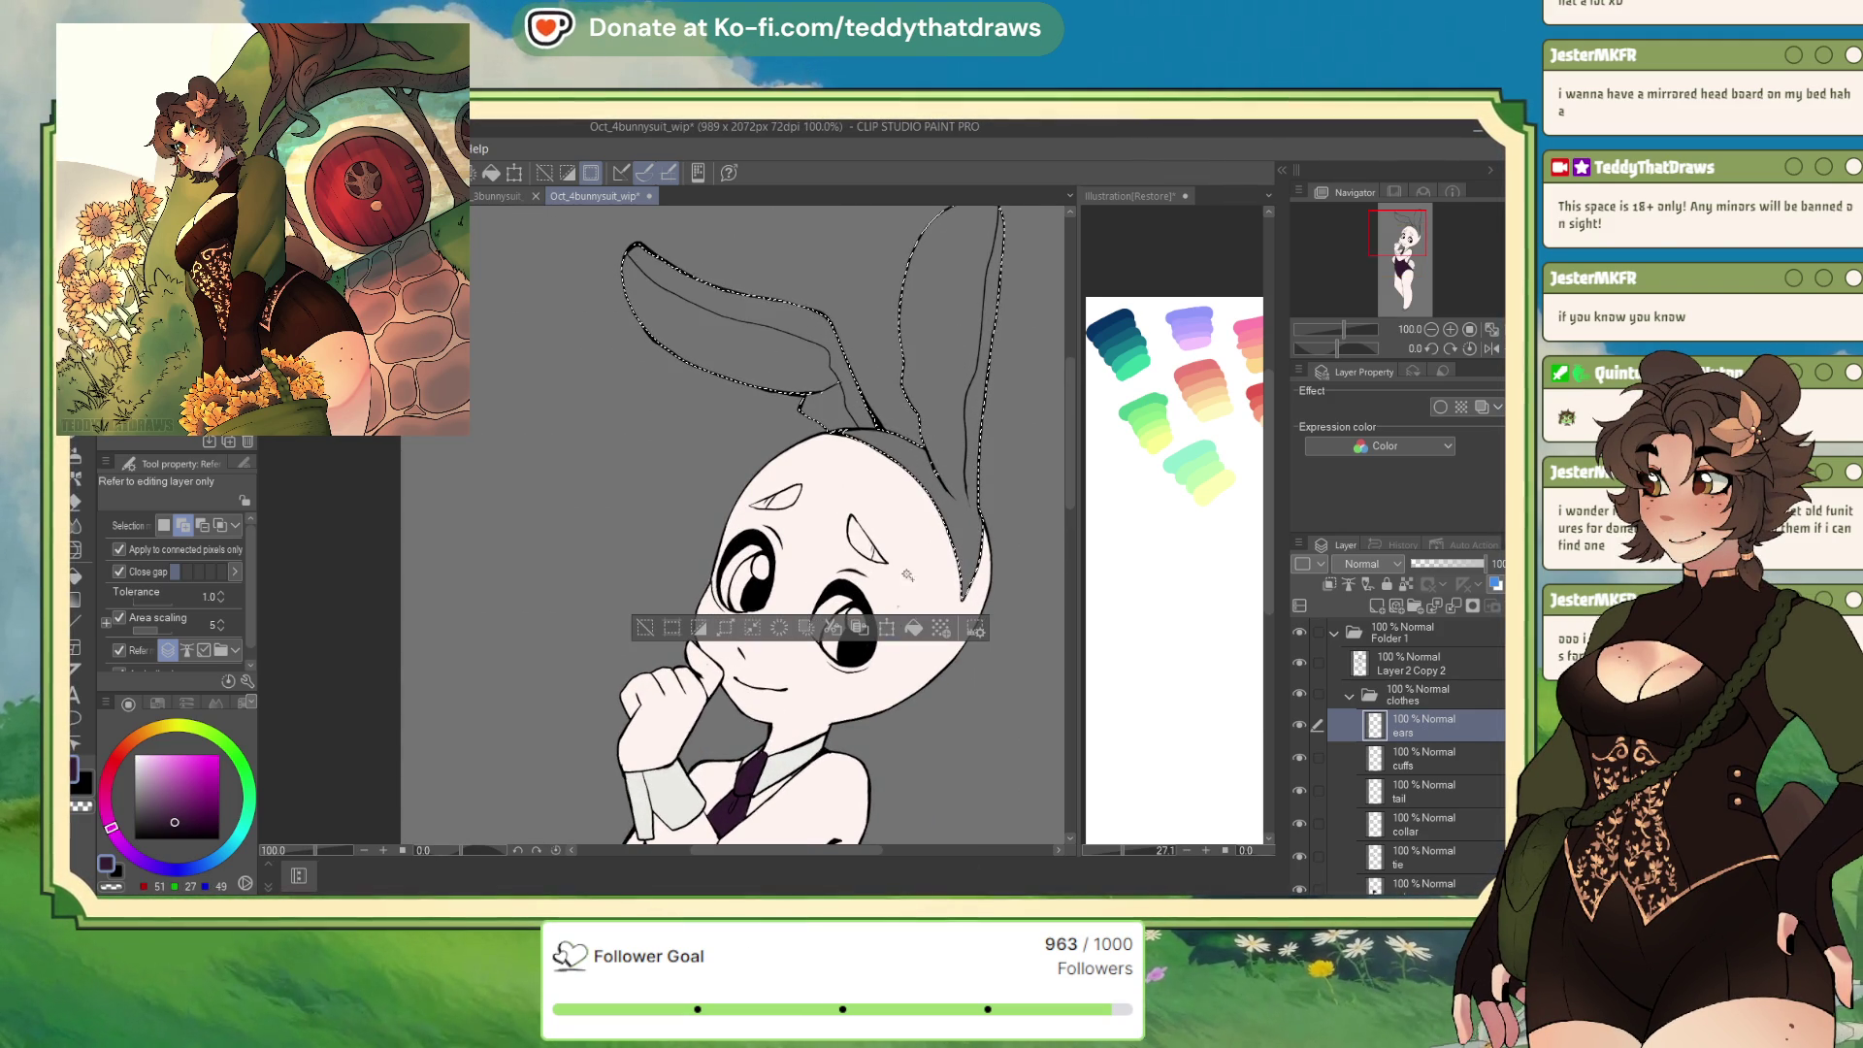
pyautogui.hotkey('alt', 'BackSpace')
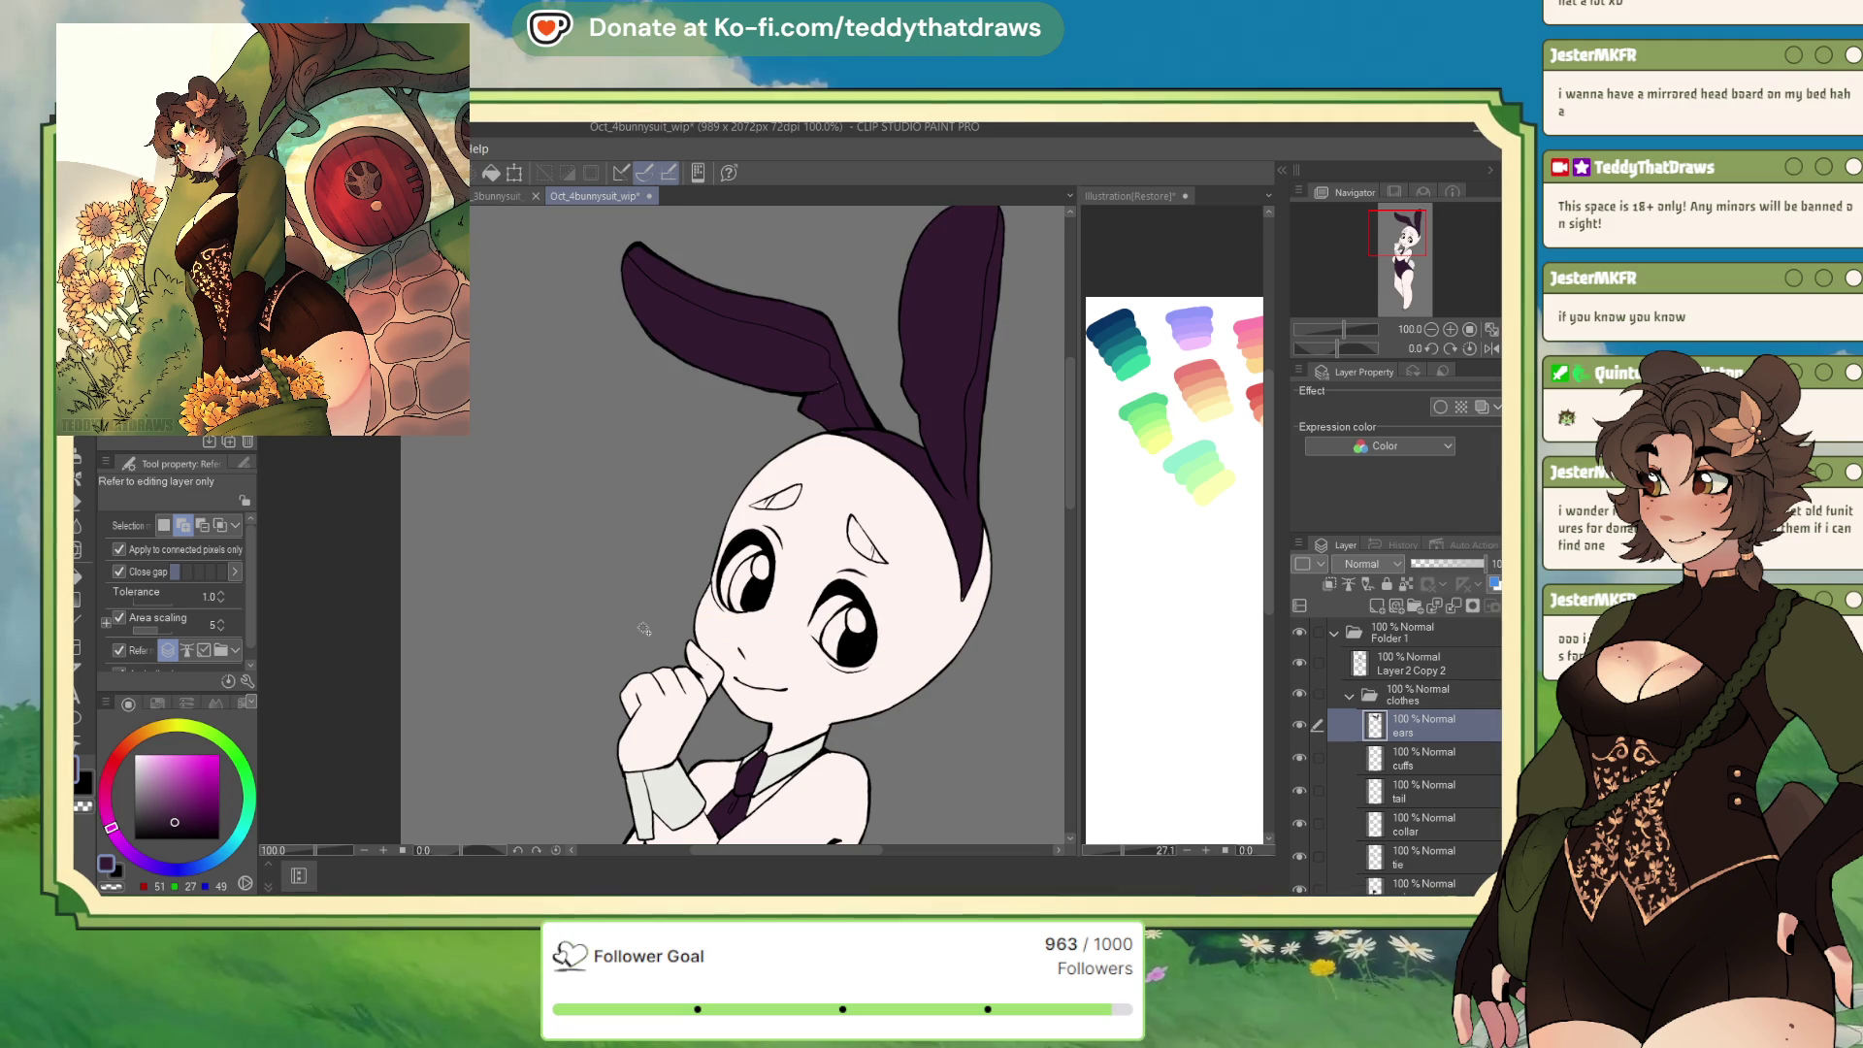
# Switch from the Fill tool to the G-pen
pyautogui.press('p')
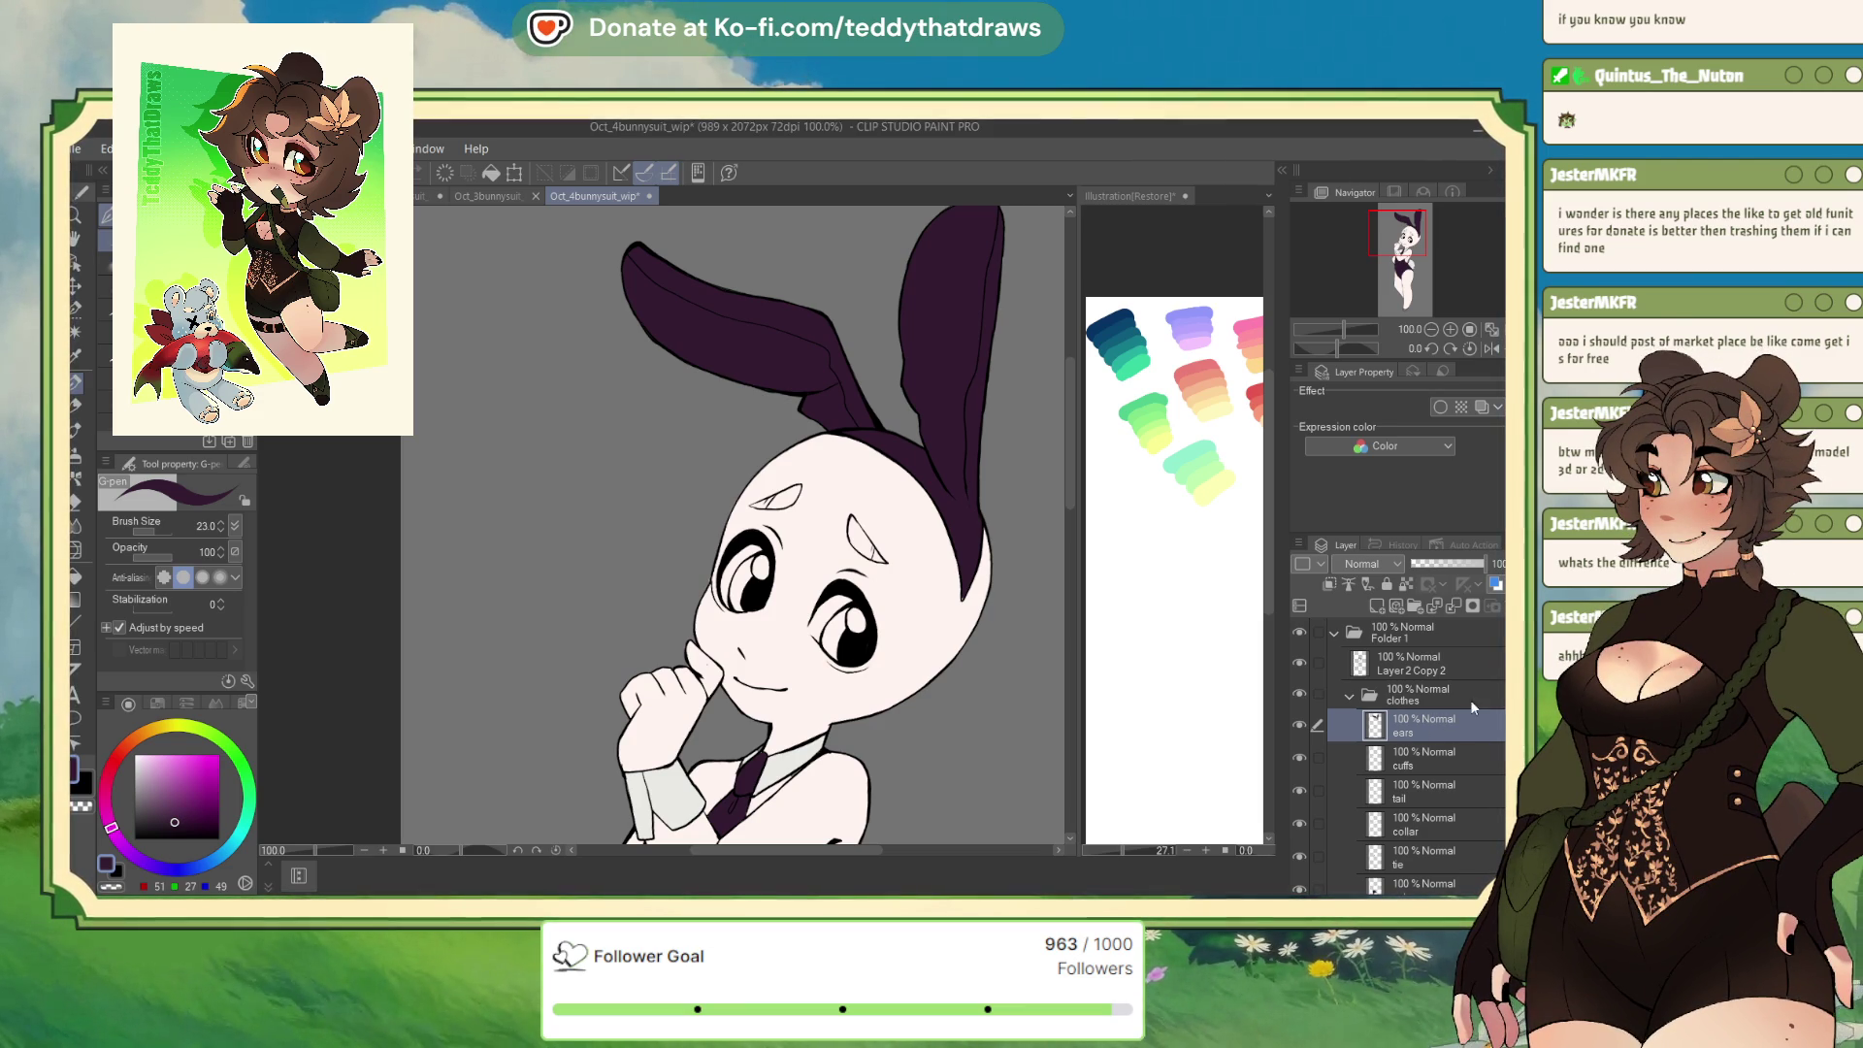
# Collapse the clothes folder, create an 'eyes' folder above it, and show the Oct_1bunnysuit reference
pyautogui.click(1349, 696)
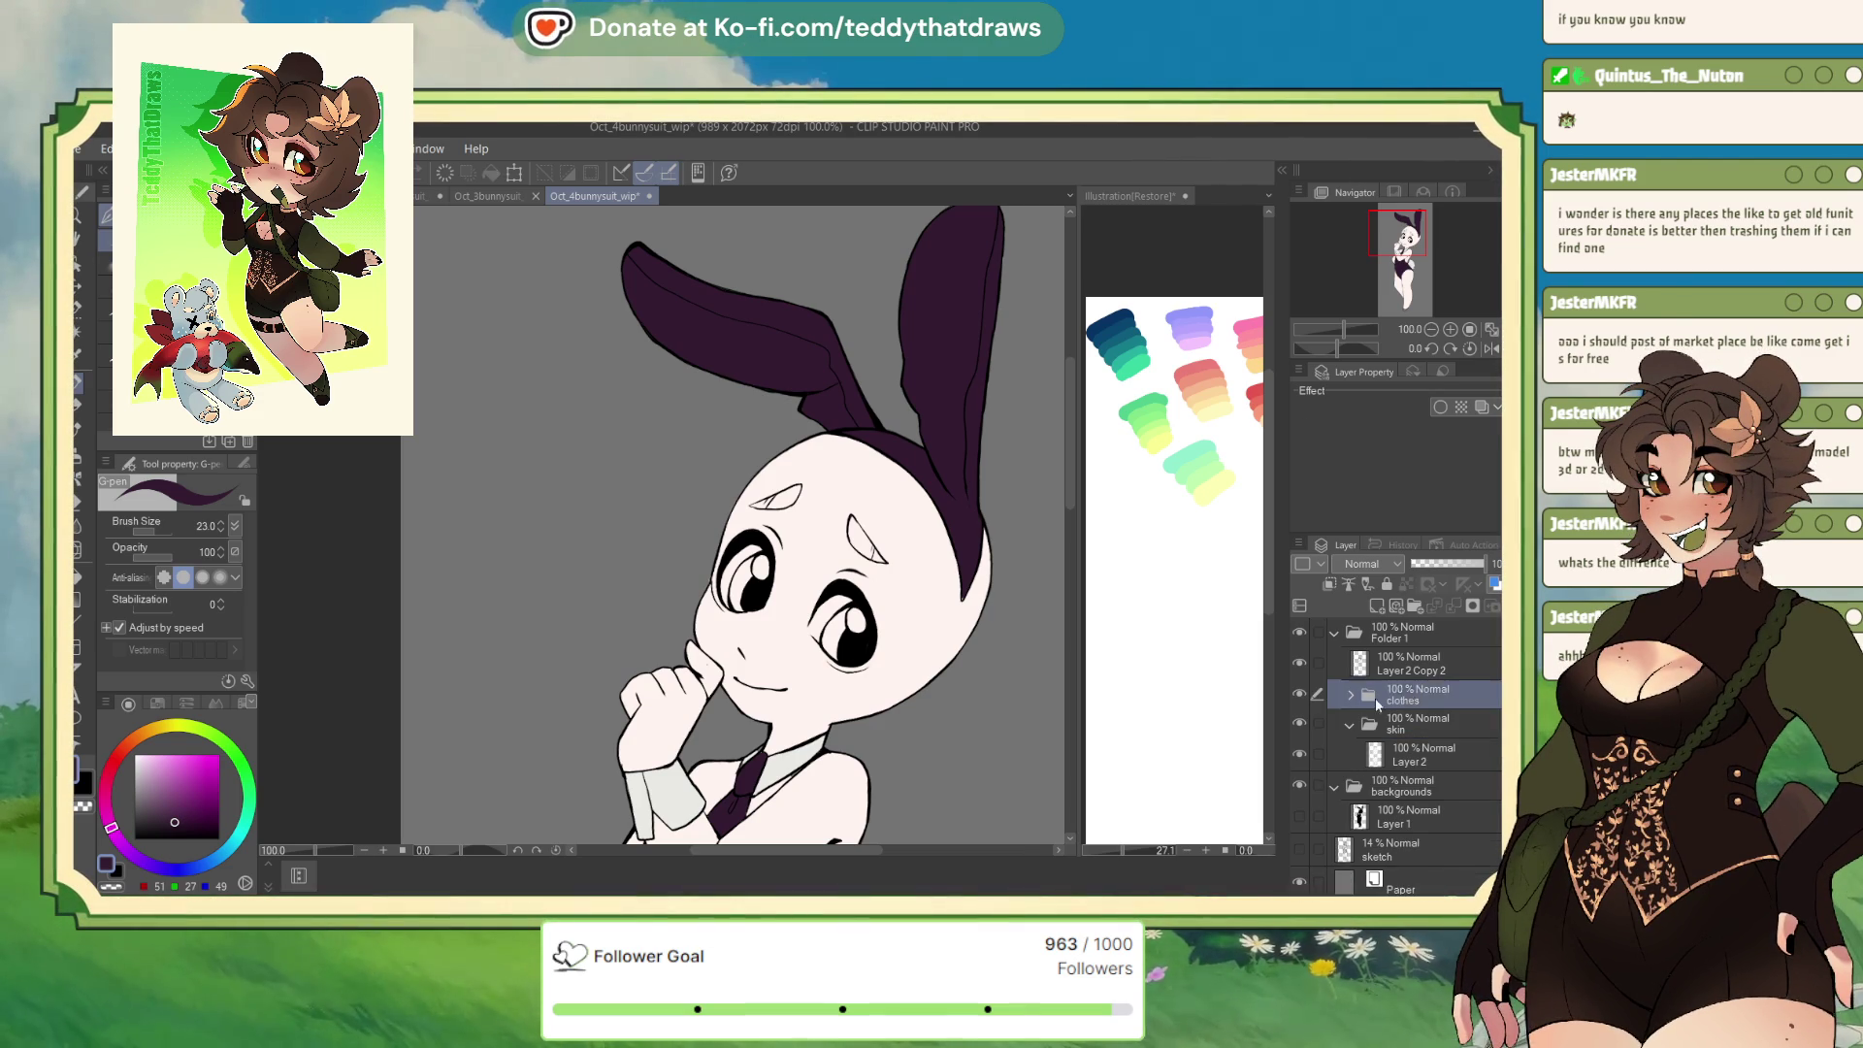
pyautogui.click(1437, 668)
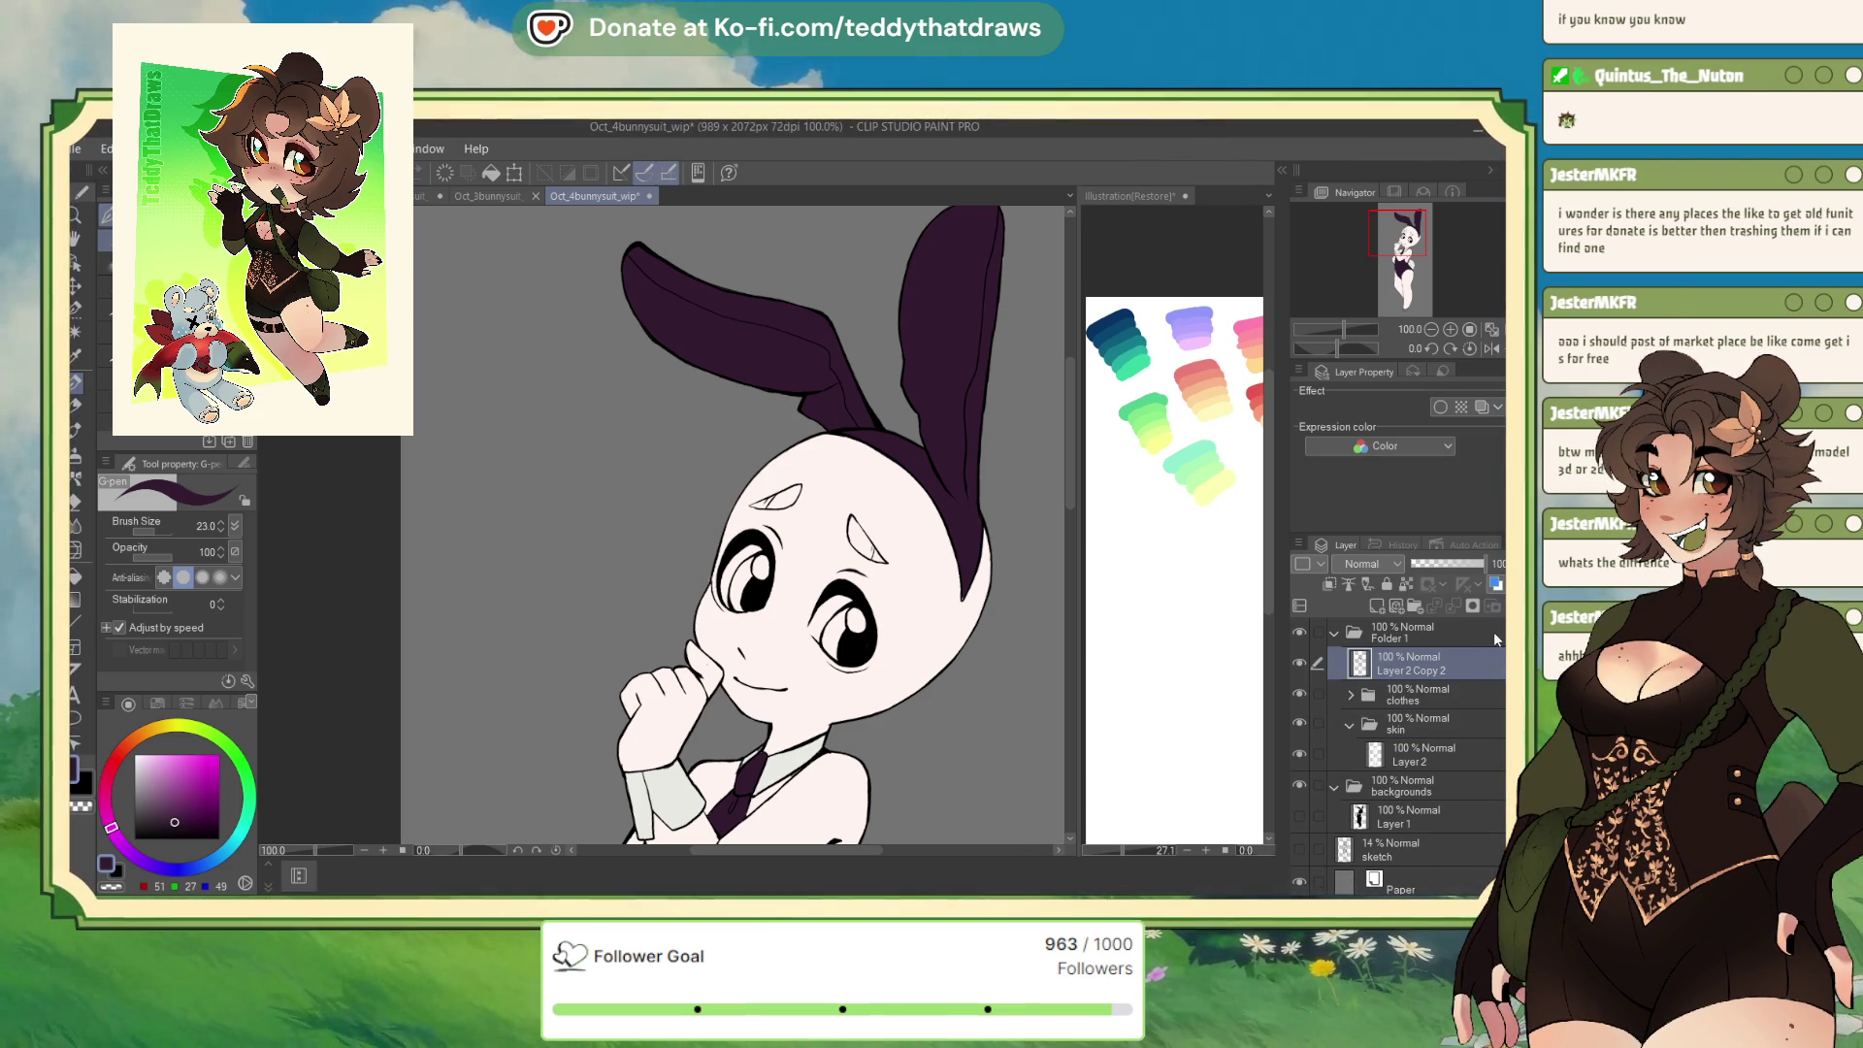
pyautogui.scroll(-5, 911, 572)
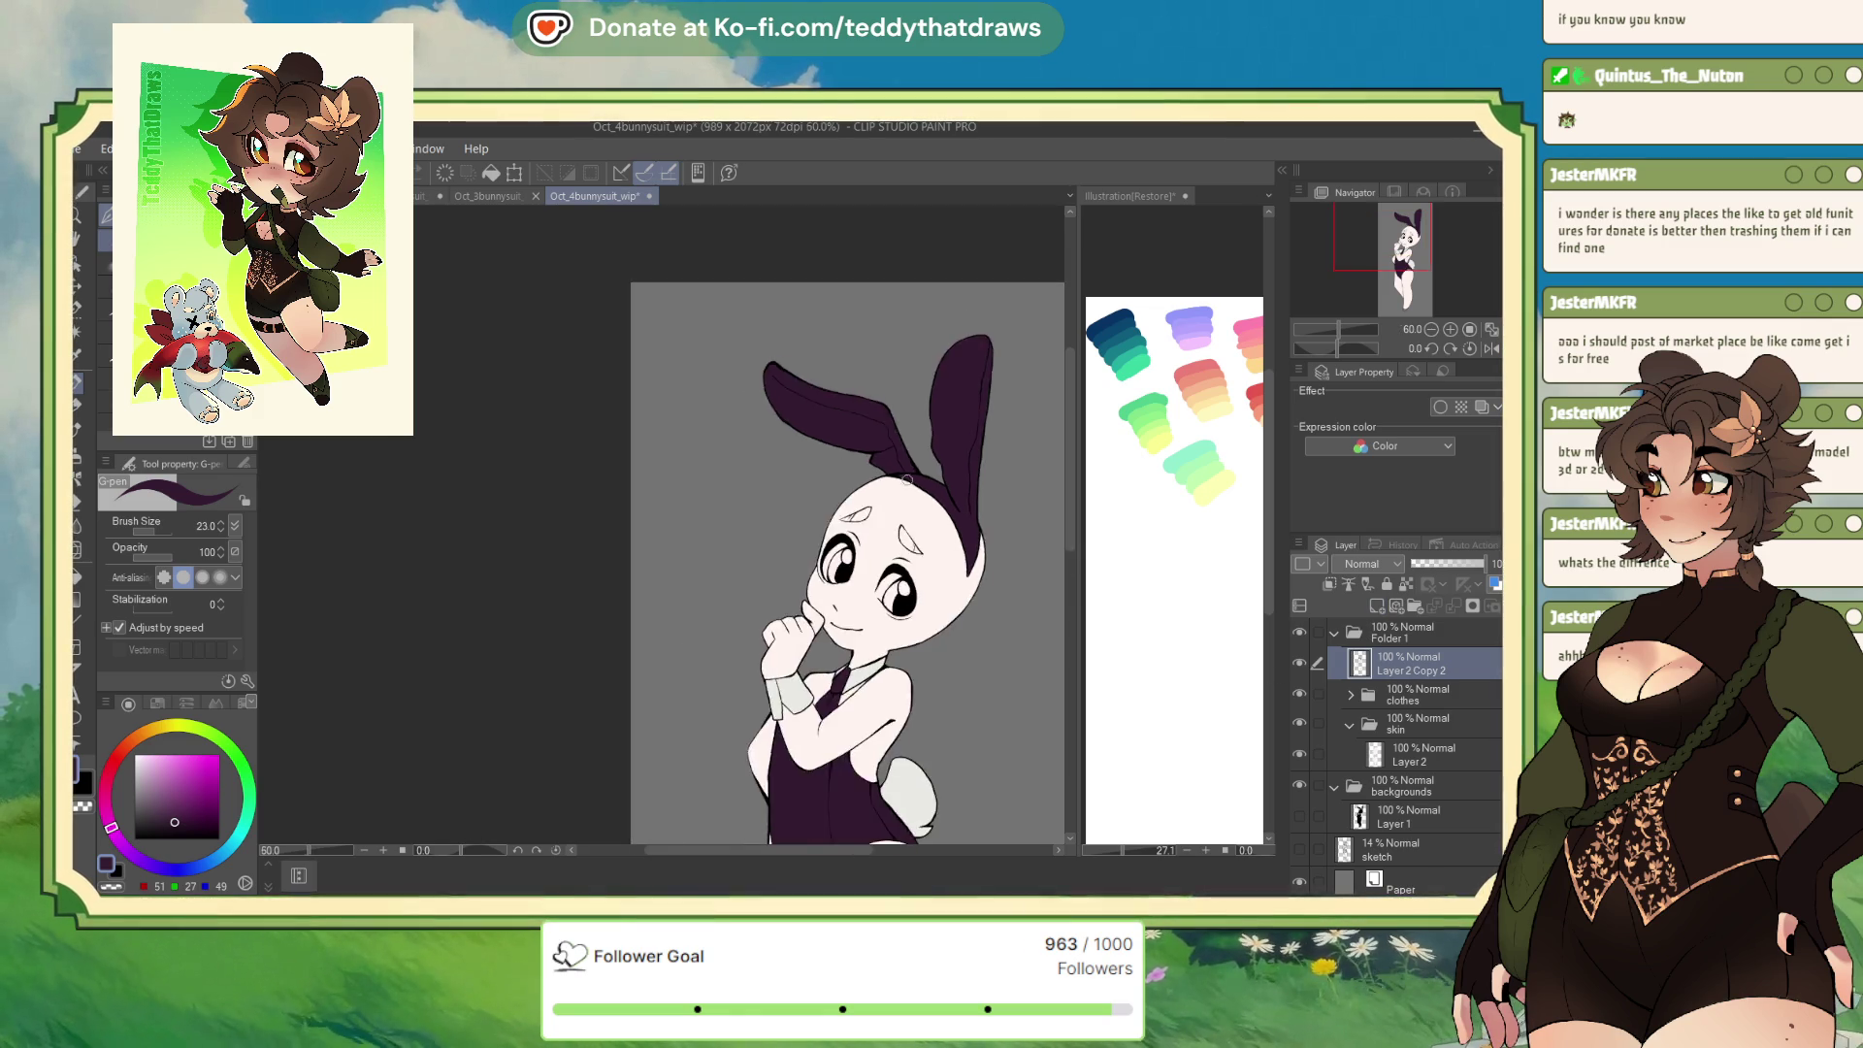
pyautogui.scroll(8, 911, 573)
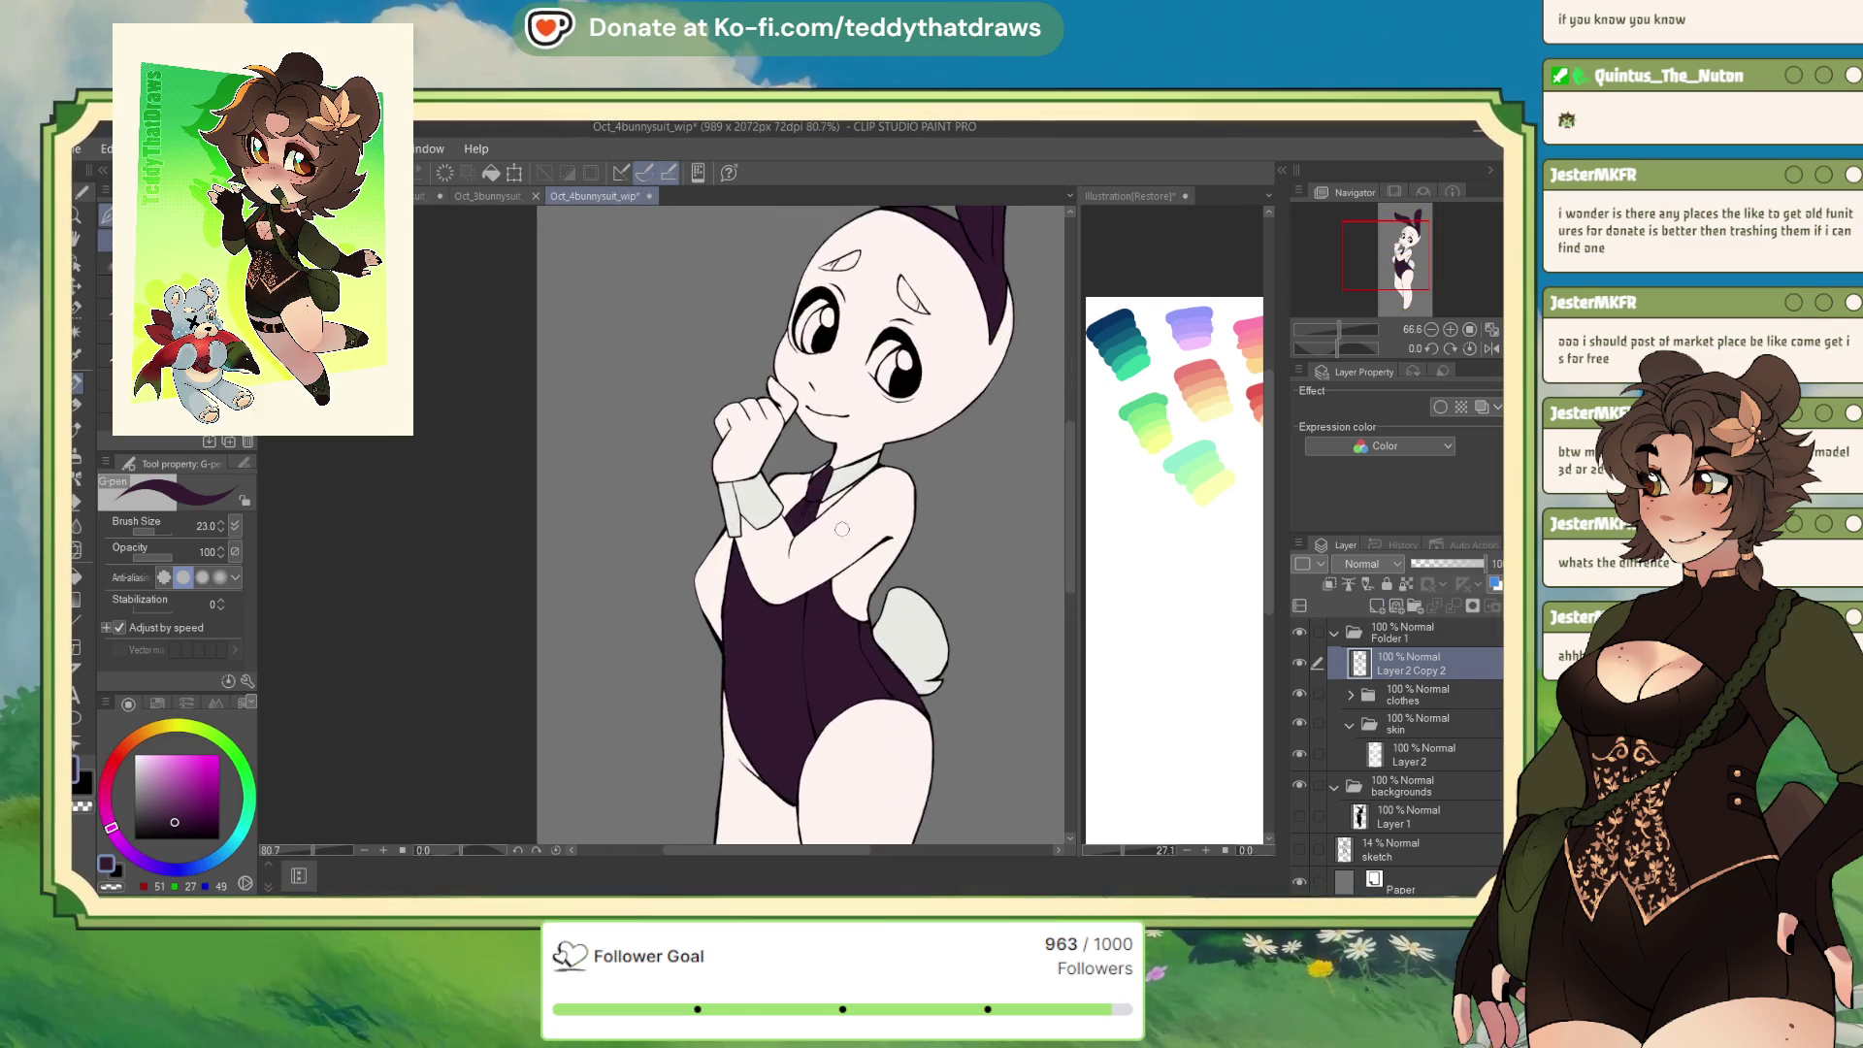
pyautogui.click(1412, 691)
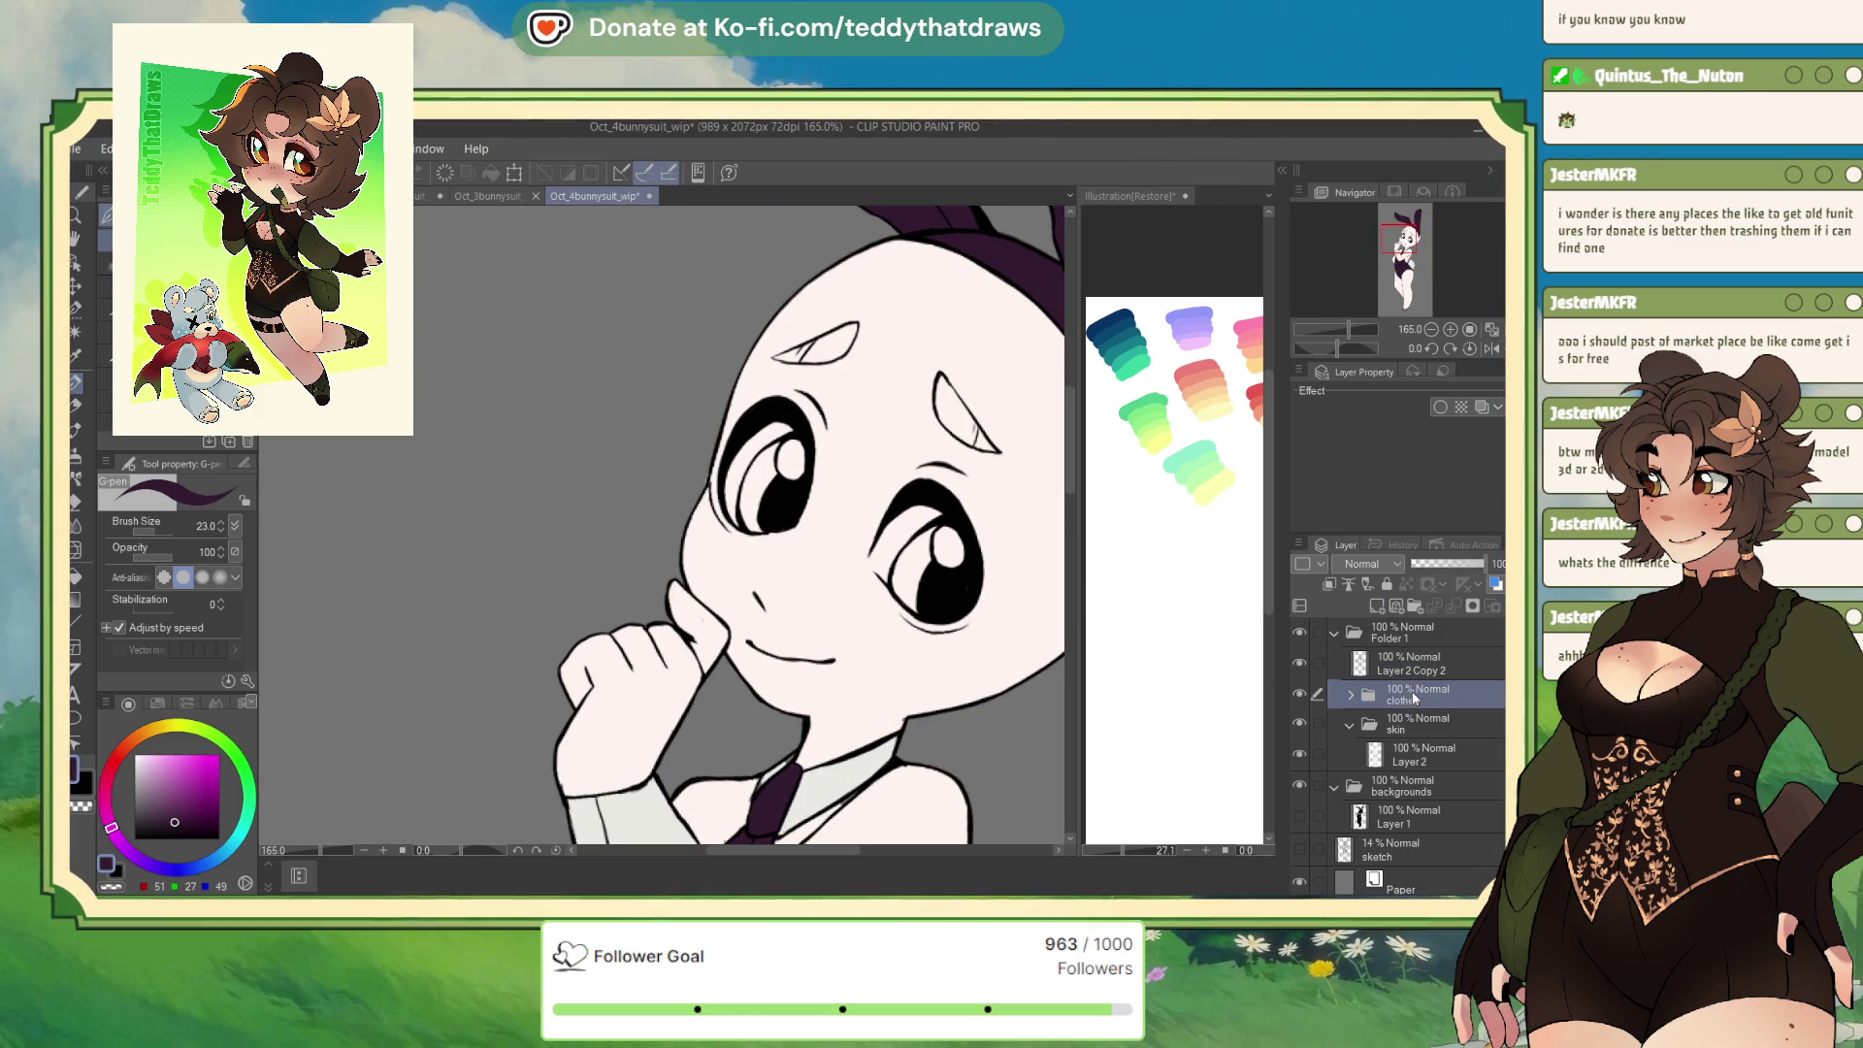
pyautogui.hotkey('ctrl', 'g')
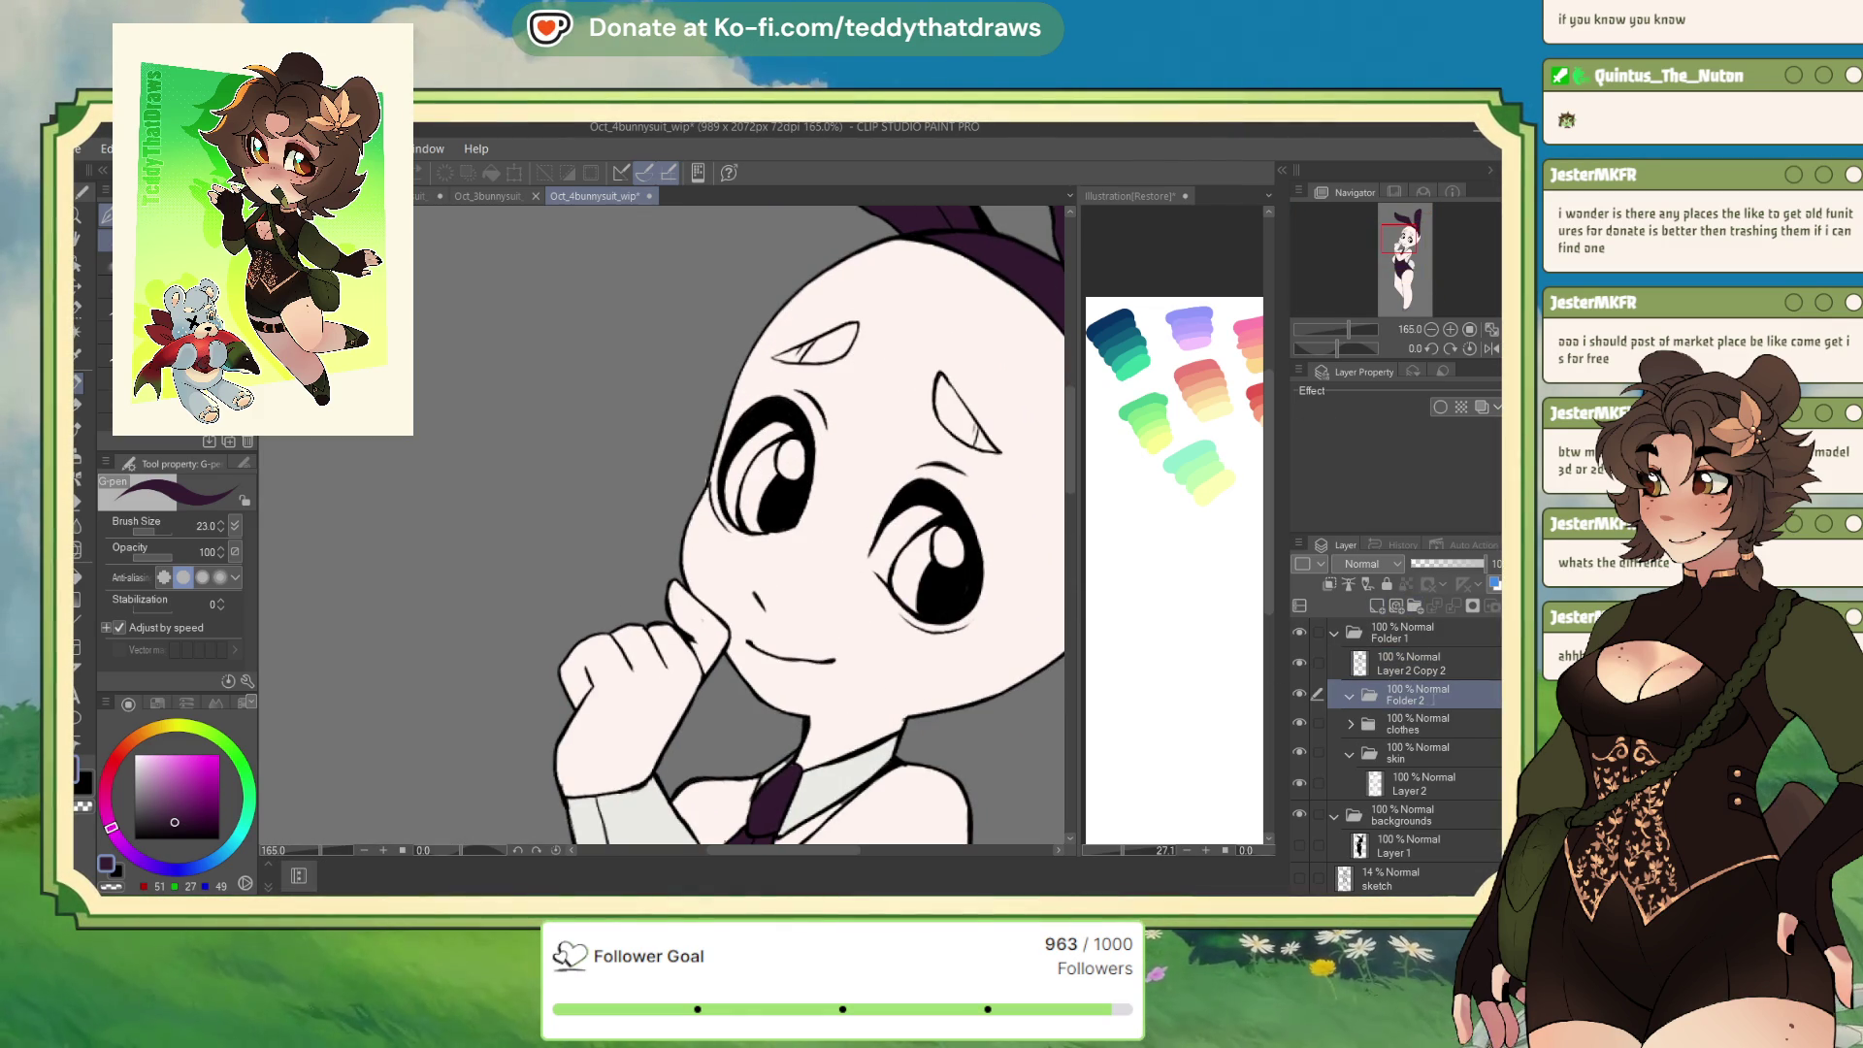
pyautogui.write('eyes')
pyautogui.press('Return')
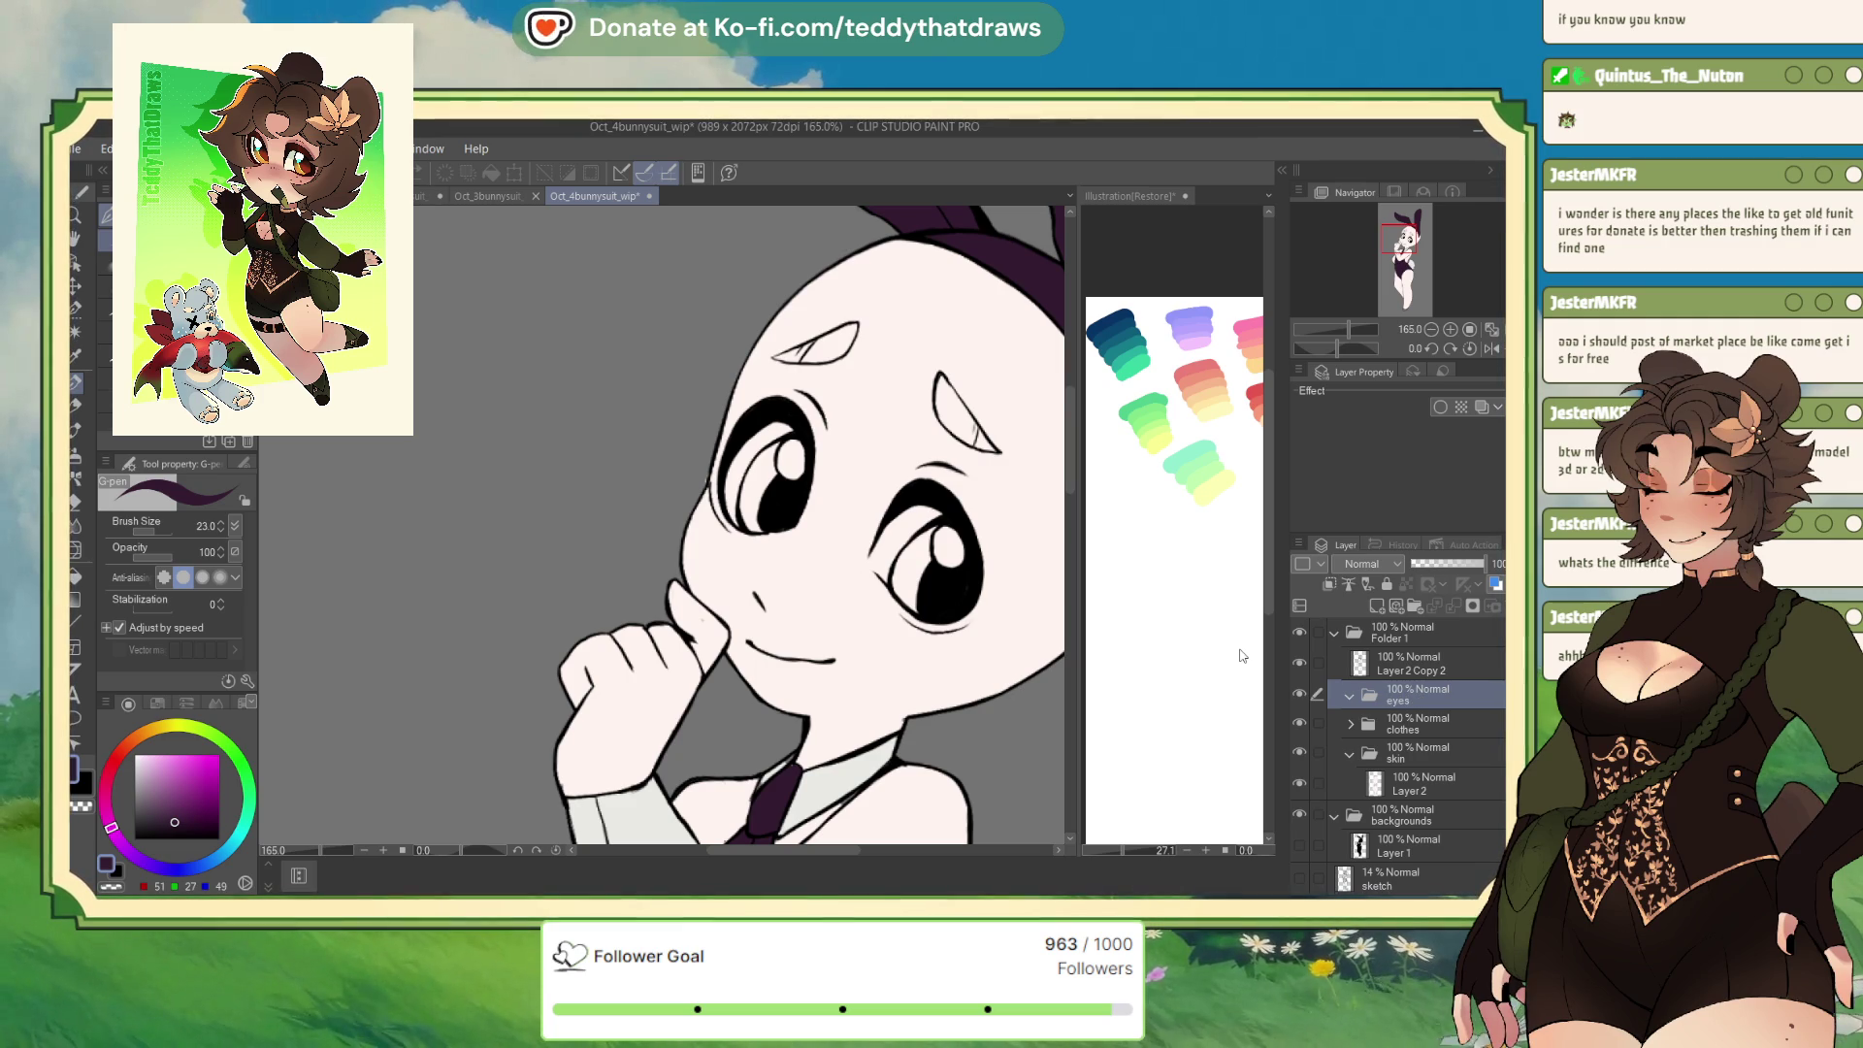
pyautogui.click(393, 196)
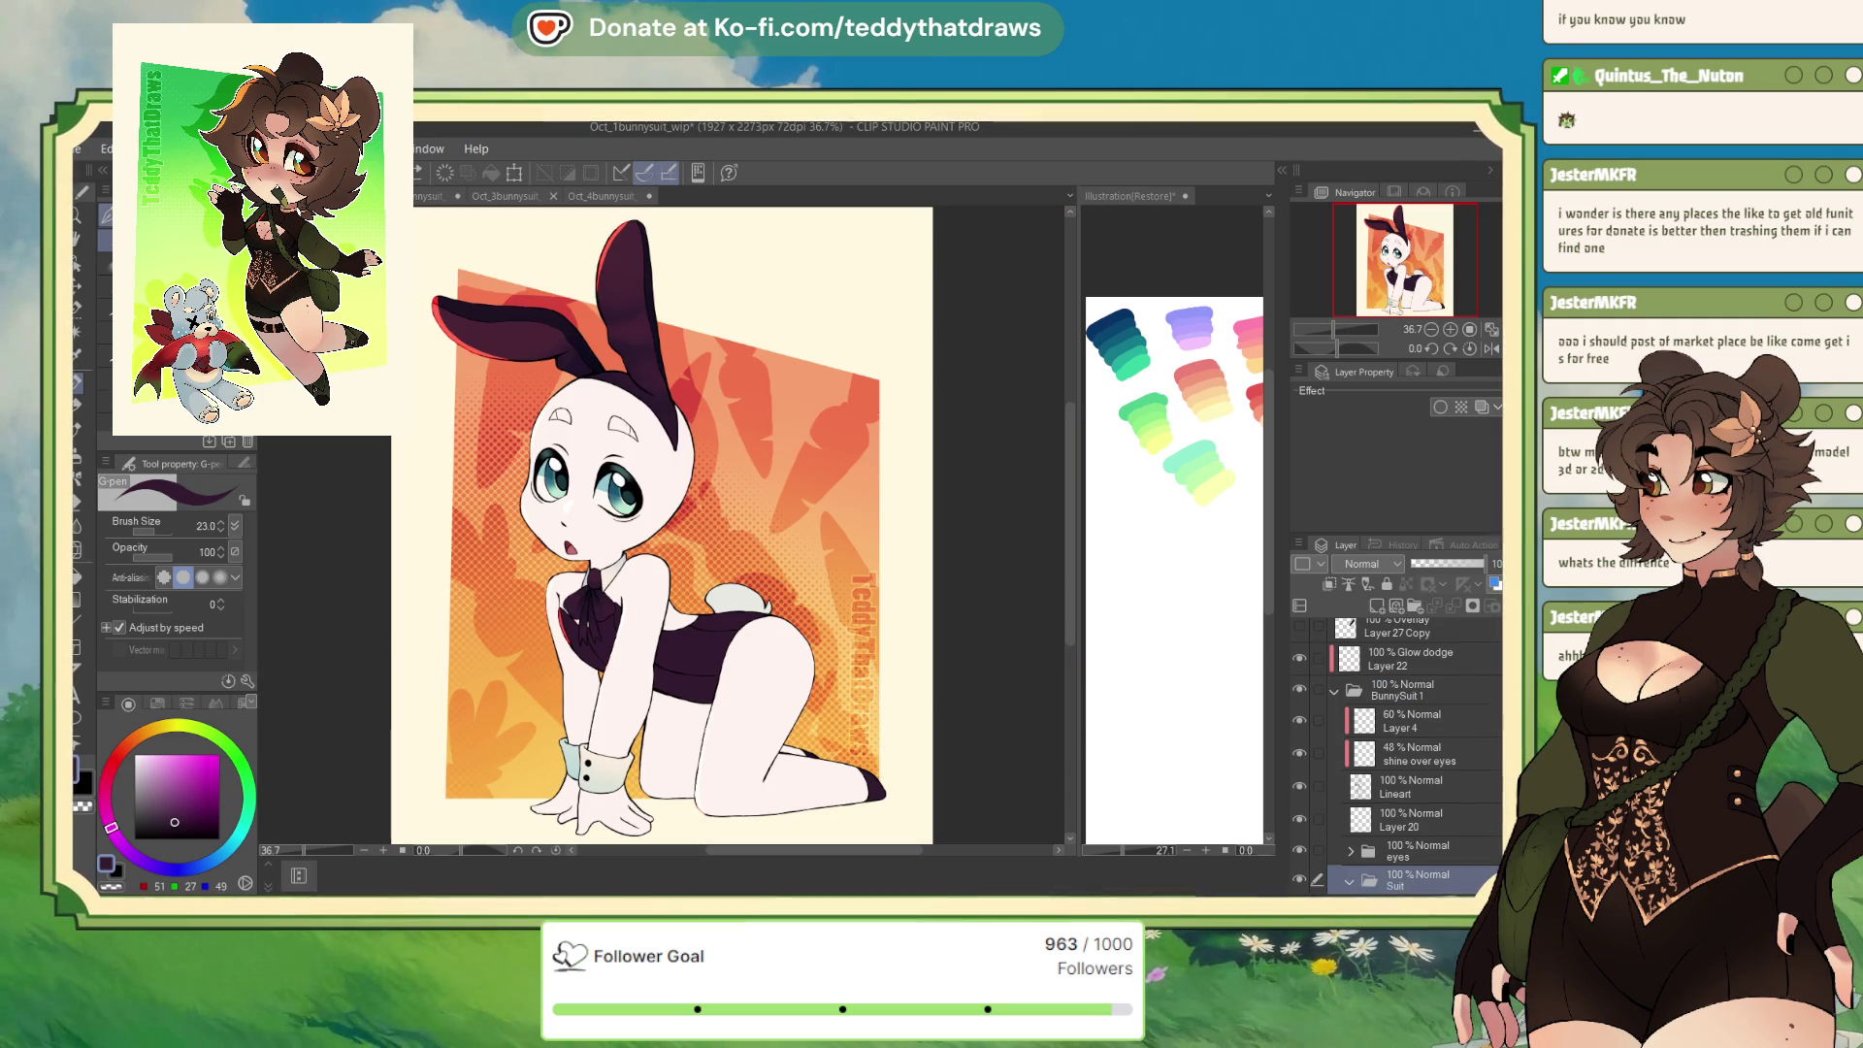
# Hide reference Layers 6, 7 and 21, sample colour (205, 249, 242), and return to Oct_4bunnysuit_wip
pyautogui.click(1351, 851)
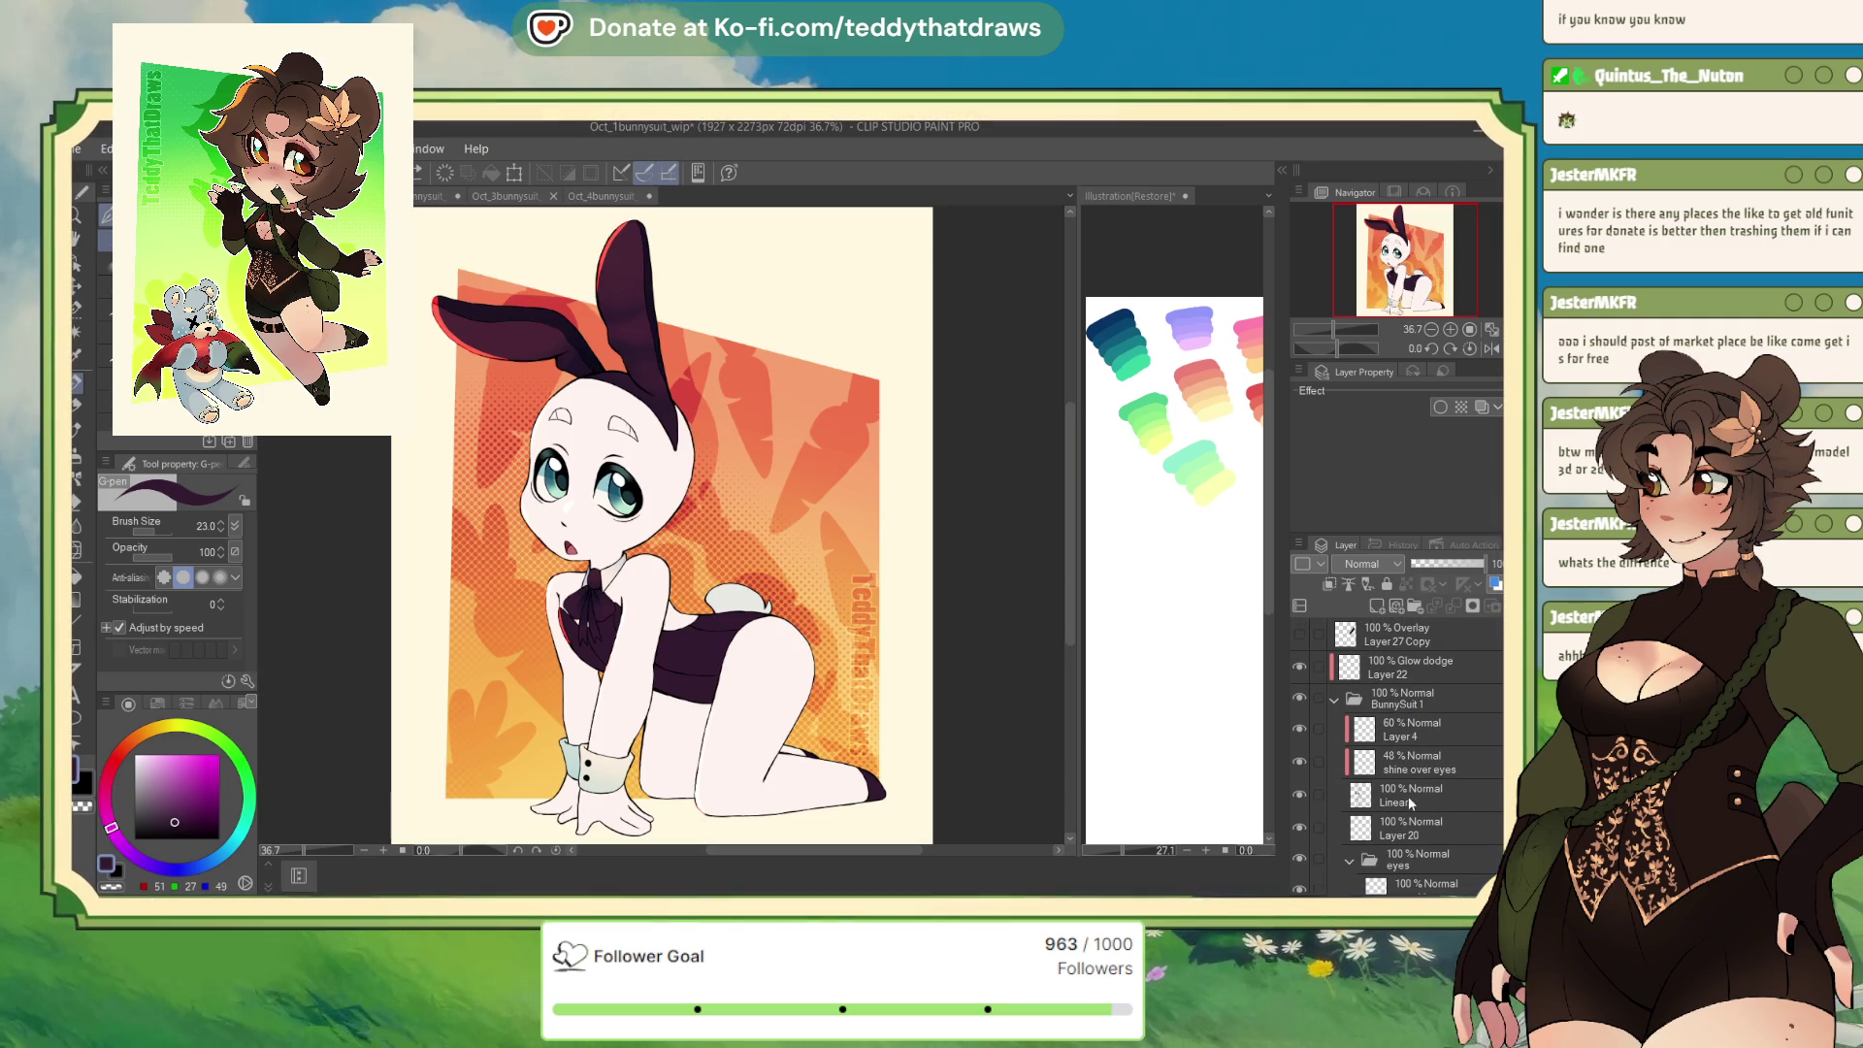
pyautogui.scroll(-5, 1410, 803)
pyautogui.click(1417, 836)
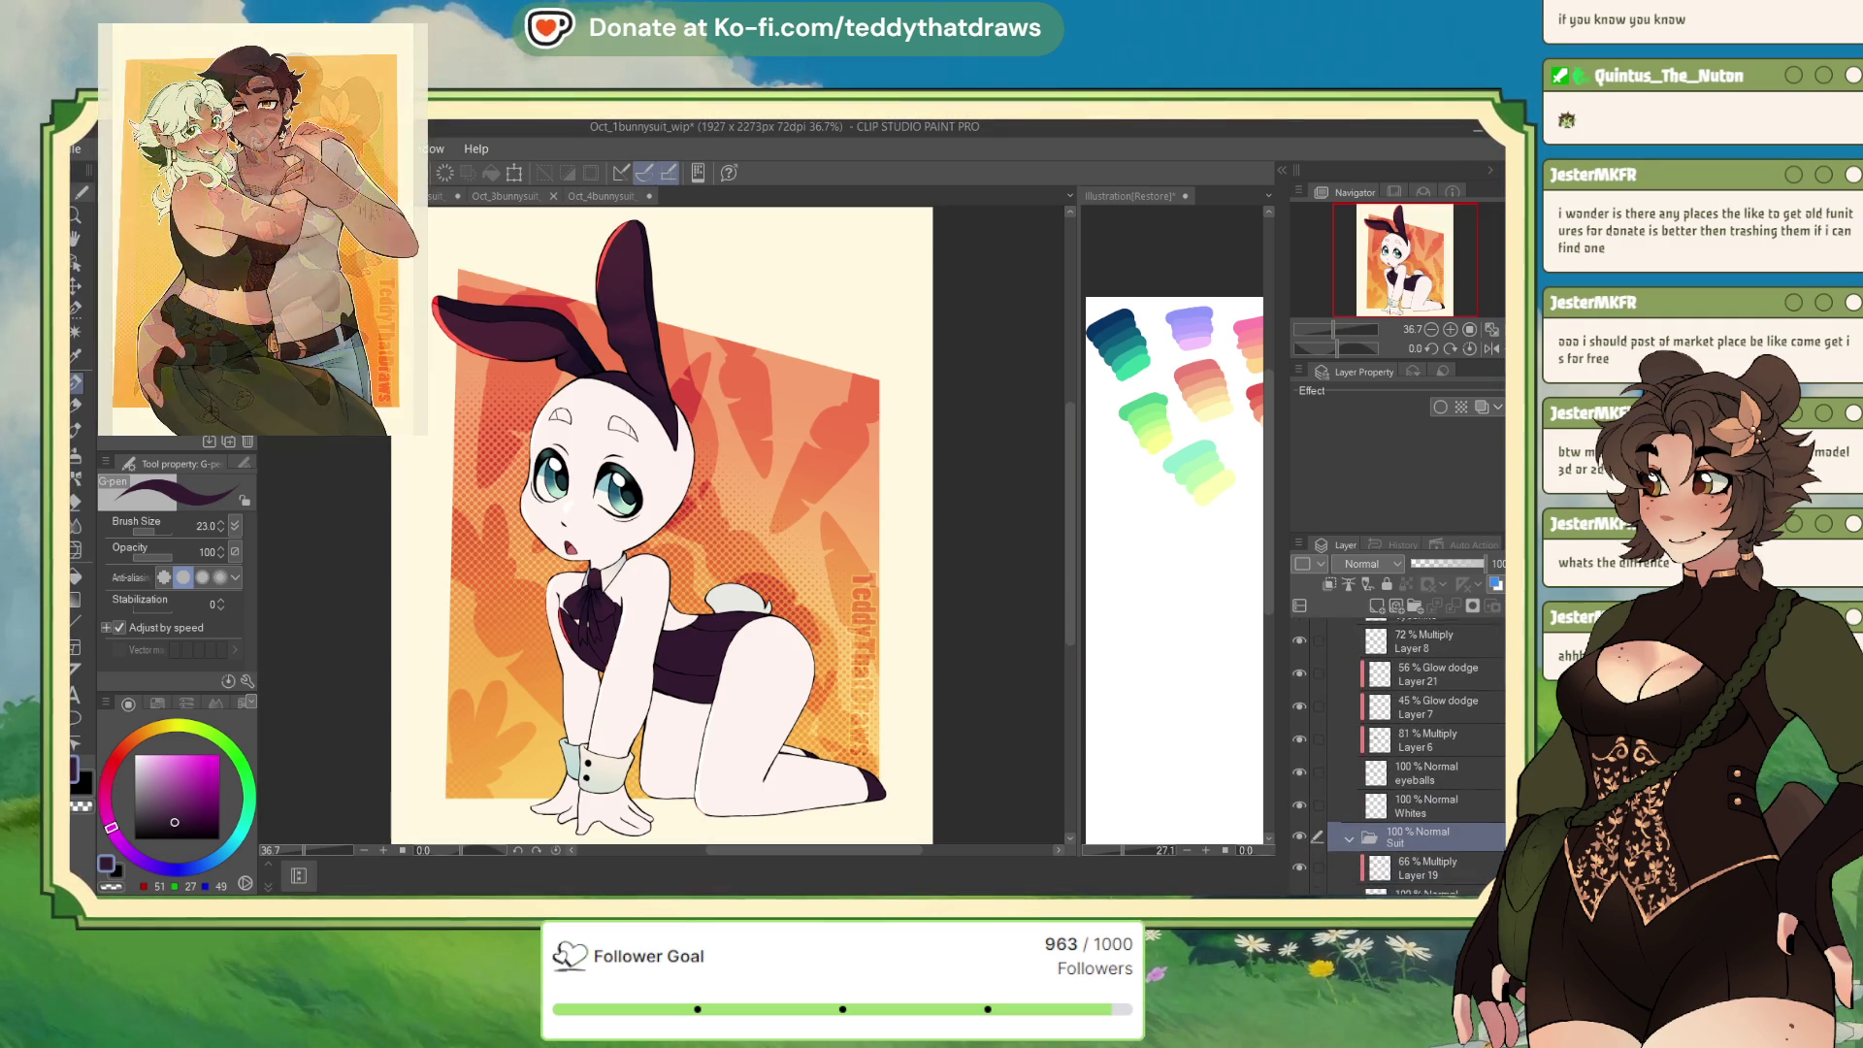
pyautogui.scroll(1, 1410, 757)
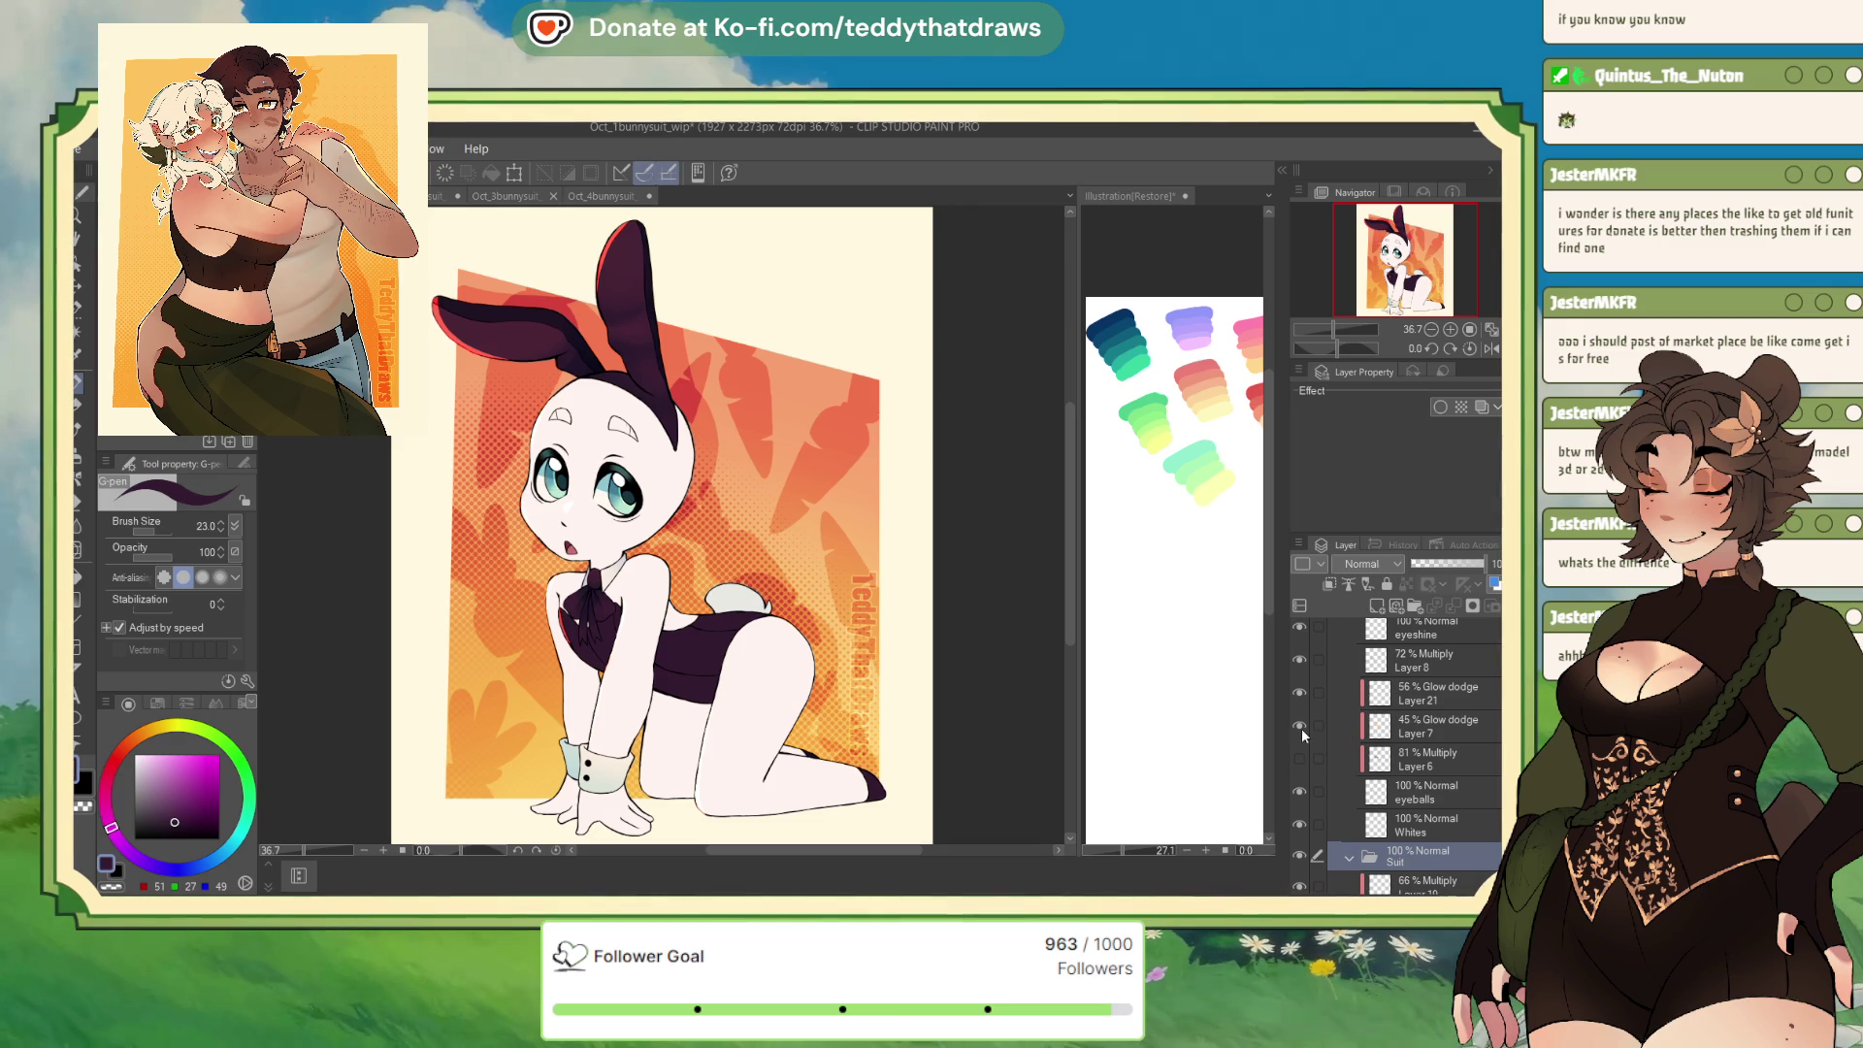
pyautogui.moveTo(1301, 759); pyautogui.dragTo(1300, 692)
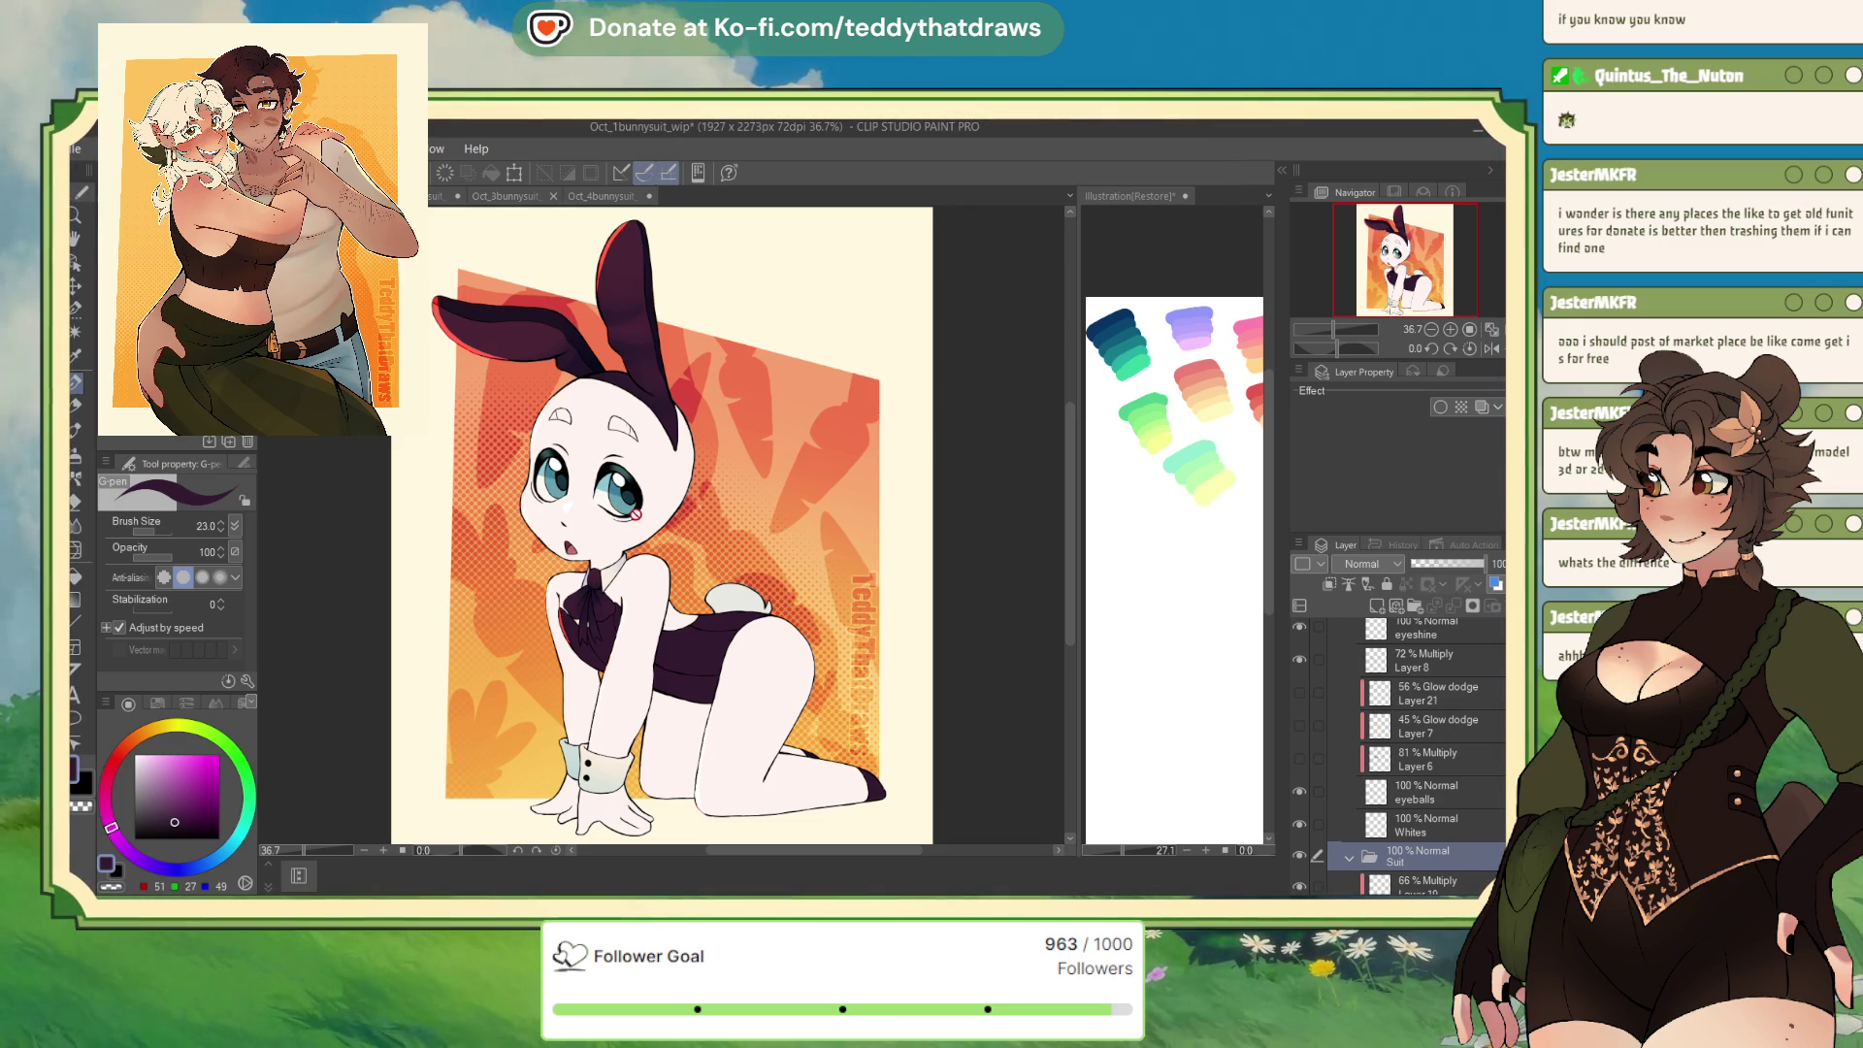
pyautogui.keyDown('alt'); pyautogui.click(604, 501); pyautogui.keyUp('alt')
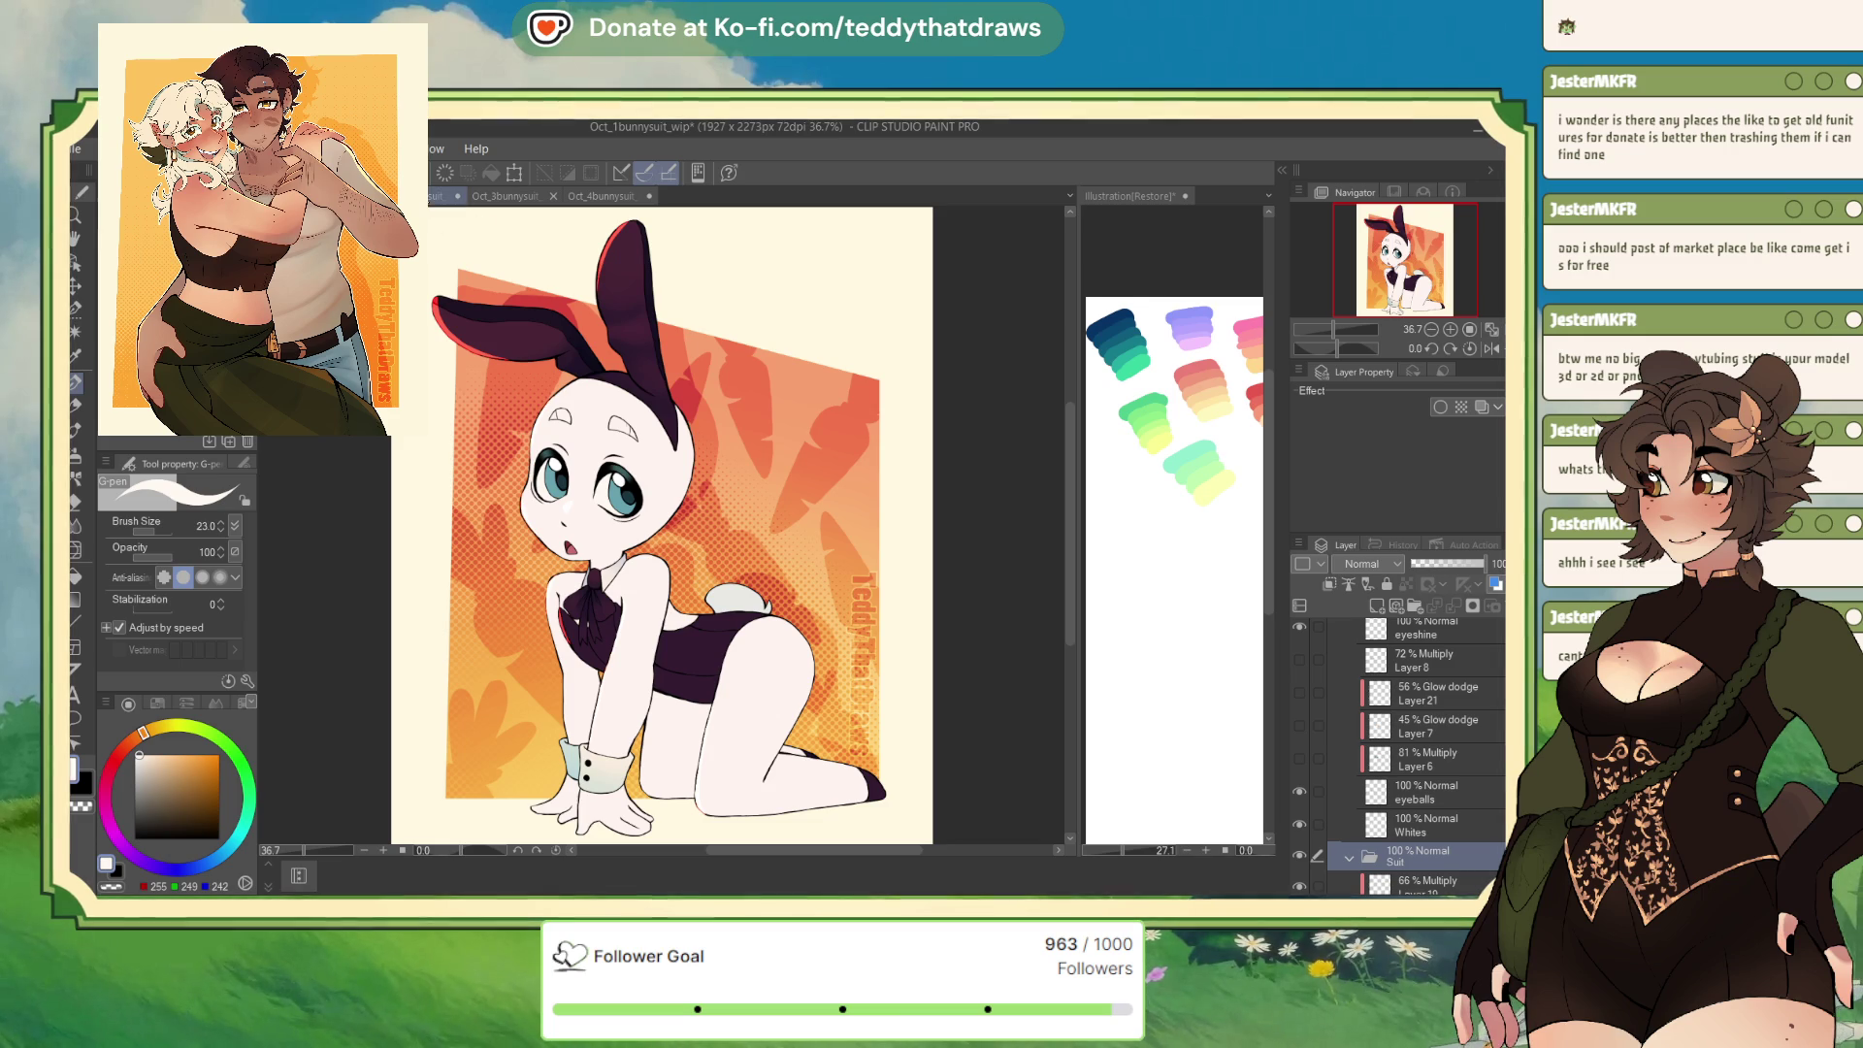
pyautogui.hotkey('ctrl', 'Tab')
# Zoom in and auto-select the white of the left eye by colour
pyautogui.scroll(2, 872, 449)
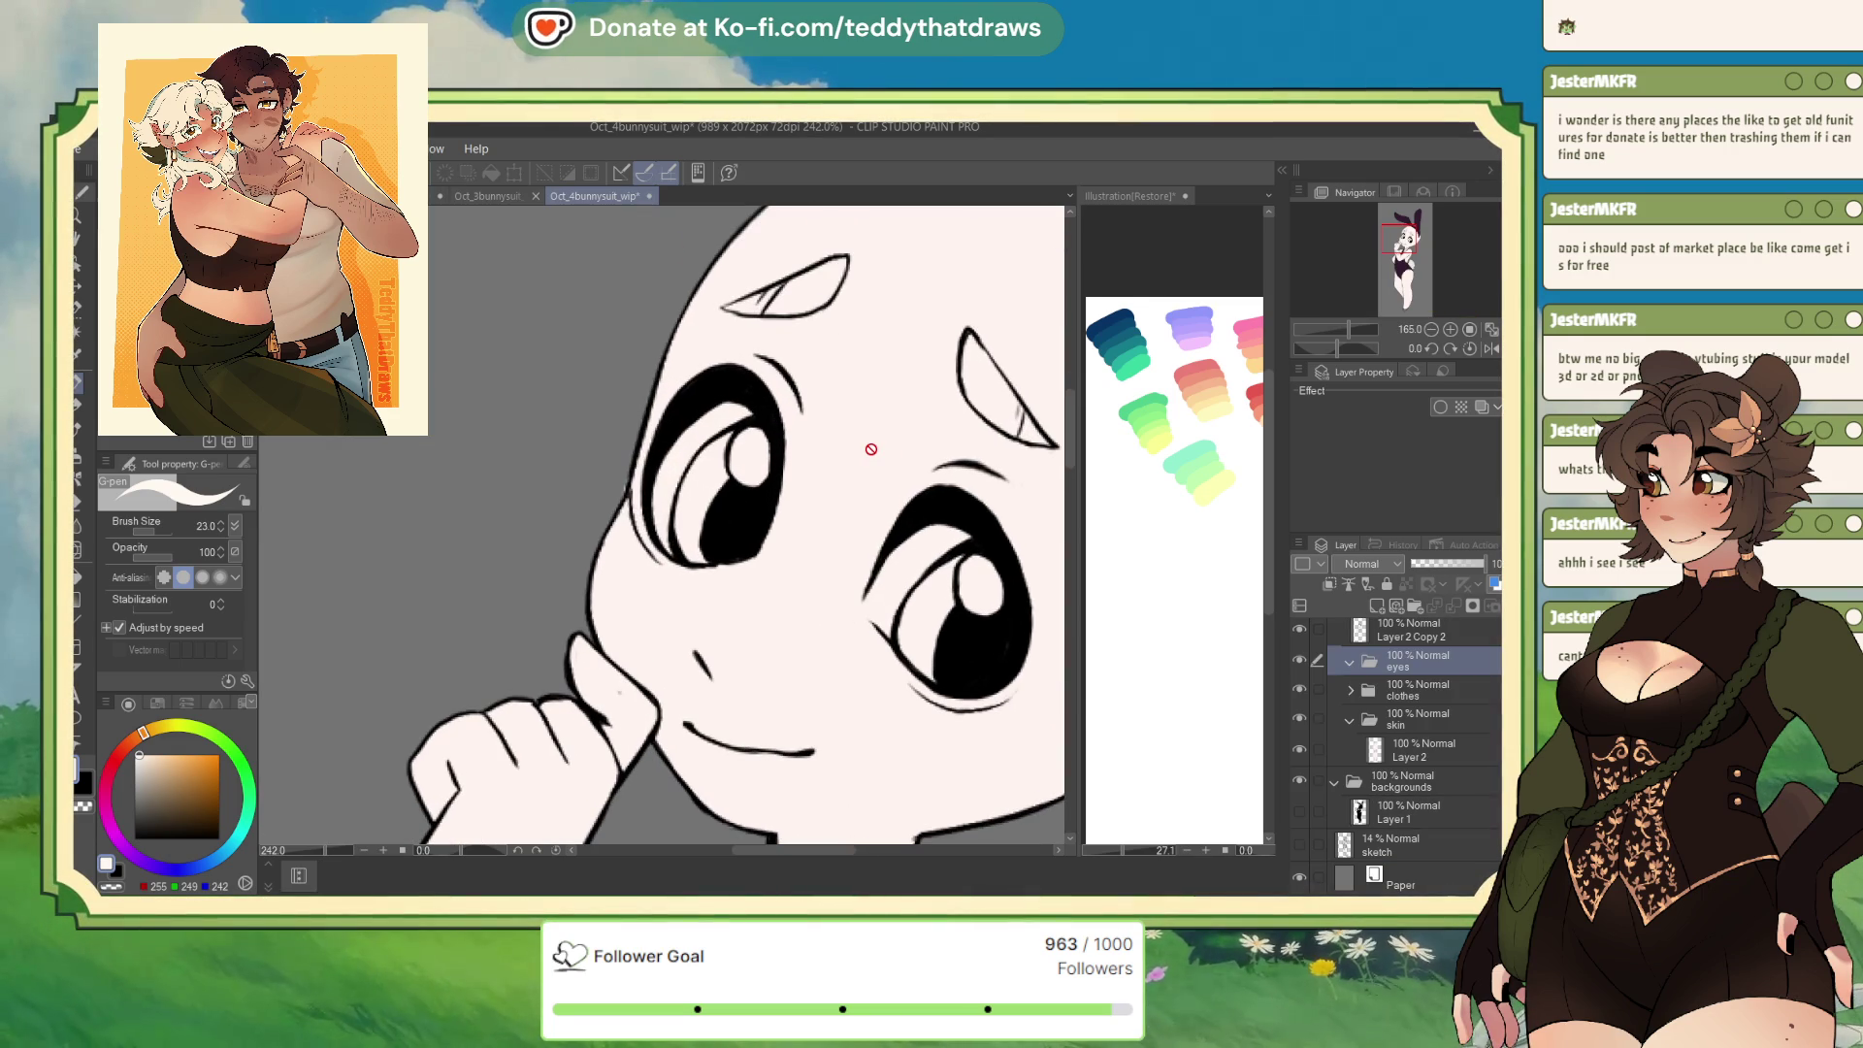
pyautogui.press('w')
pyautogui.click(684, 476)
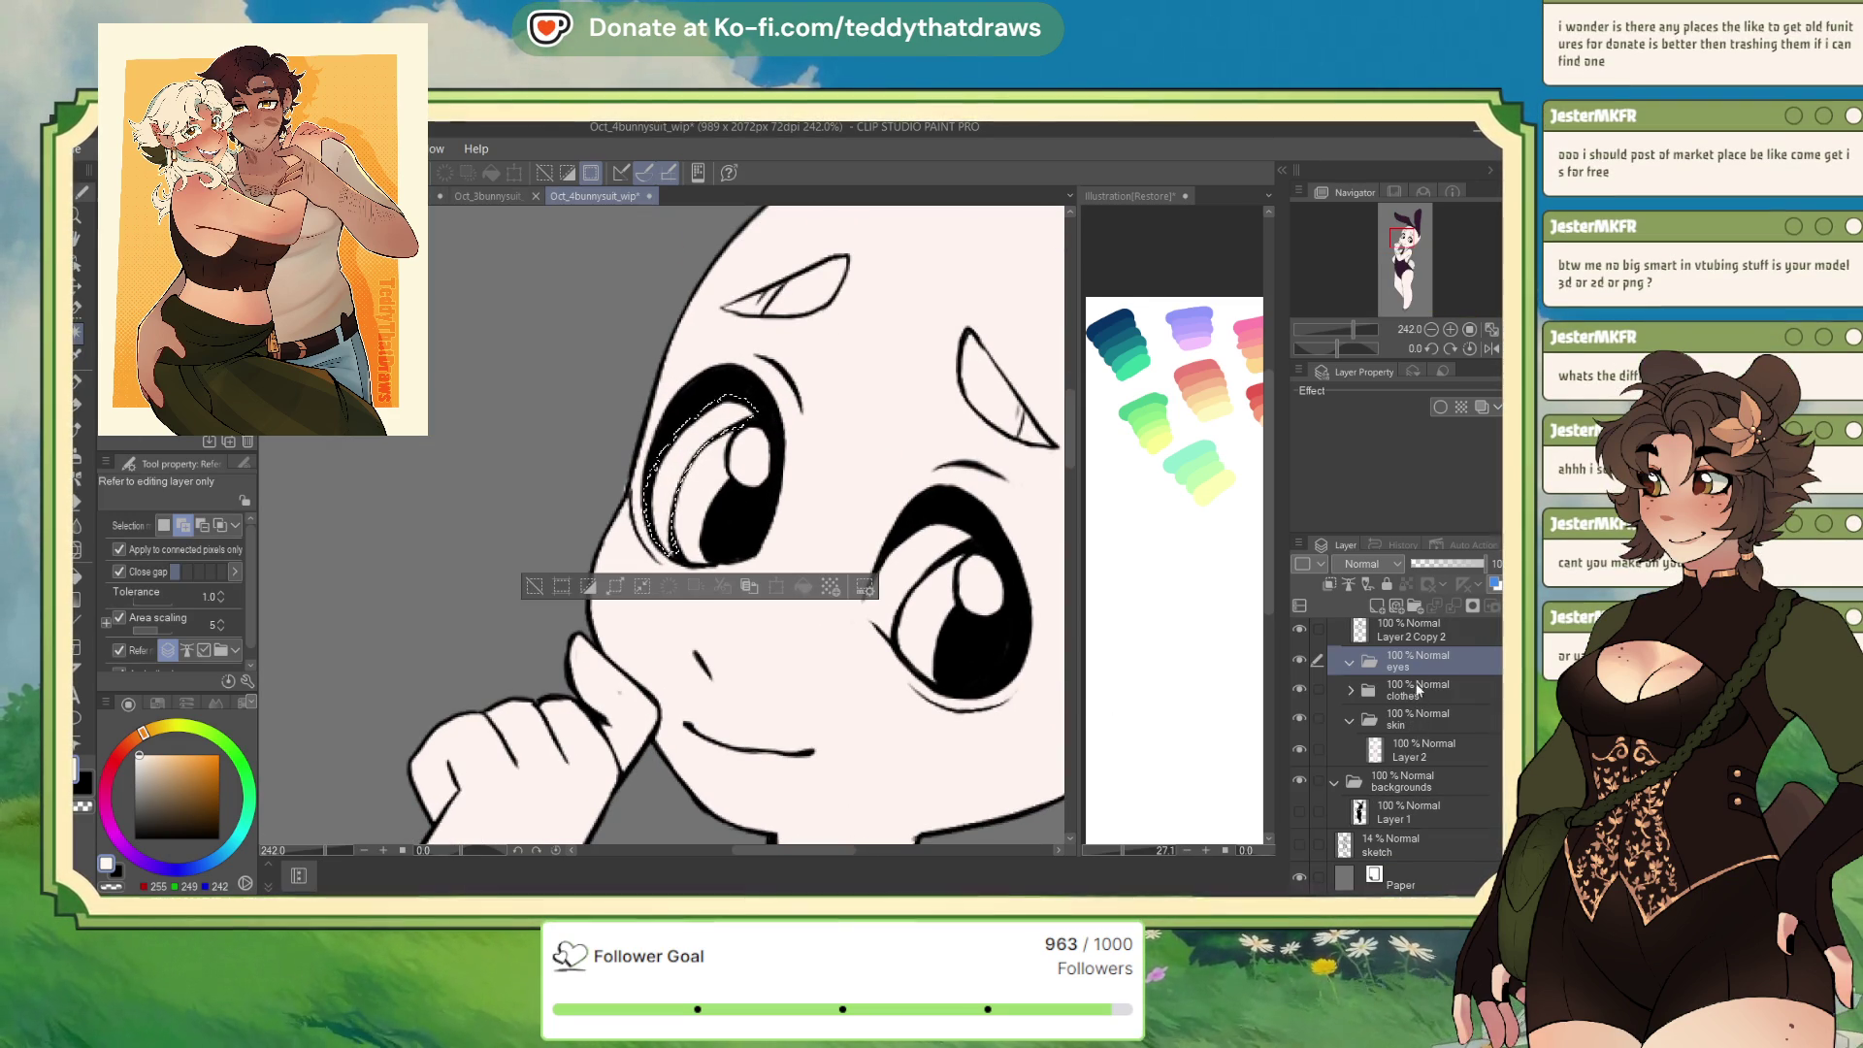
# Add a new Layer 3 inside the eyes folder, extend the eye-white selection, then deselect
pyautogui.click(1388, 605)
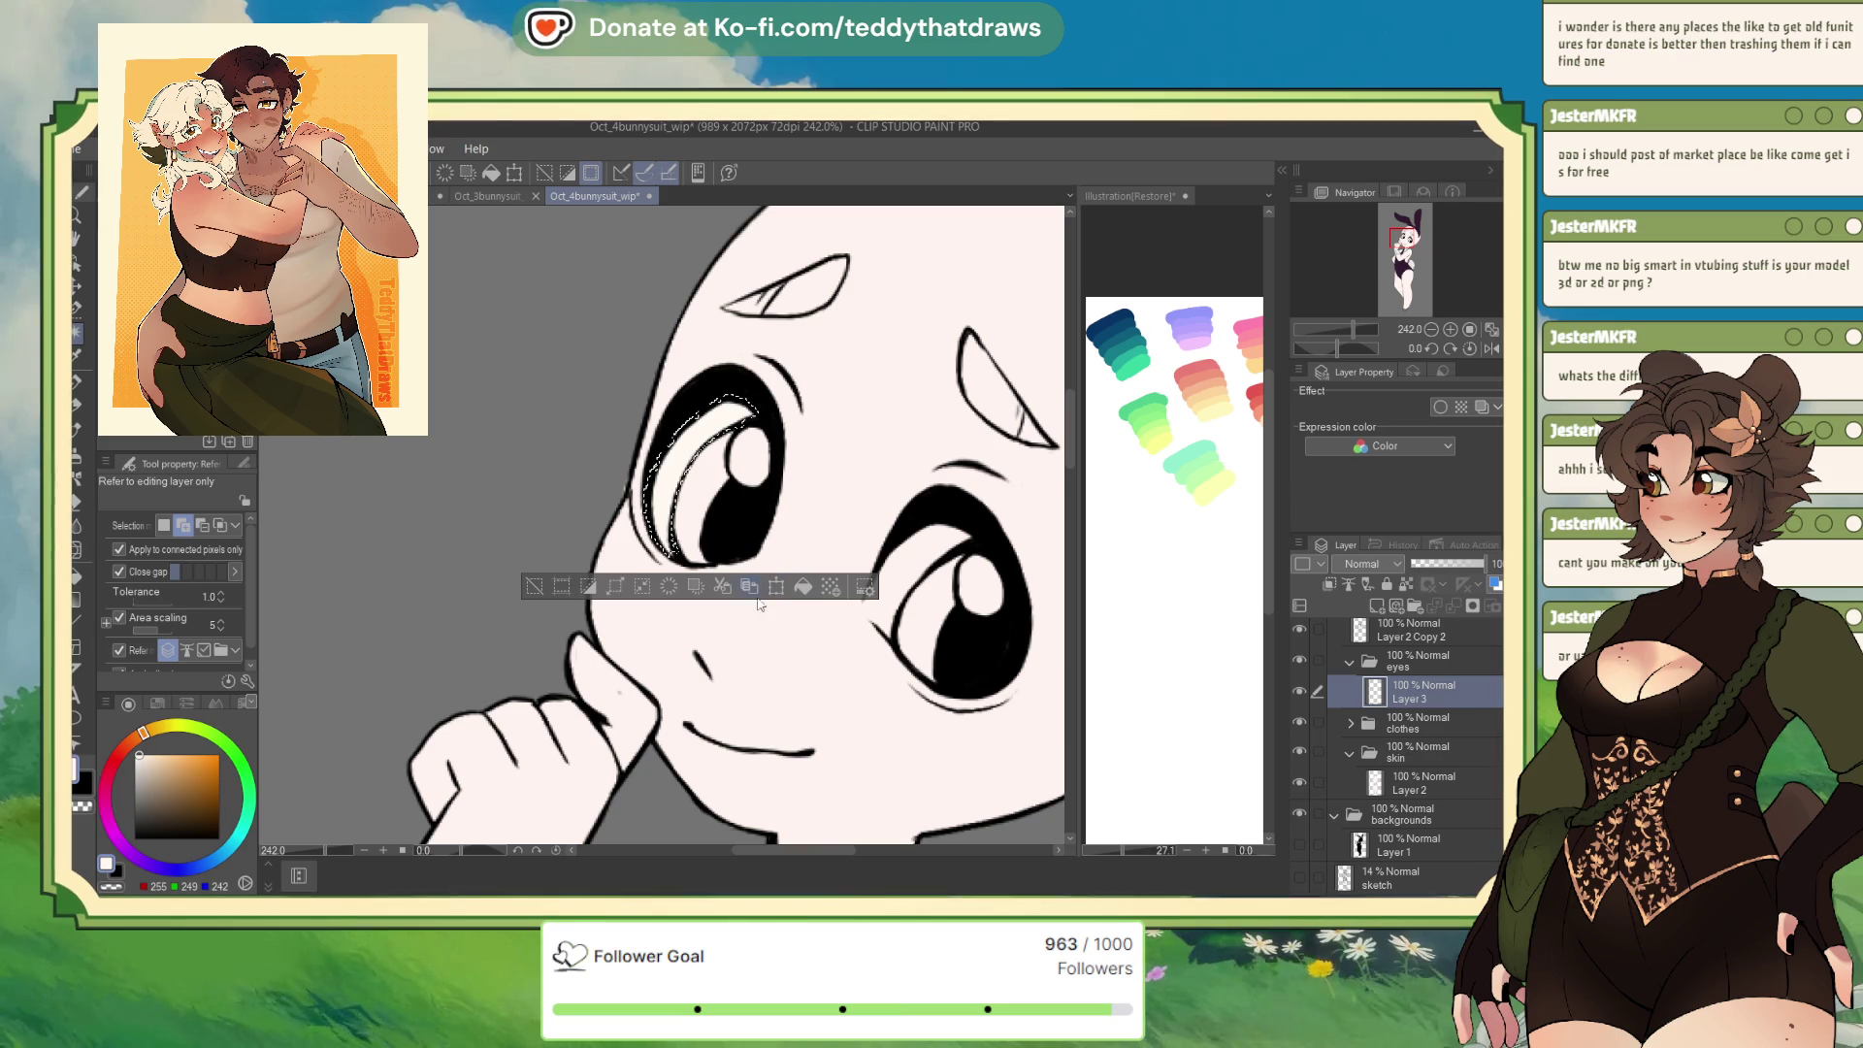
pyautogui.click(713, 497)
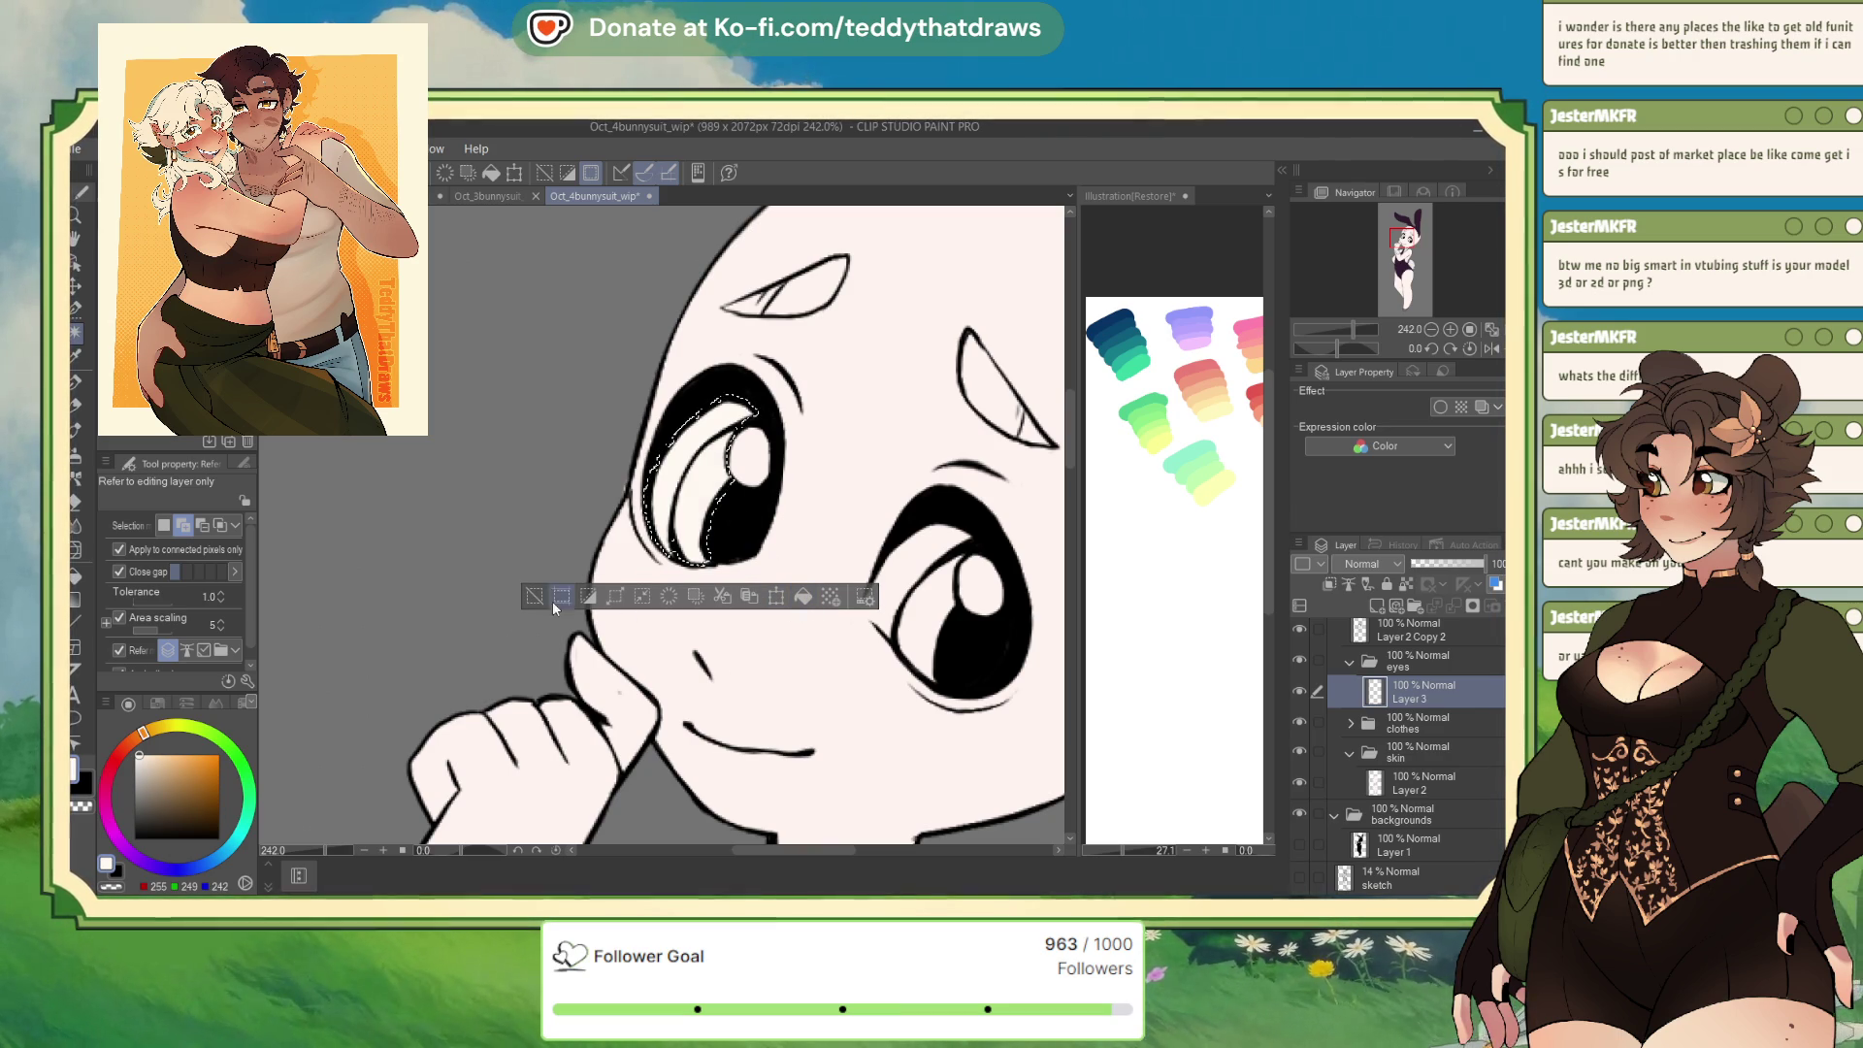
pyautogui.hotkey('ctrl', 'd')
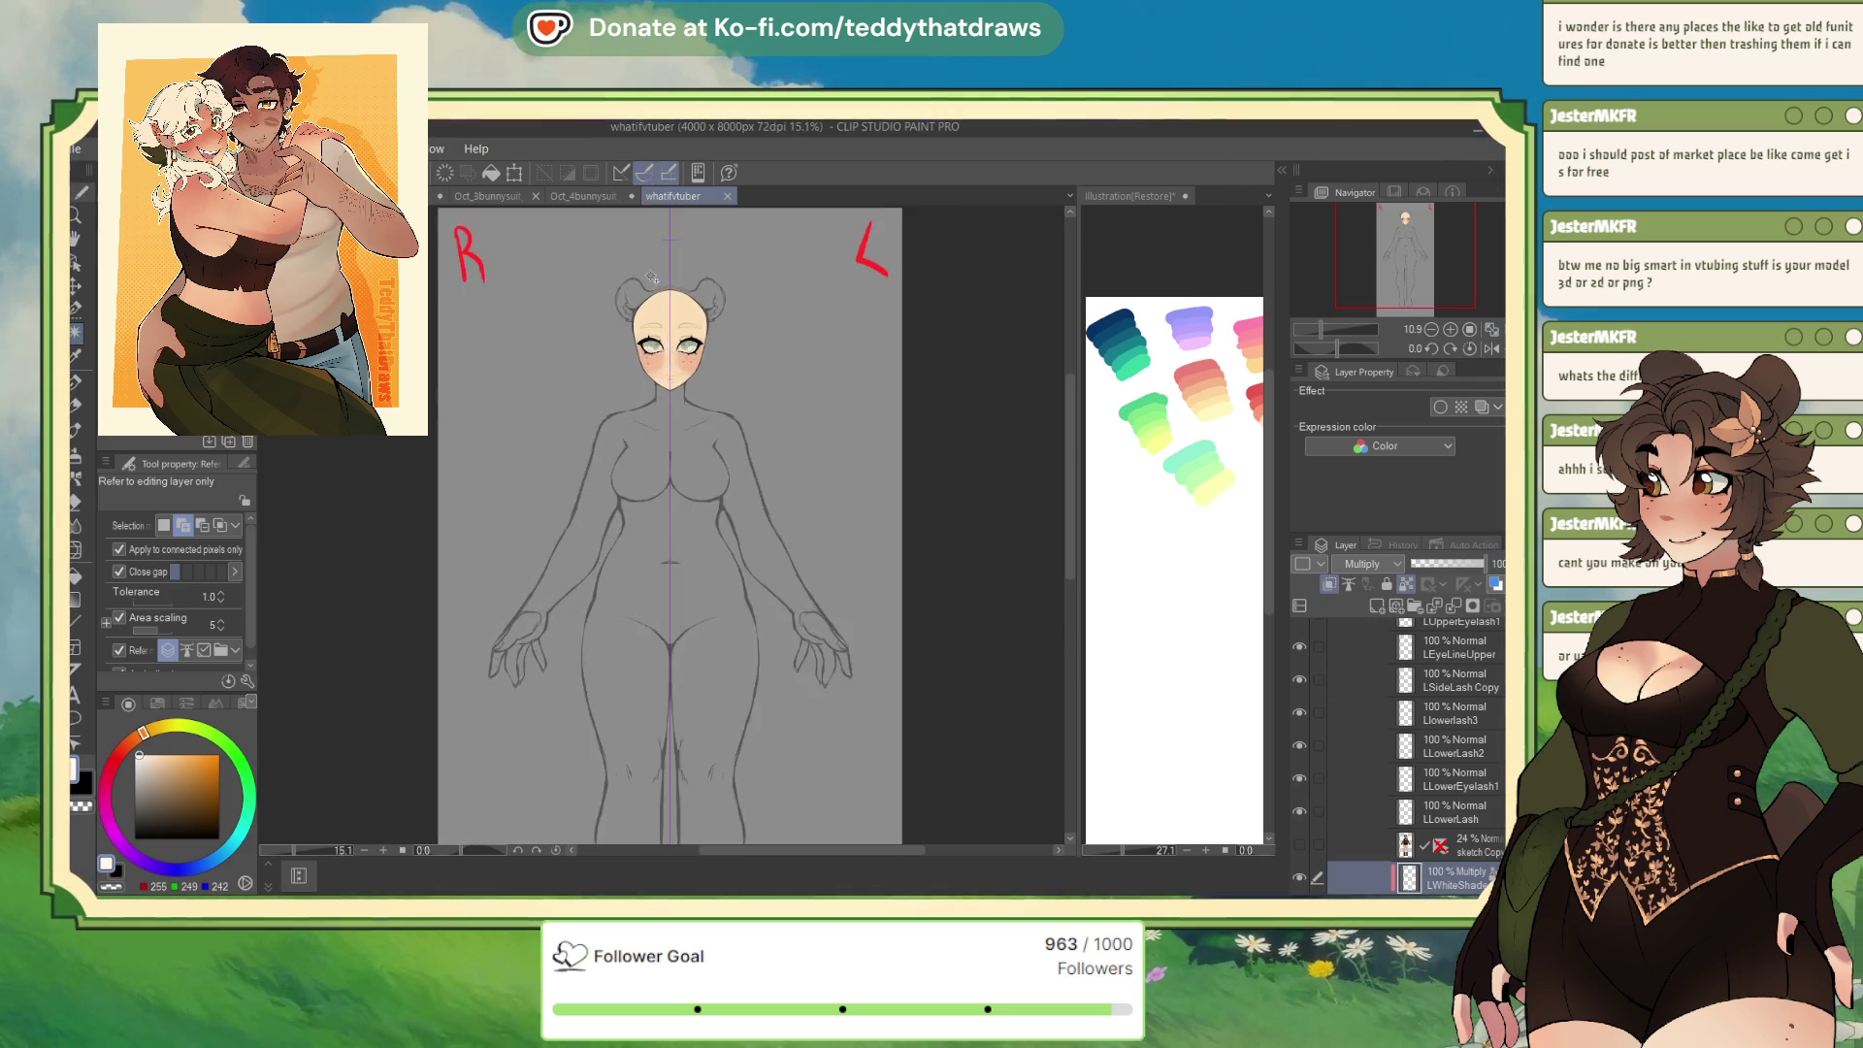
# Zoom into the whatifvtuber face, select and collapse its Eyes folder, and scroll the layers
pyautogui.scroll(1, 663, 296)
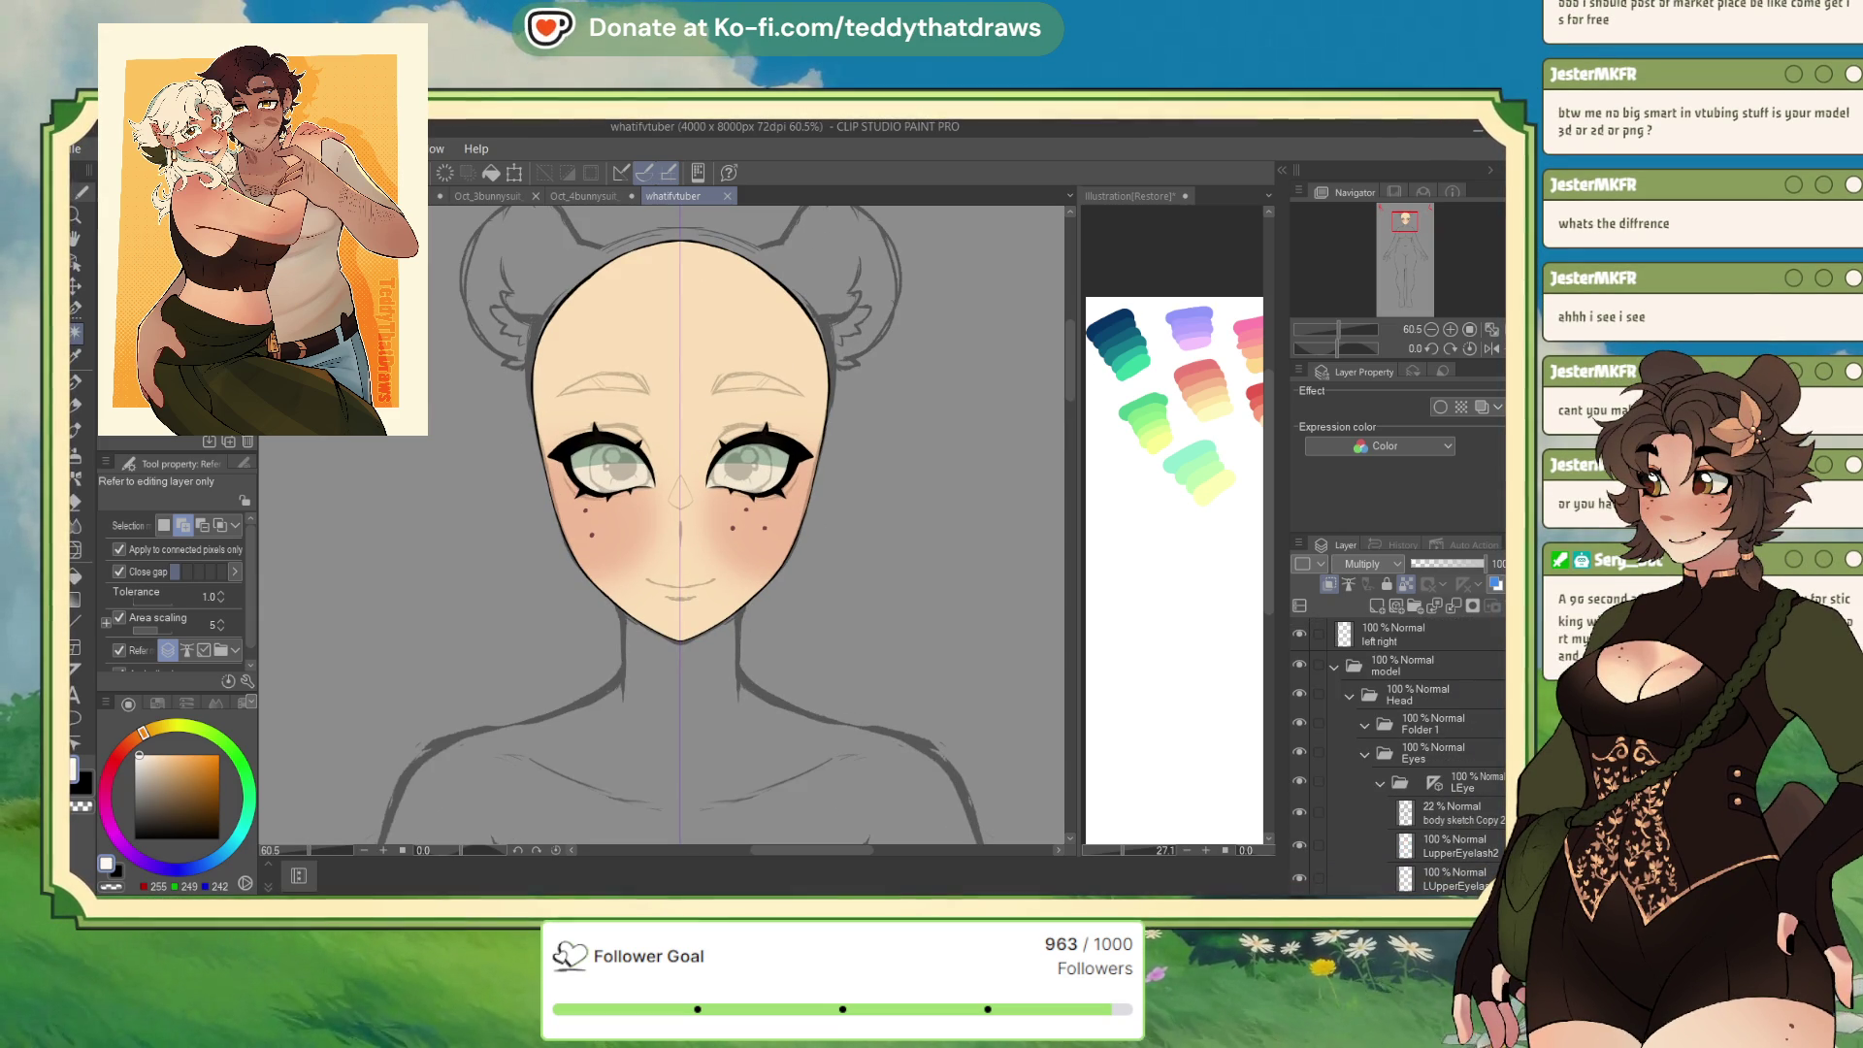
pyautogui.click(1417, 753)
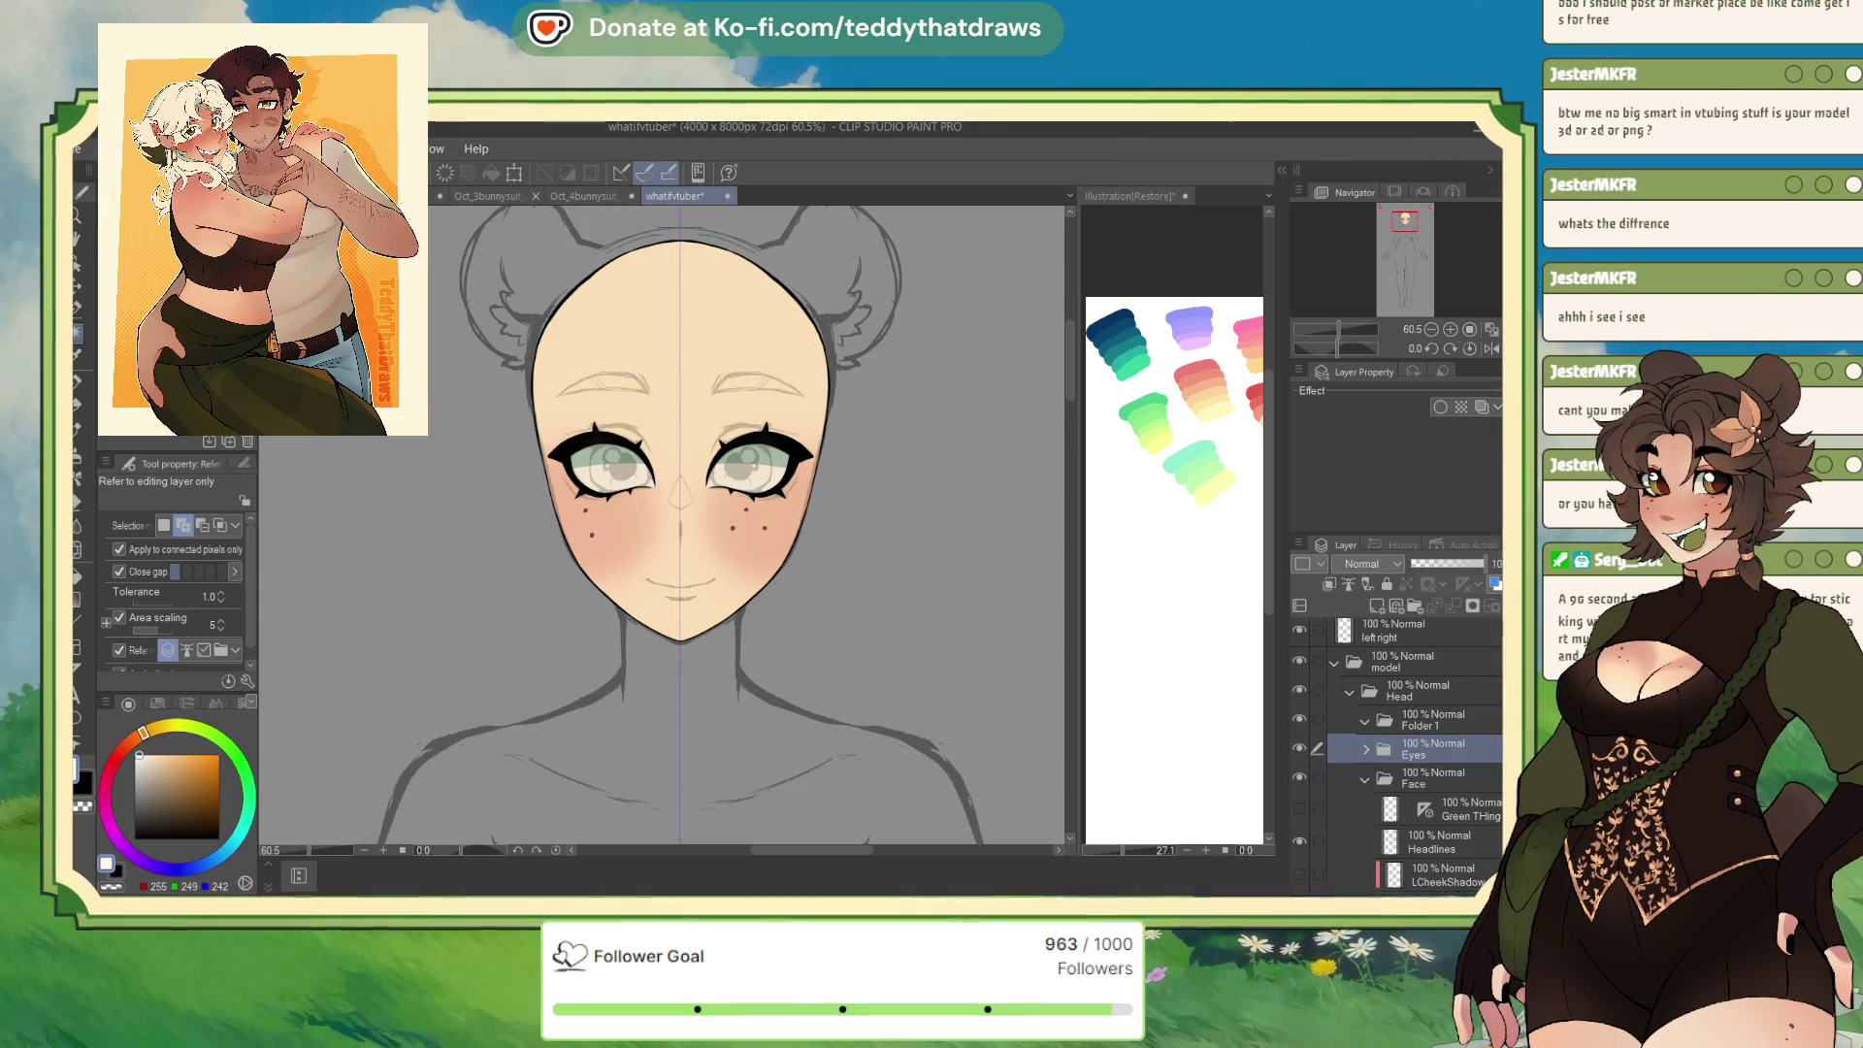
pyautogui.click(1364, 755)
pyautogui.scroll(-2, 1397, 738)
pyautogui.scroll(-2, 1300, 668)
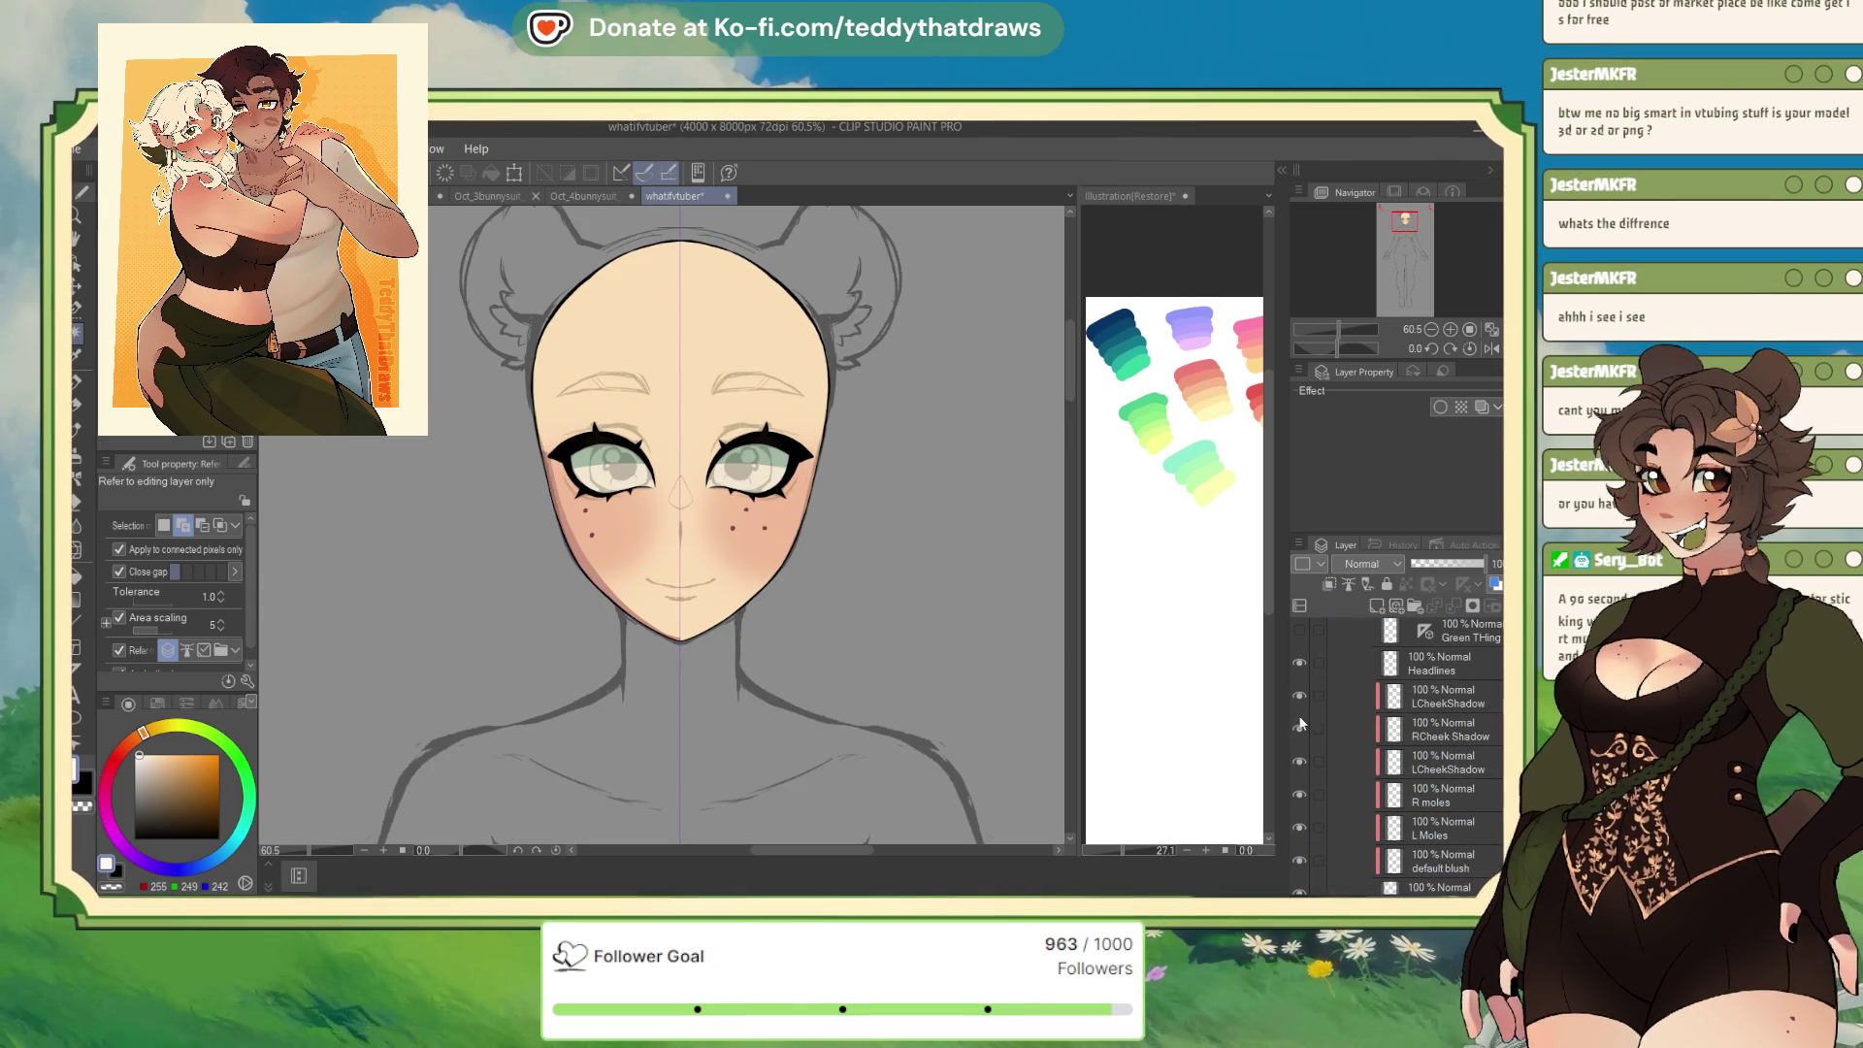
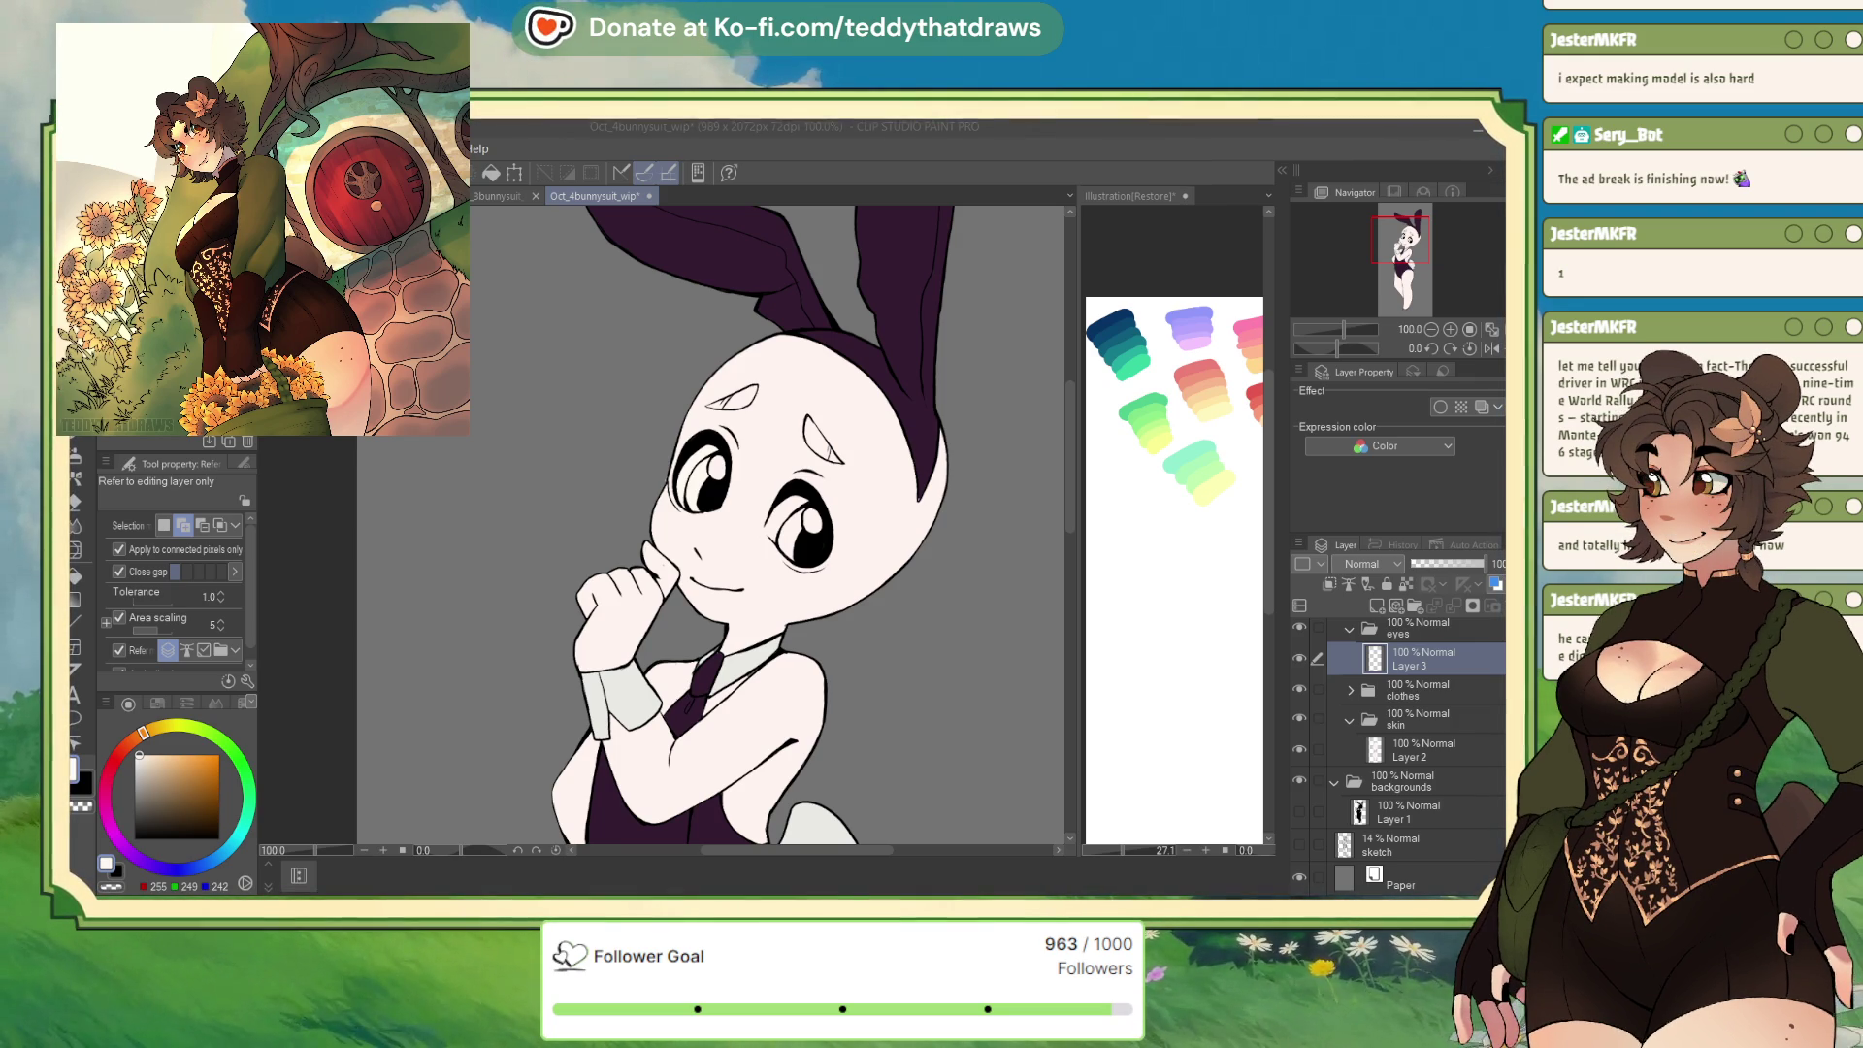
# Flip the canvas view horizontally and hide the skin fill so the eyes are clear
pyautogui.click(1487, 355)
pyautogui.click(1489, 351)
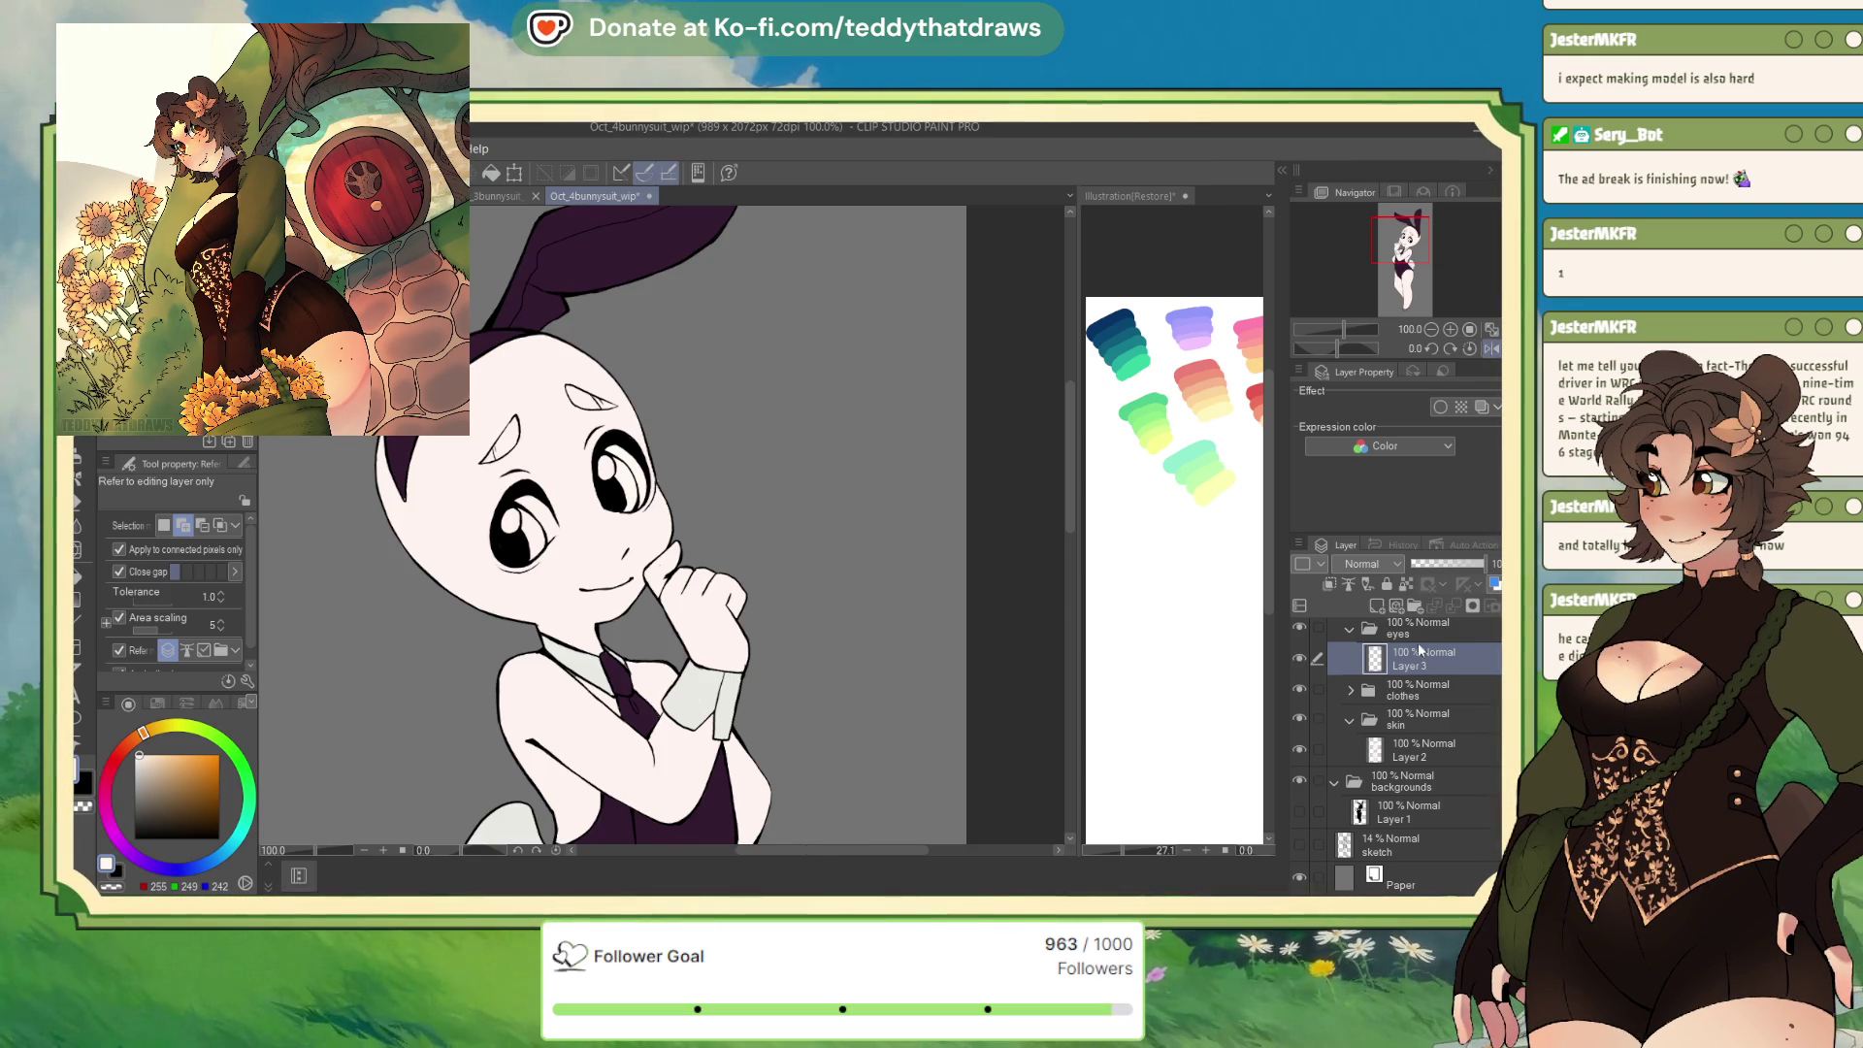
pyautogui.scroll(5, 698, 524)
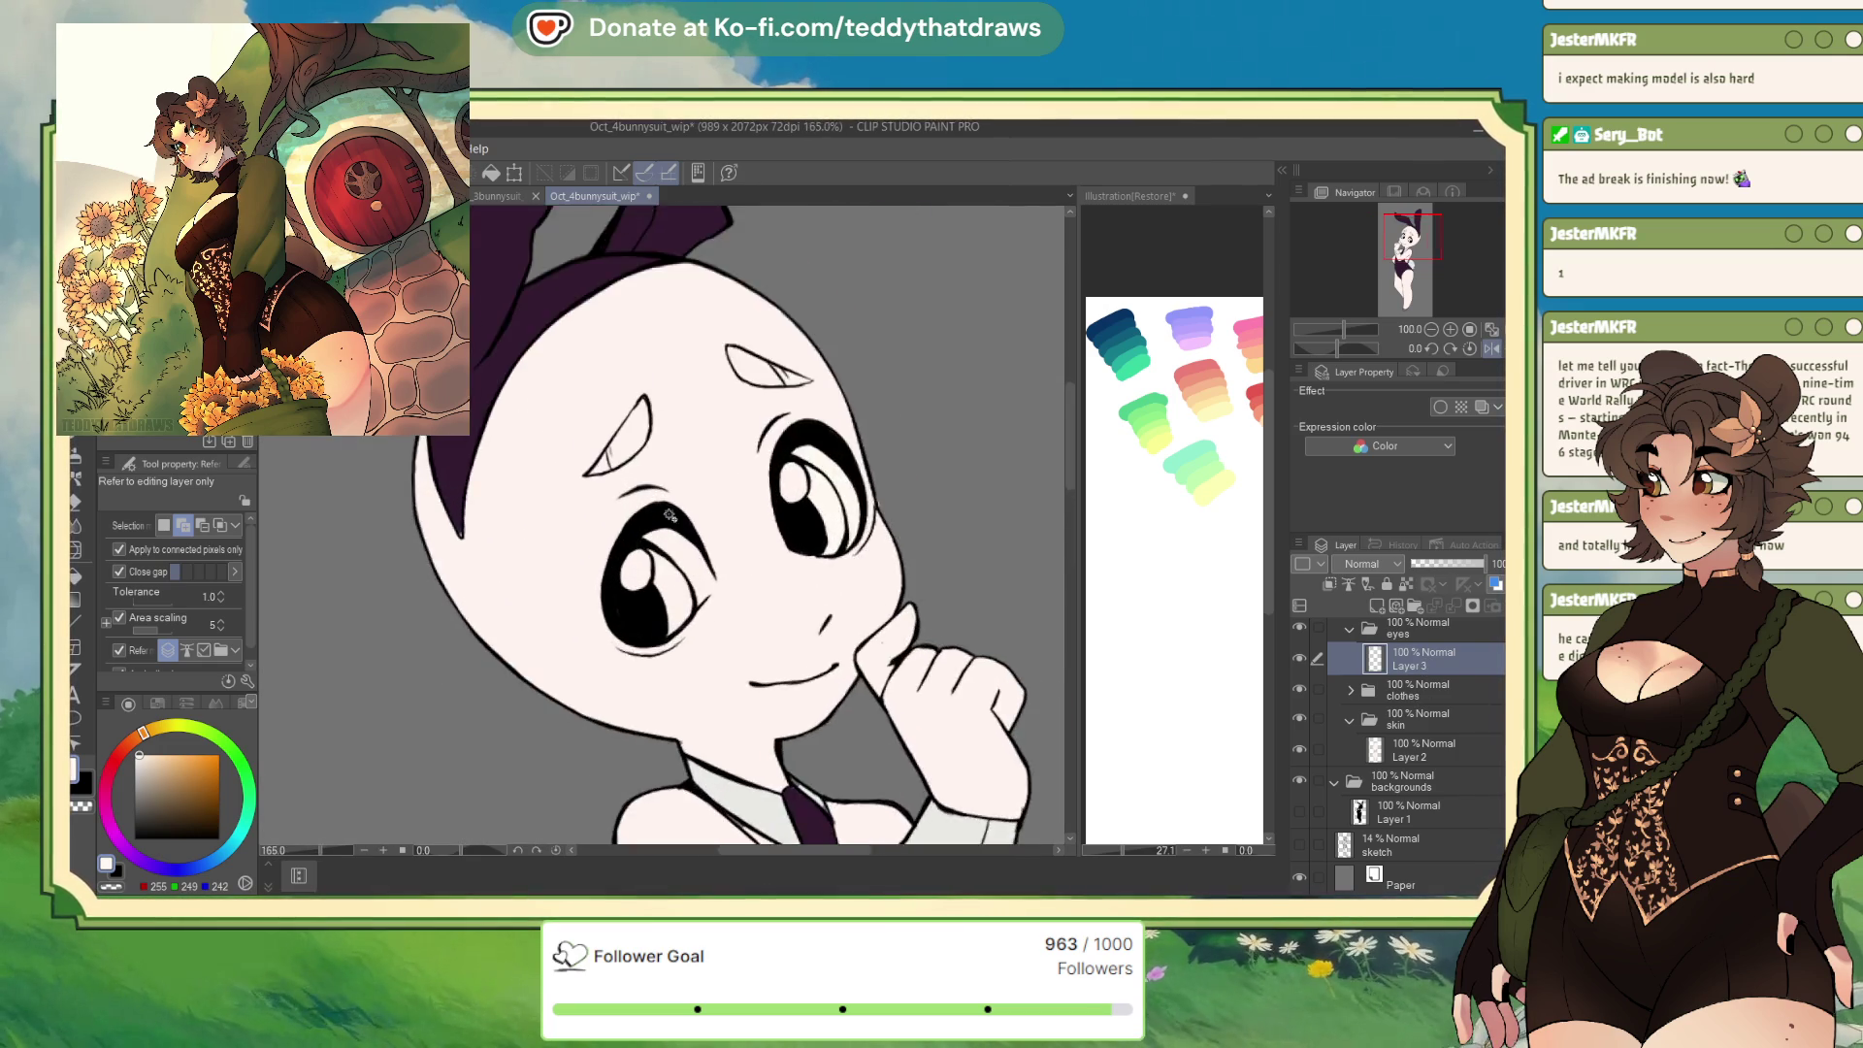
pyautogui.press('p')
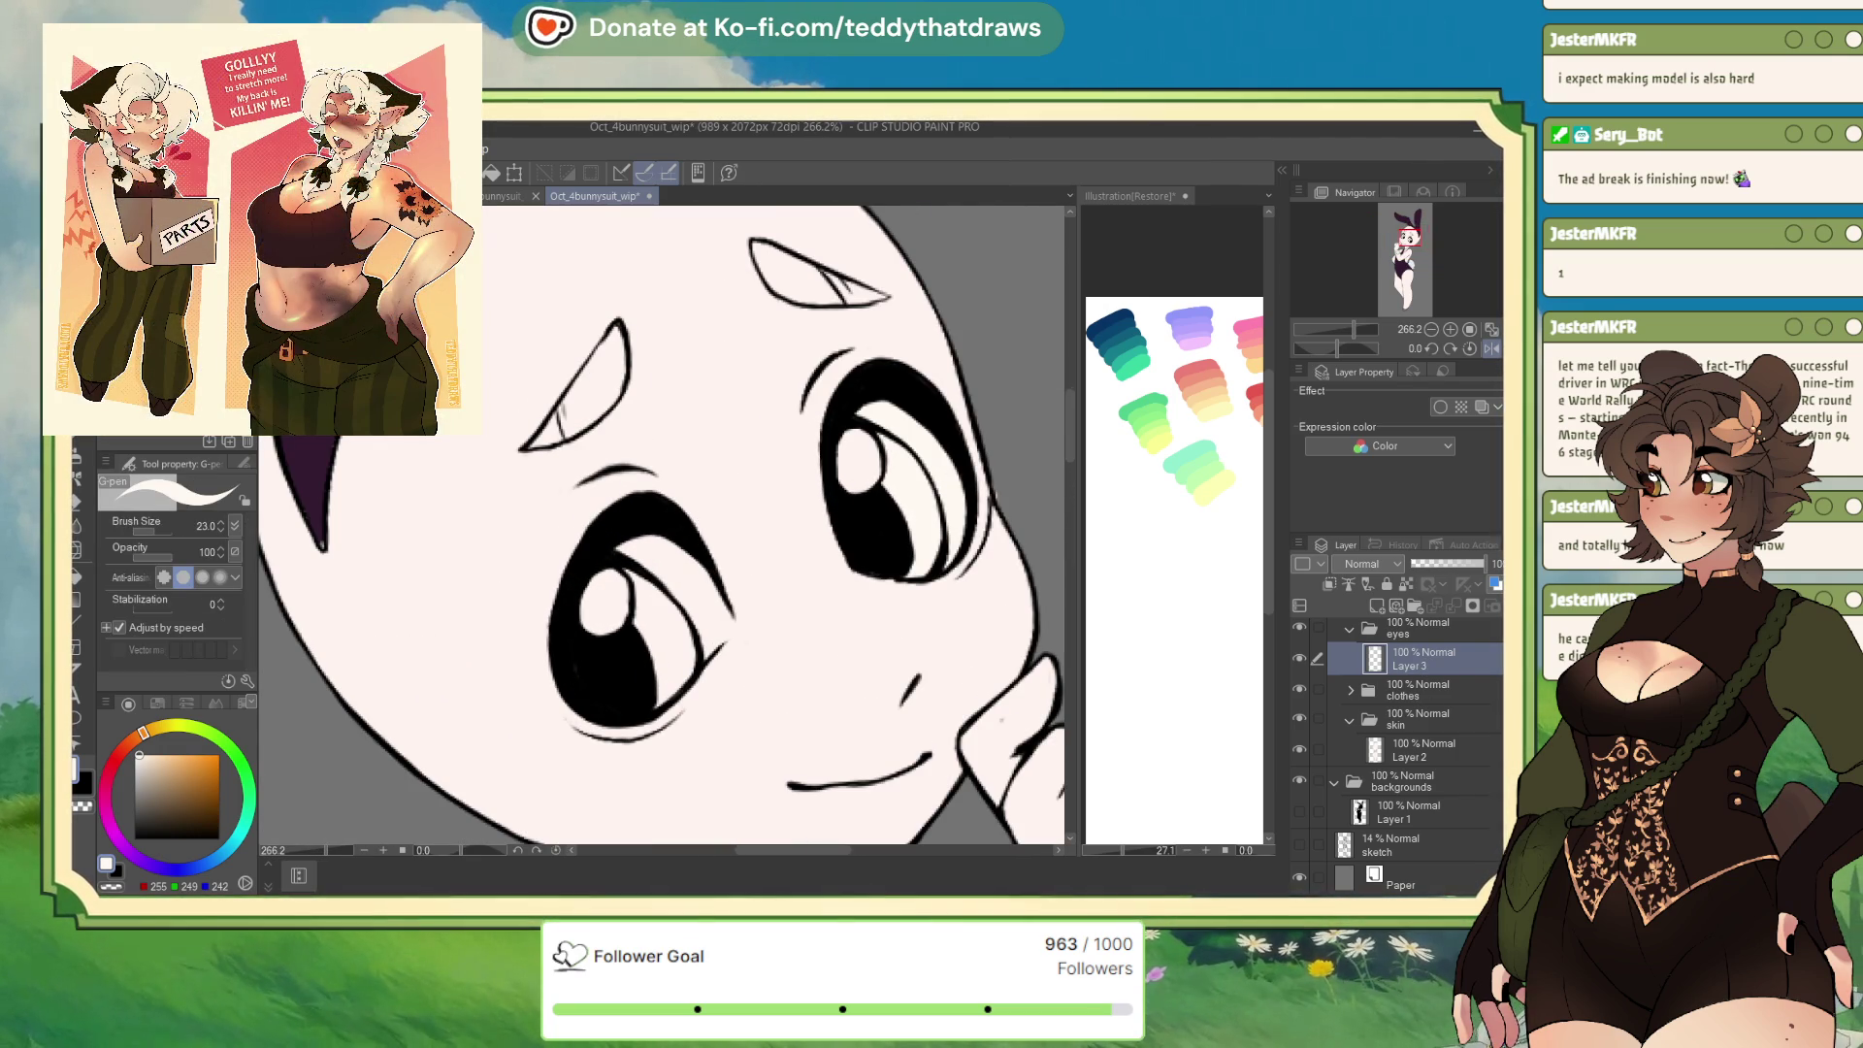
pyautogui.click(1299, 718)
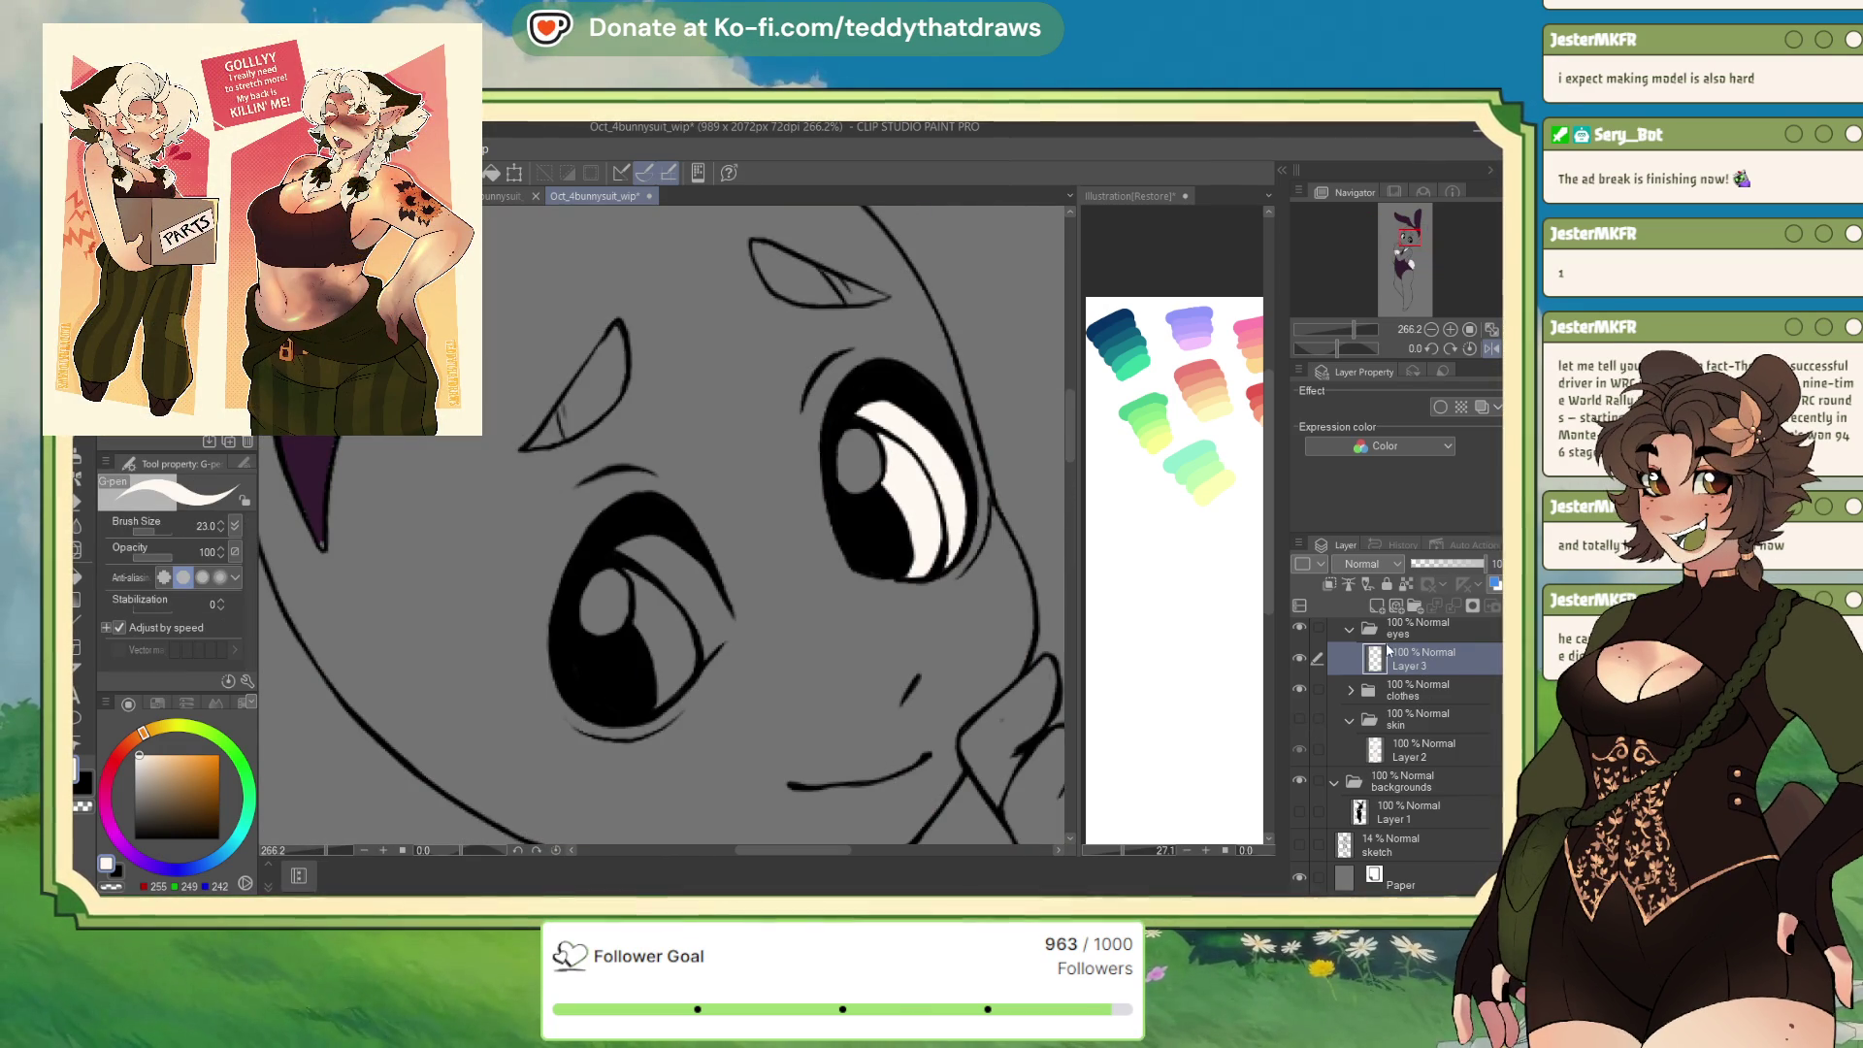
# Paint white highlights into the eyes: a diagonal band in the left, a round spot in the right
pyautogui.moveTo(597, 583)
pyautogui.mouseDown()
pyautogui.moveTo(611, 616)
pyautogui.moveTo(655, 539)
pyautogui.moveTo(680, 635)
pyautogui.mouseUp()
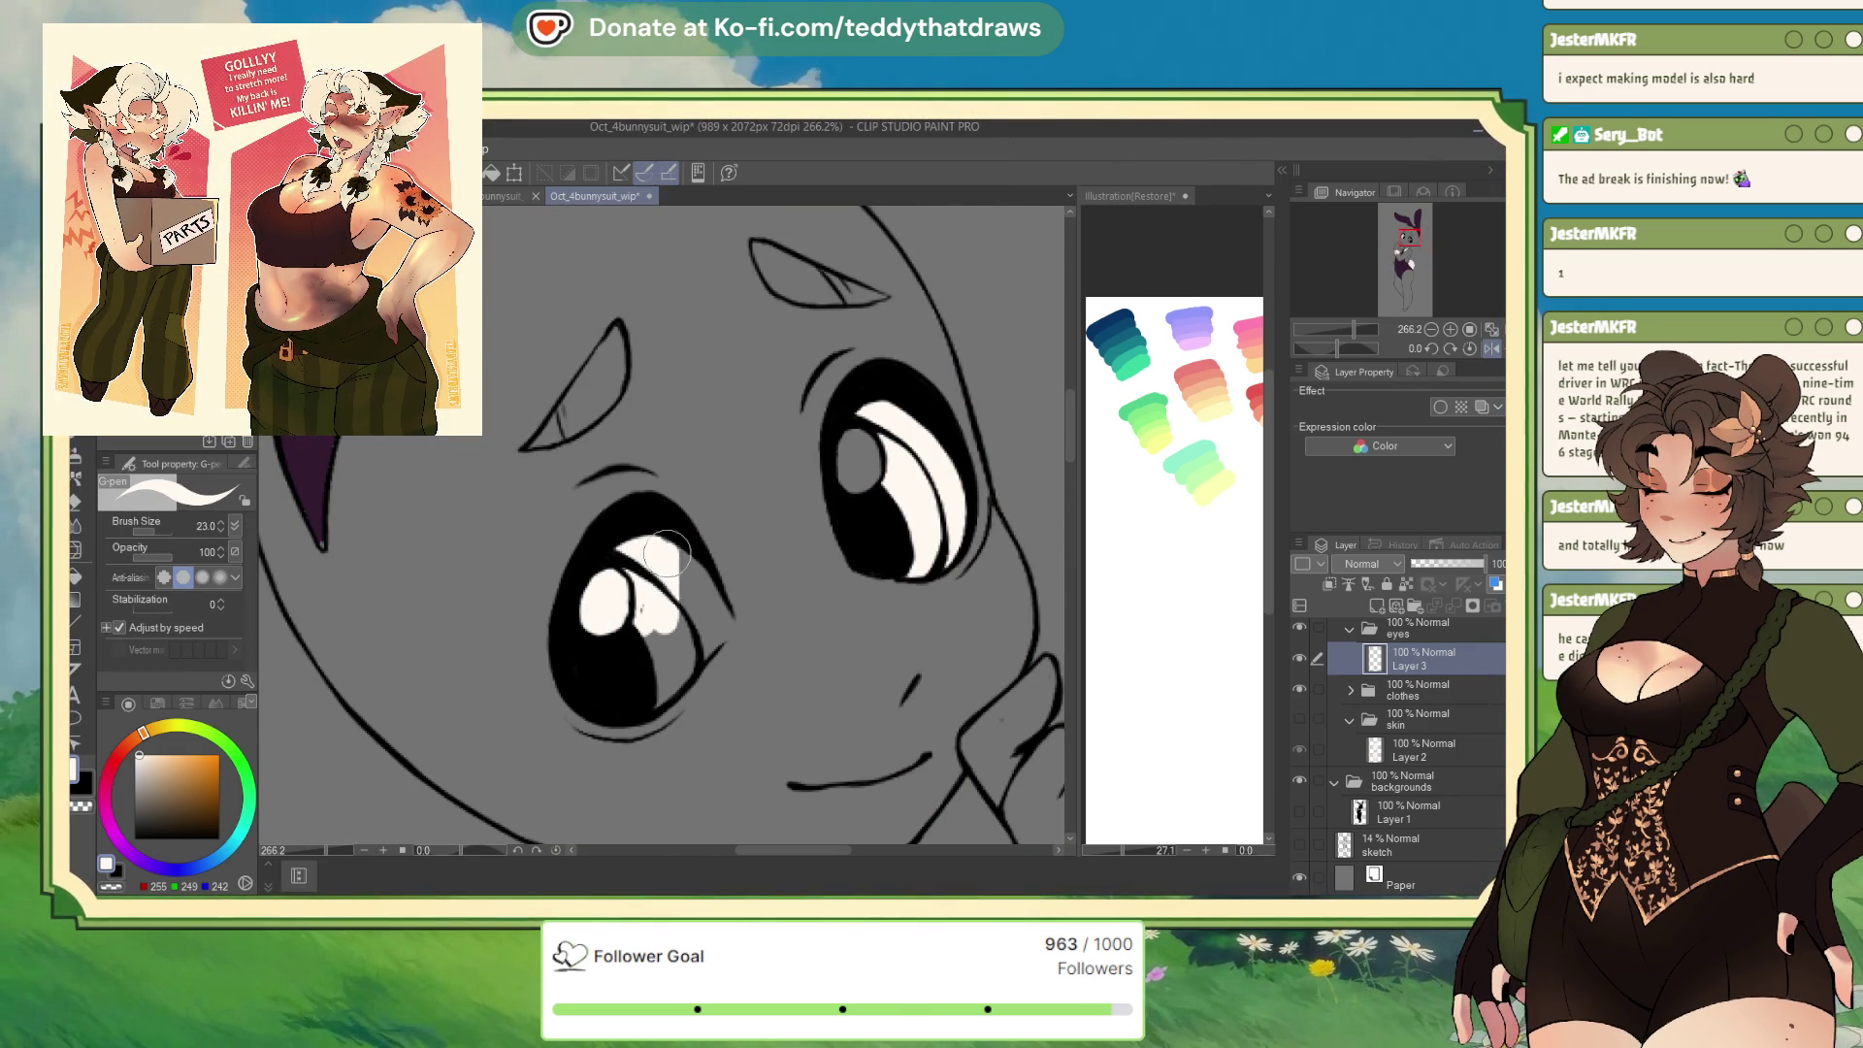
pyautogui.moveTo(670, 544); pyautogui.dragTo(708, 646)
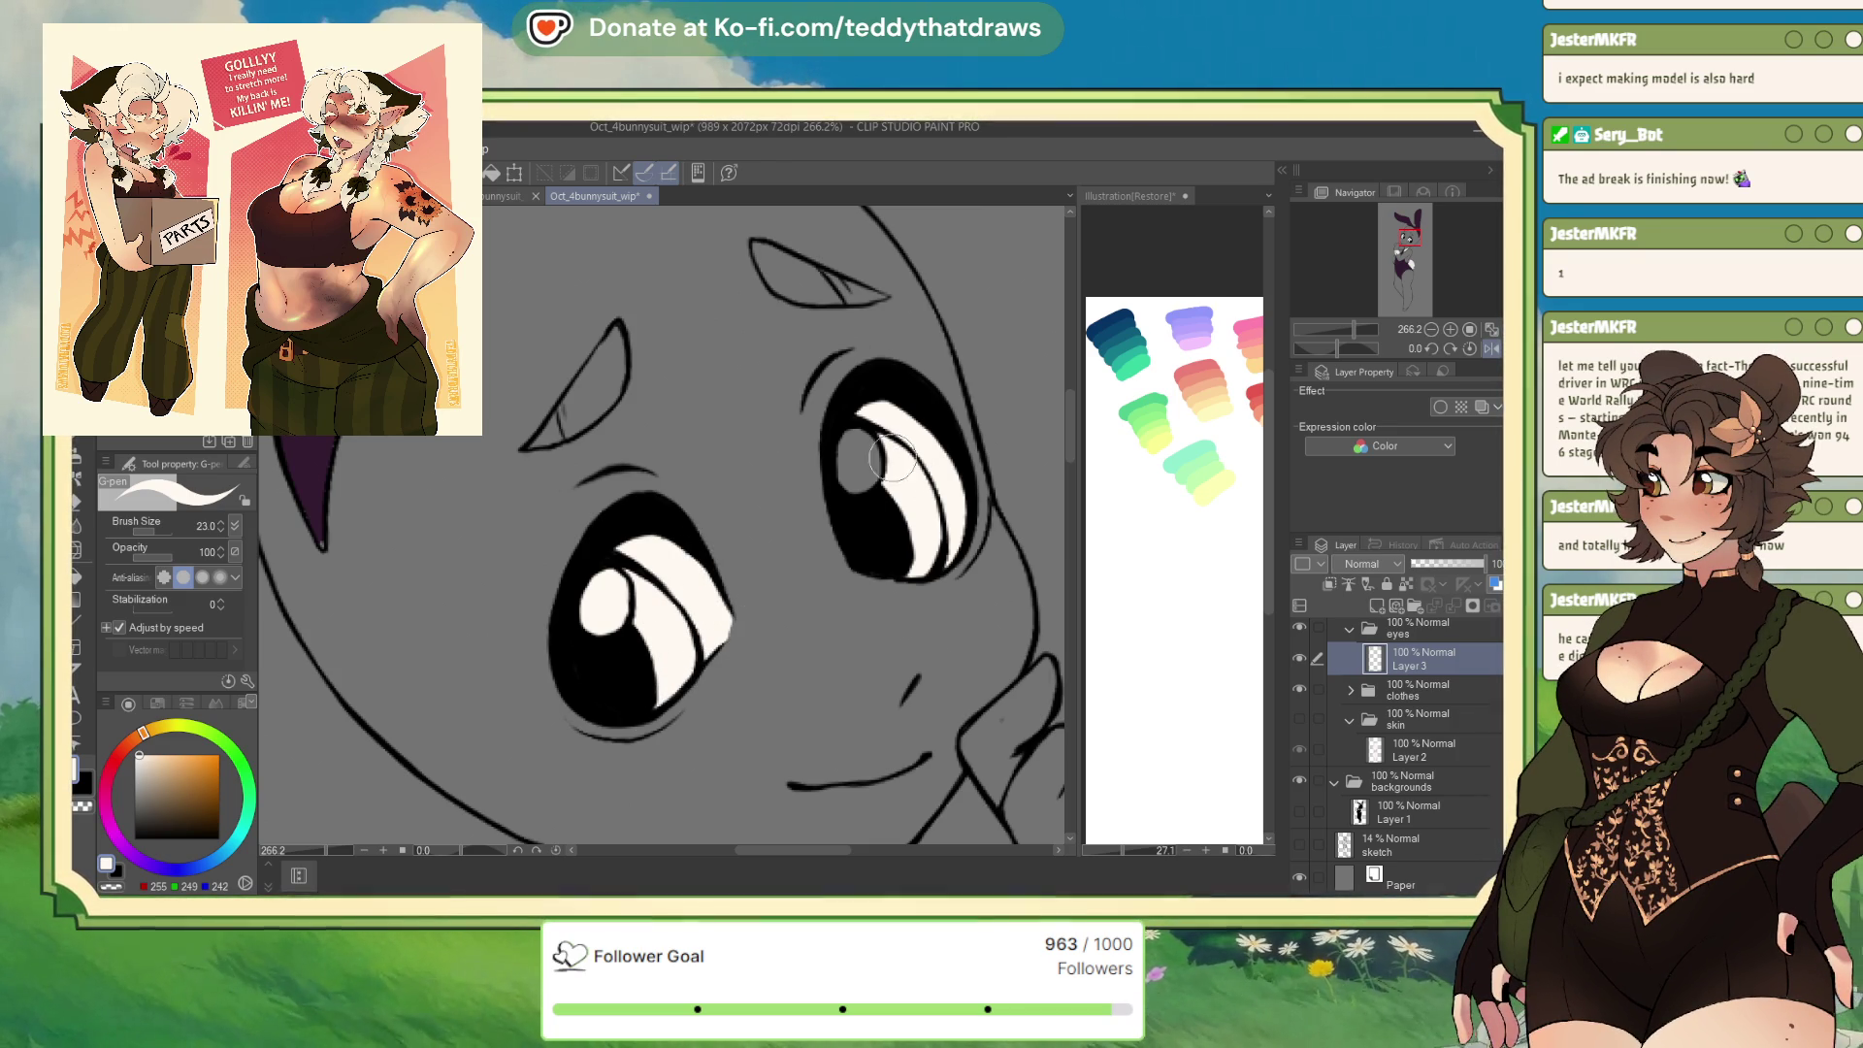
pyautogui.moveTo(849, 432)
pyautogui.mouseDown()
pyautogui.moveTo(844, 485)
pyautogui.moveTo(871, 475)
pyautogui.mouseUp()
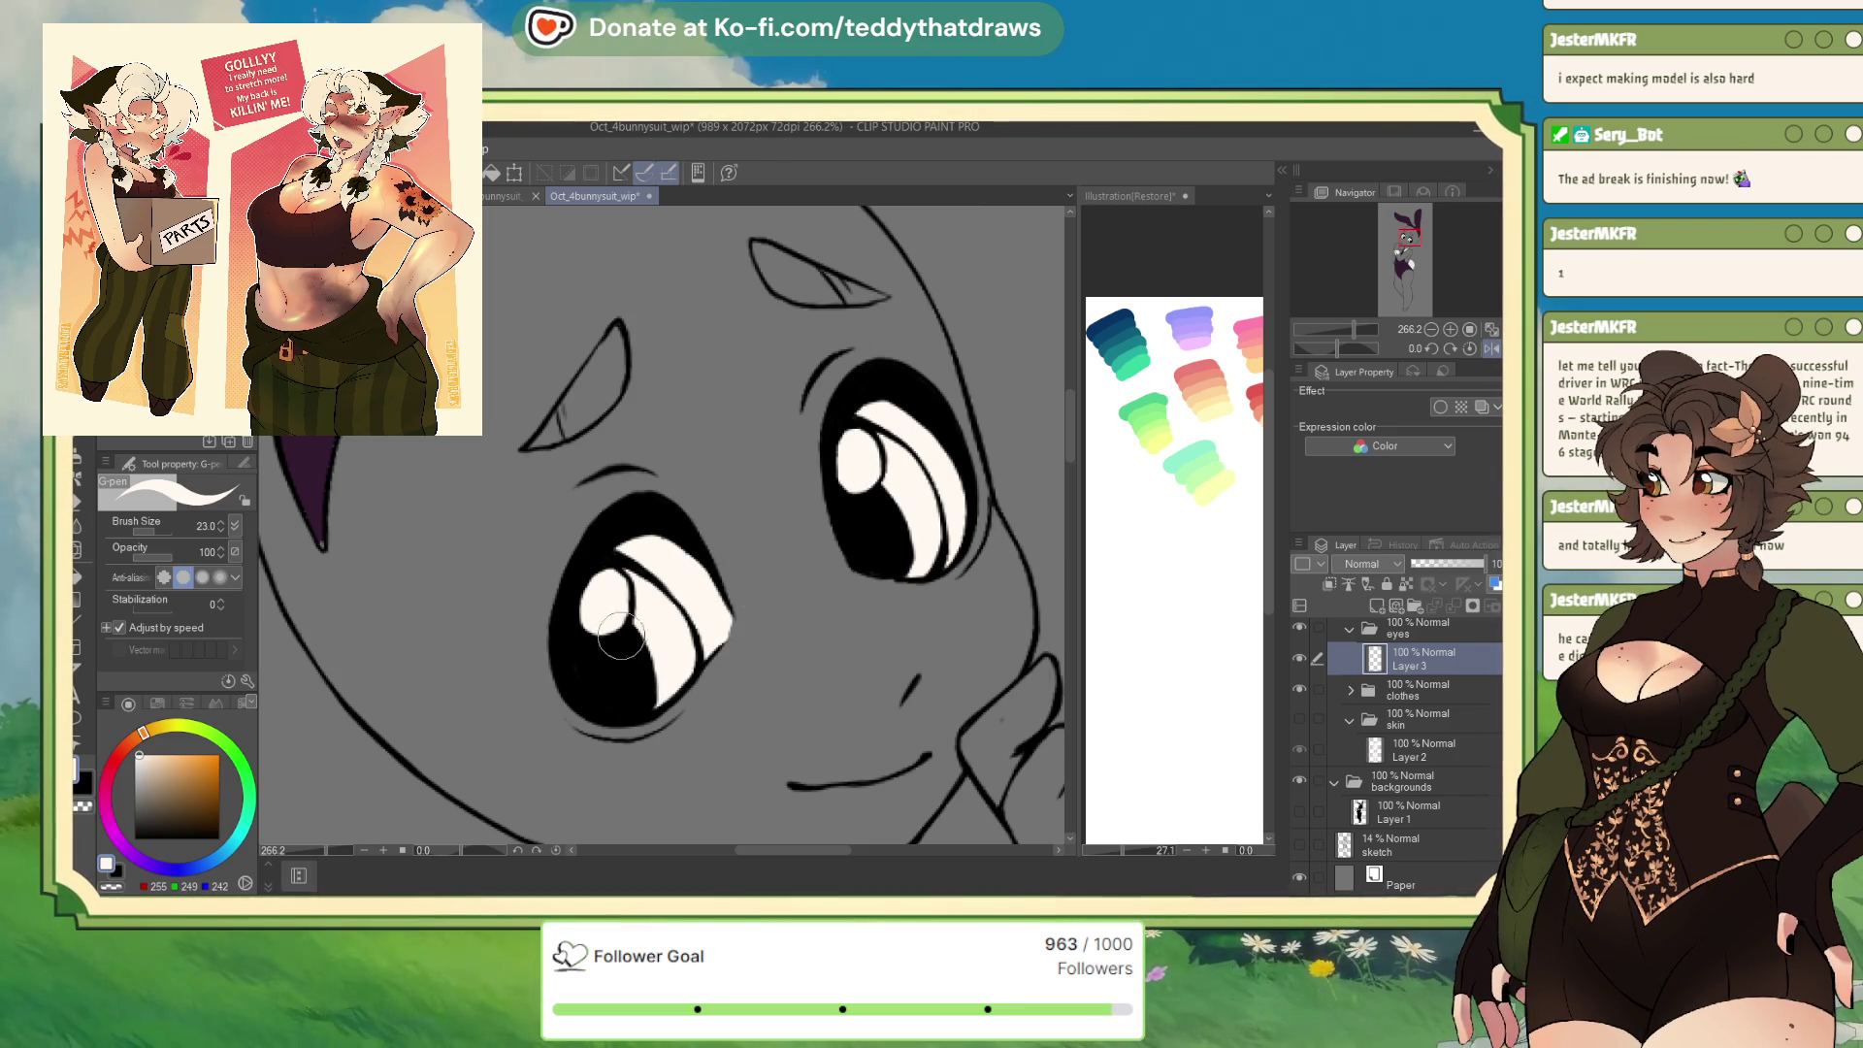
# Sample the ear's dark purple, check the ears layer, then re-pick near-white and return to Layer 3
pyautogui.keyDown('alt'); pyautogui.click(305, 490); pyautogui.keyUp('alt')
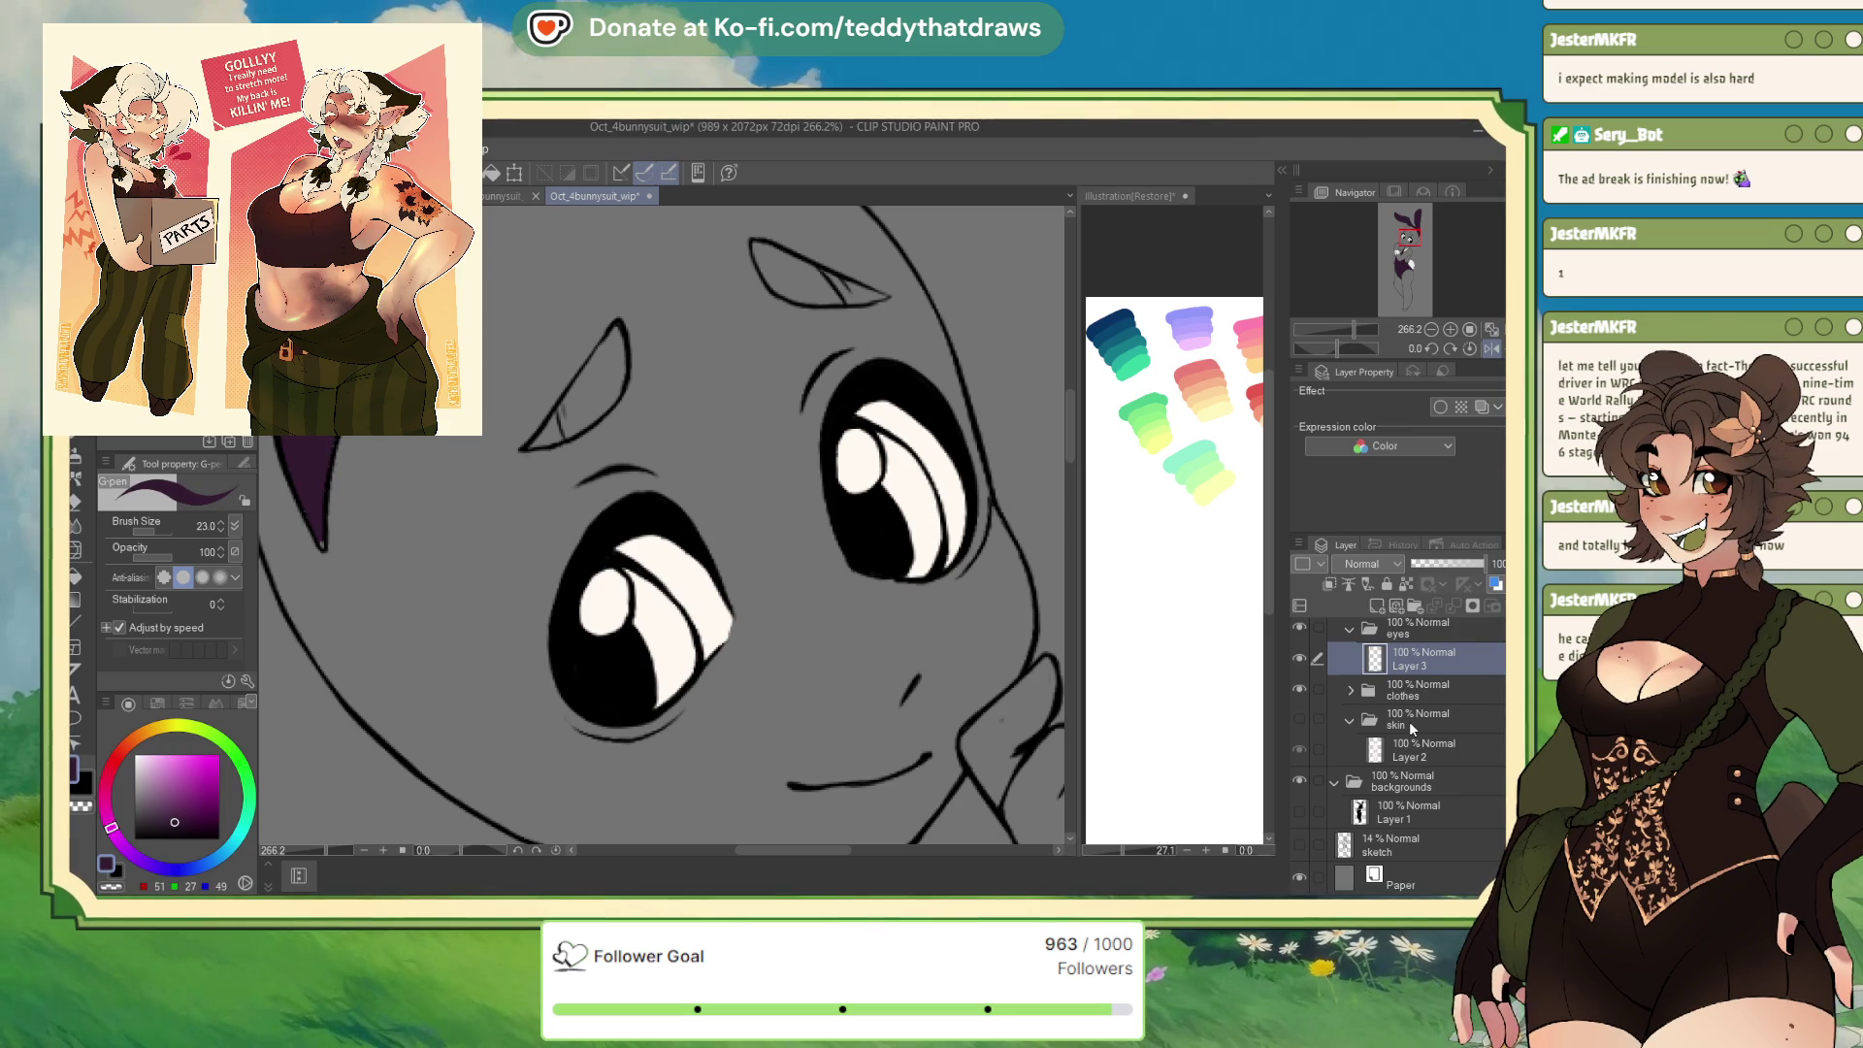
pyautogui.click(1352, 690)
pyautogui.click(1436, 721)
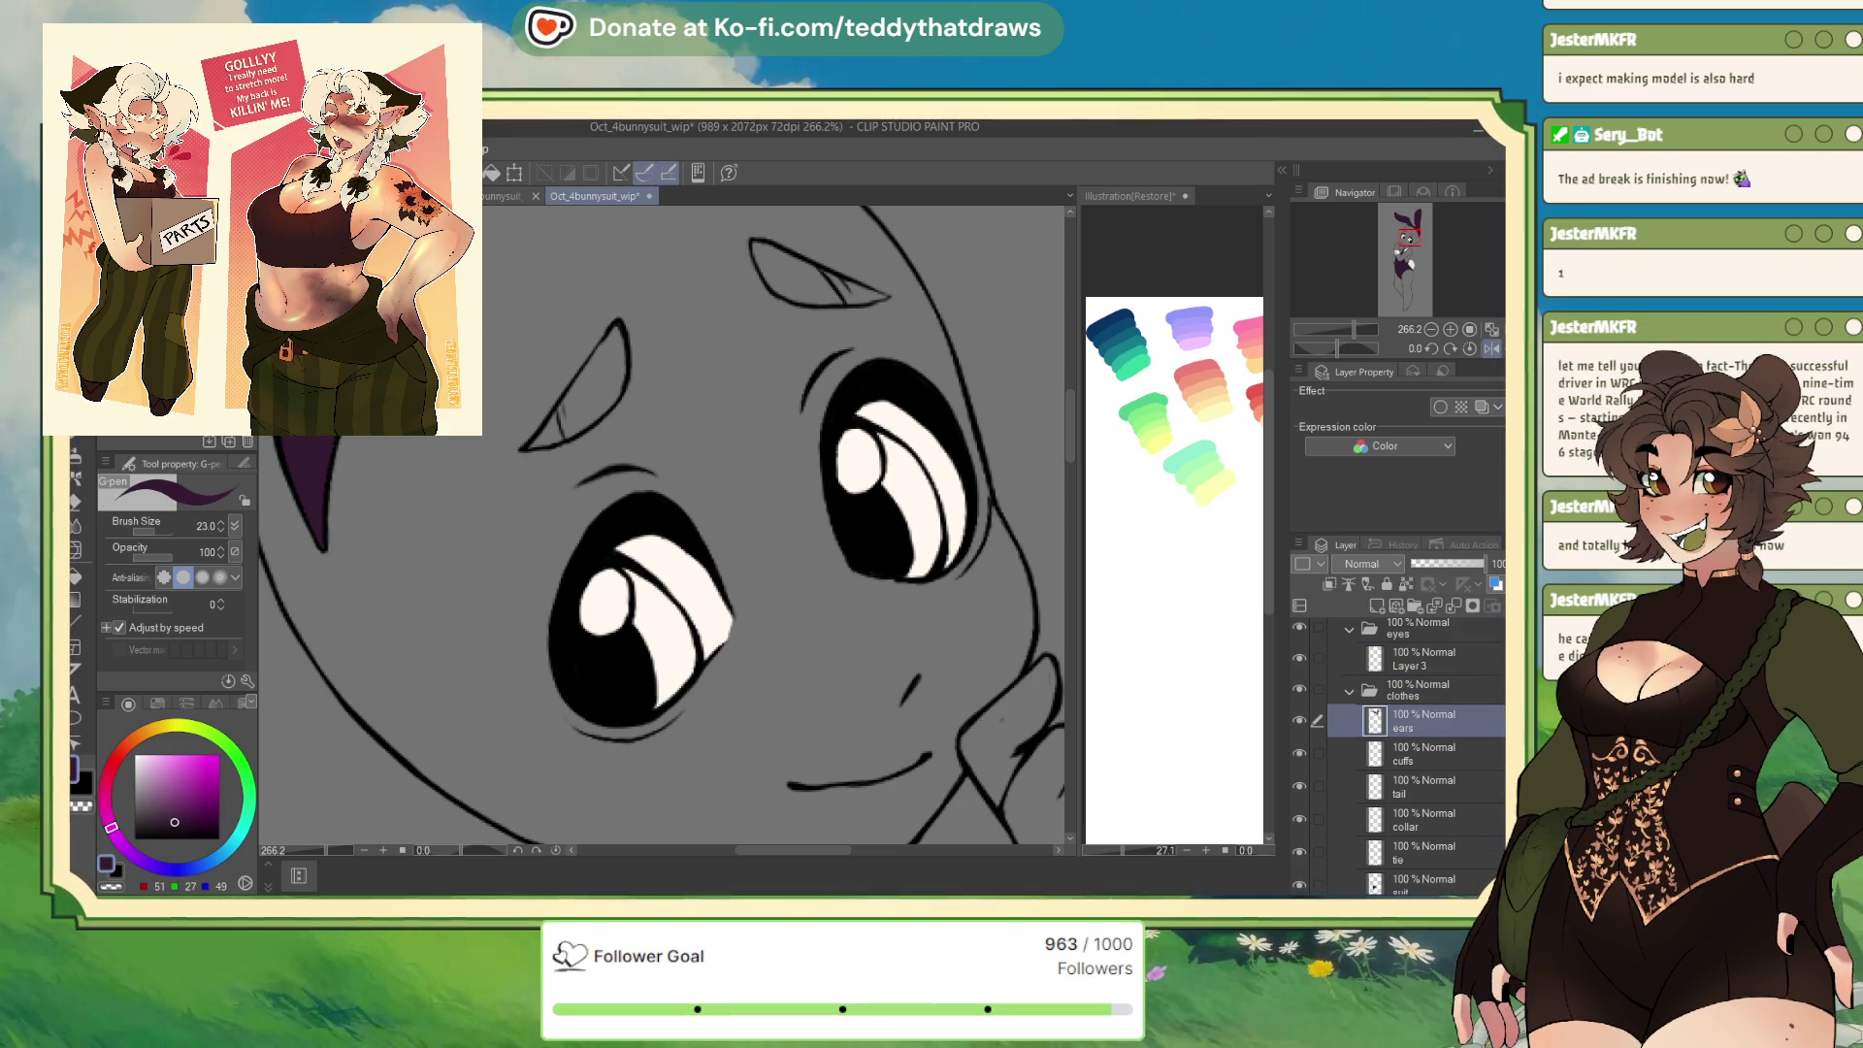
pyautogui.keyDown('alt'); pyautogui.click(680, 621); pyautogui.keyUp('alt')
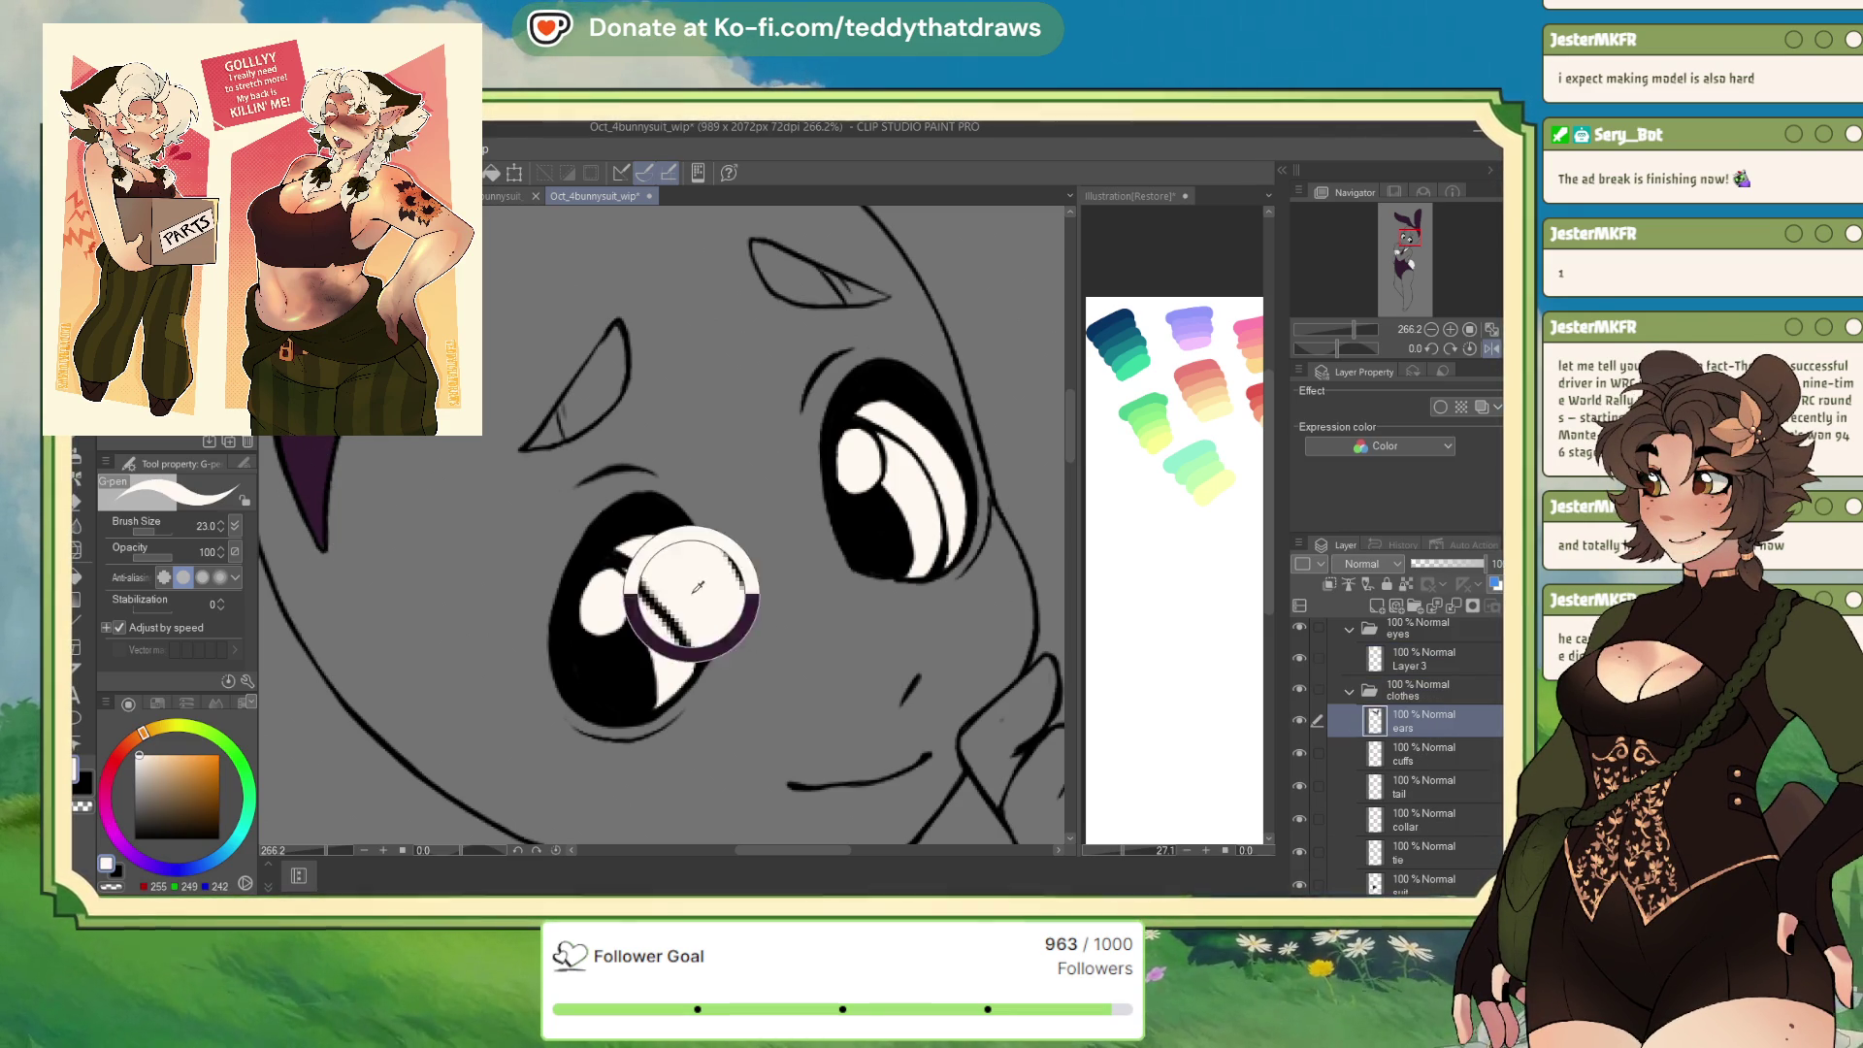
pyautogui.click(1427, 665)
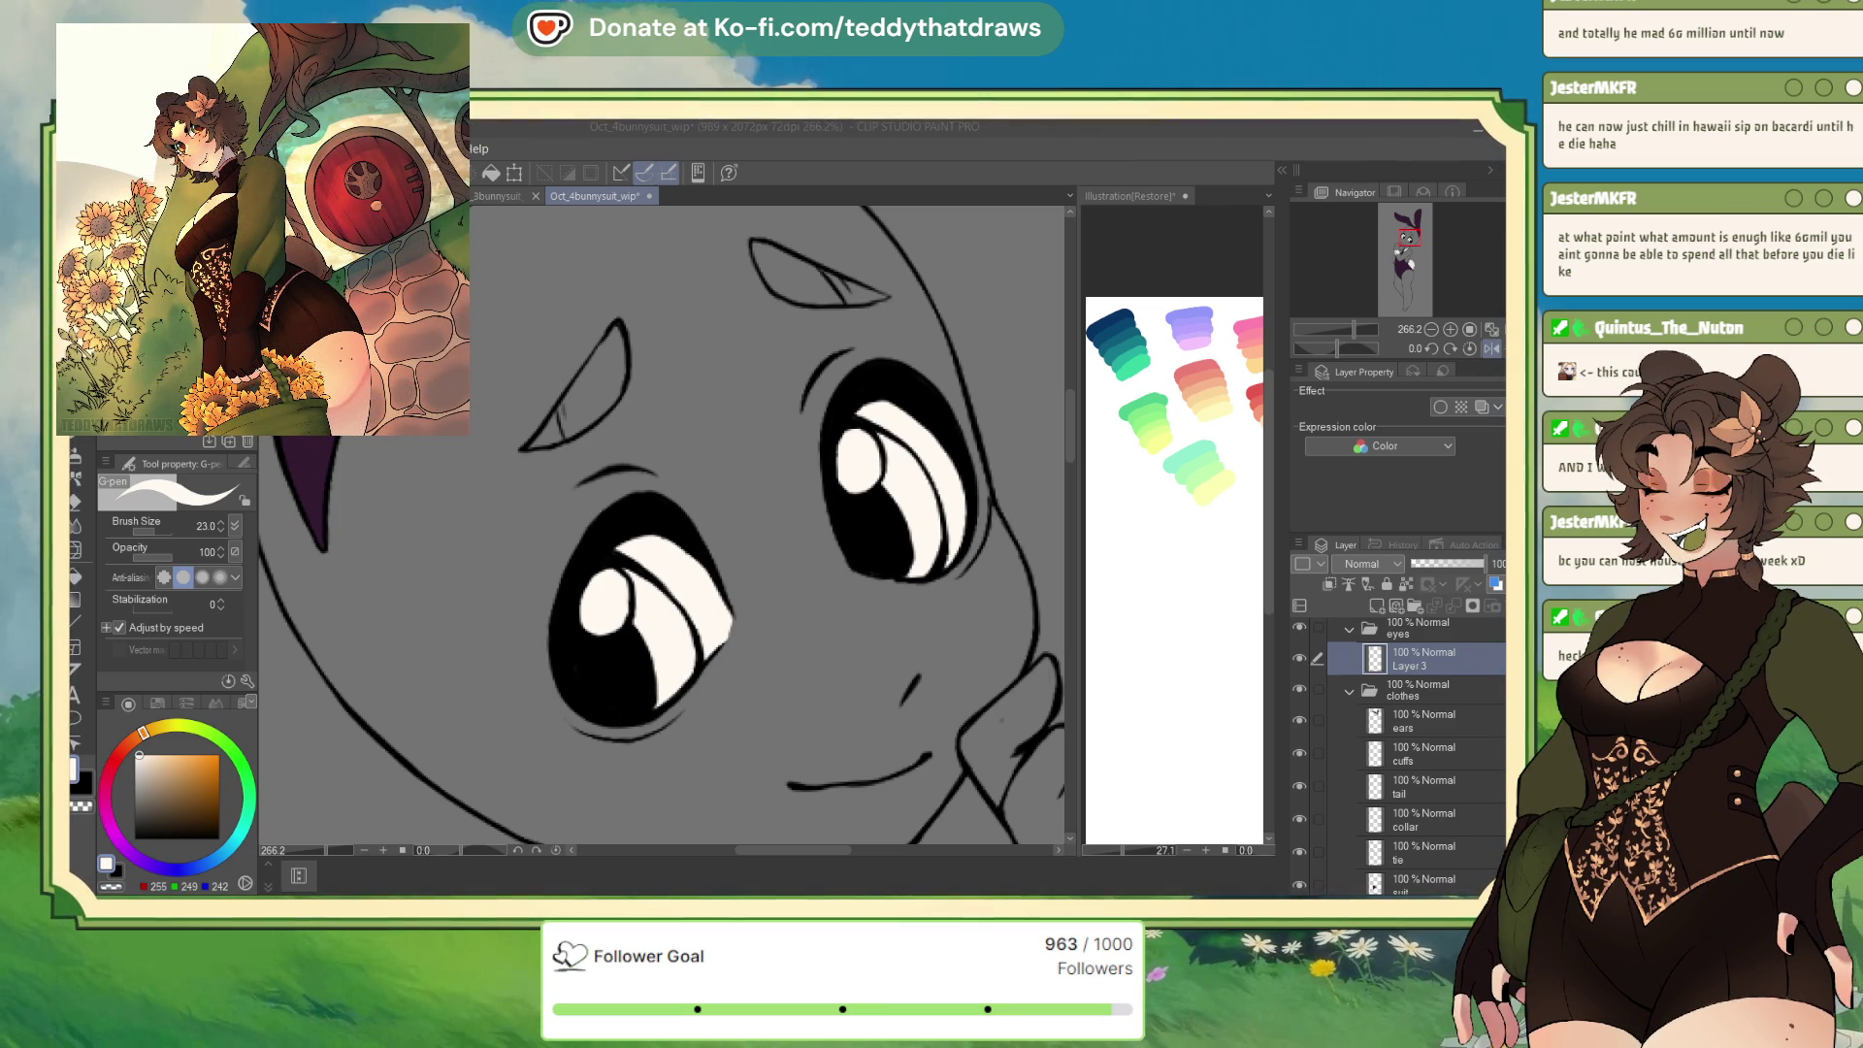
# Sample the teal eye colour from the earlier bunny drawing and return to the current one
pyautogui.scroll(-3, 708, 529)
pyautogui.scroll(2, 709, 529)
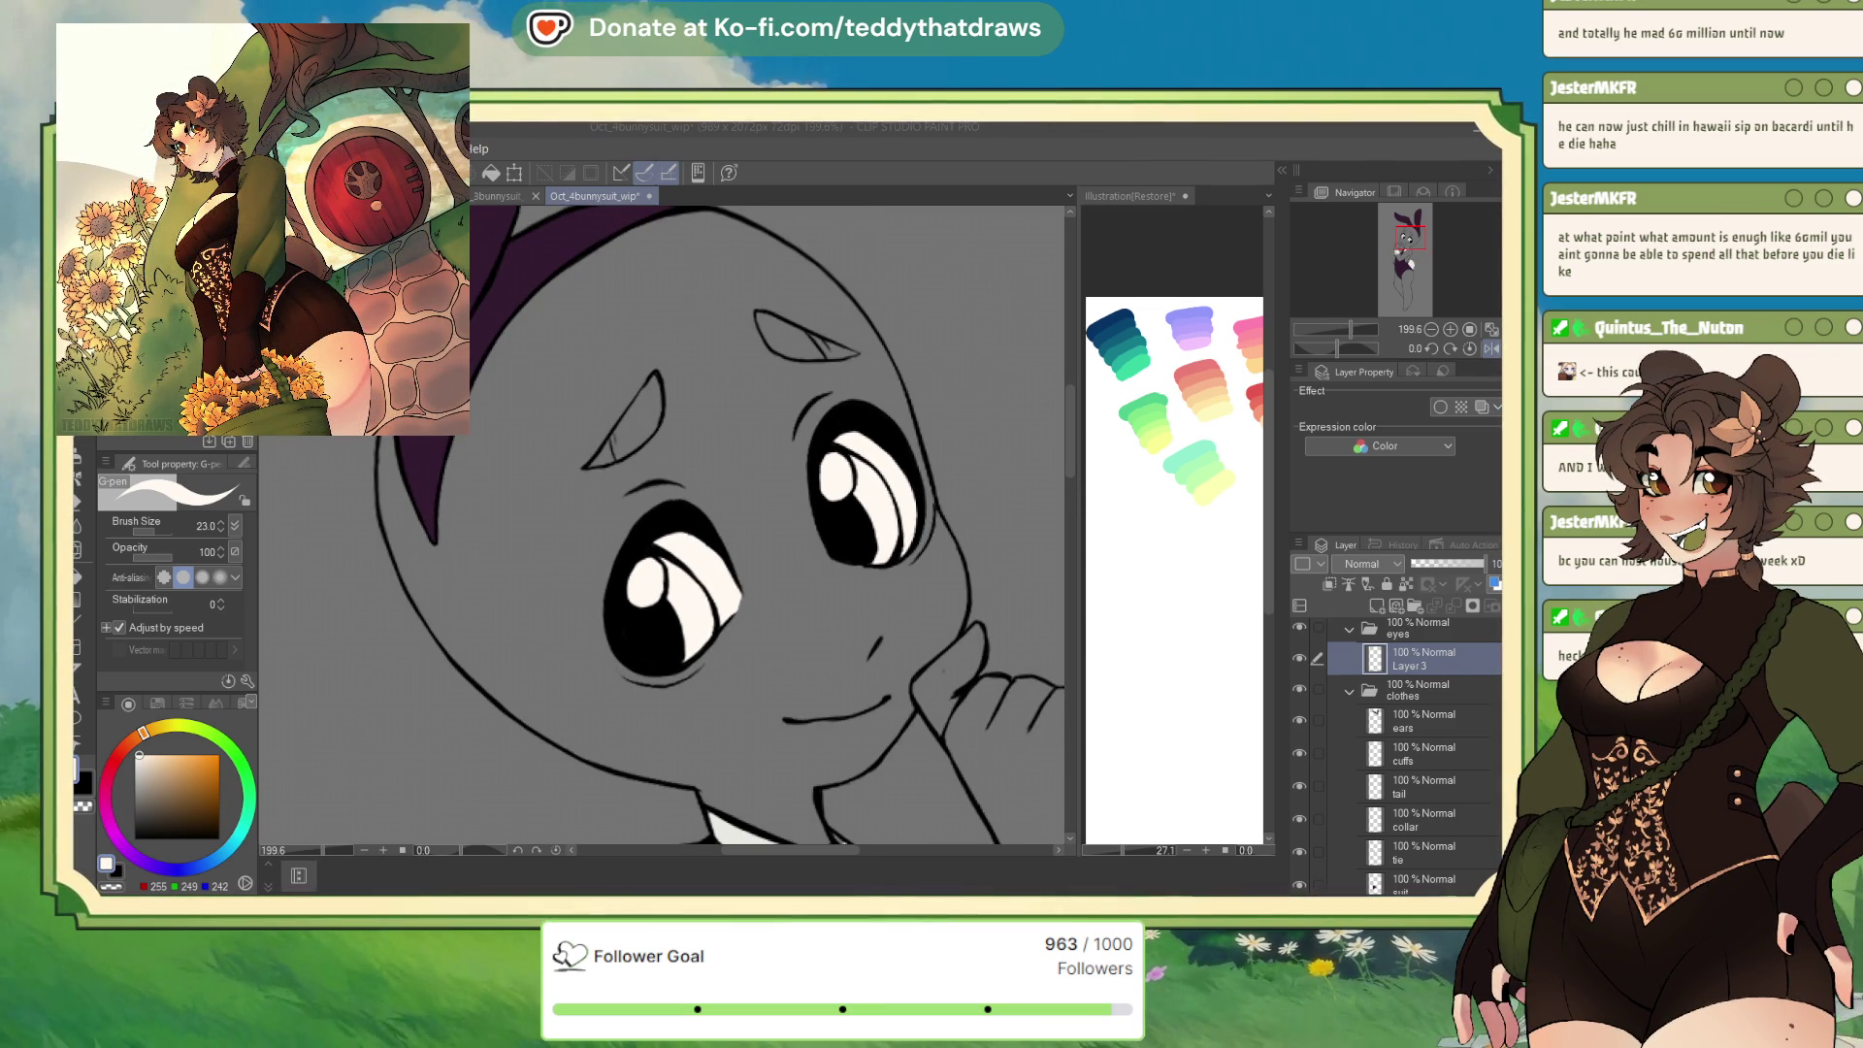
pyautogui.hotkey('ctrl', 'Tab')
pyautogui.keyDown('alt'); pyautogui.click(628, 495); pyautogui.keyUp('alt')
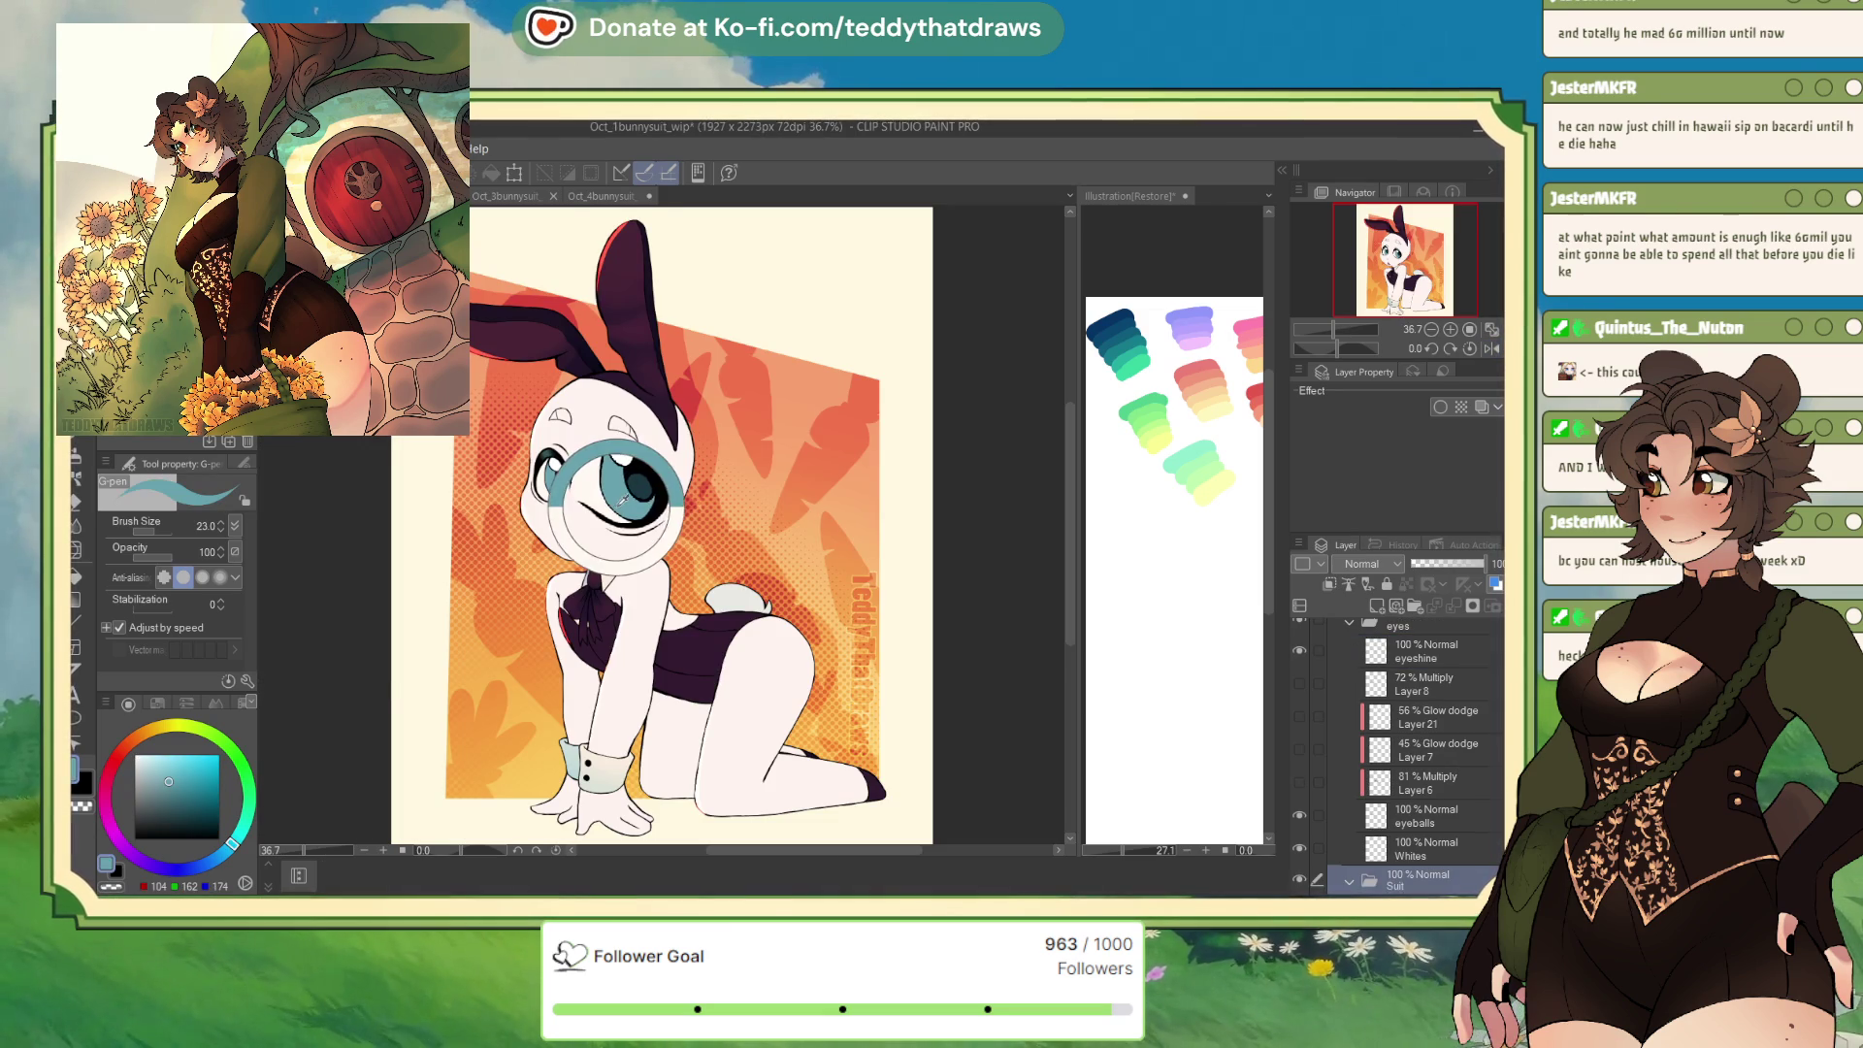
pyautogui.hotkey('ctrl', 'Tab')
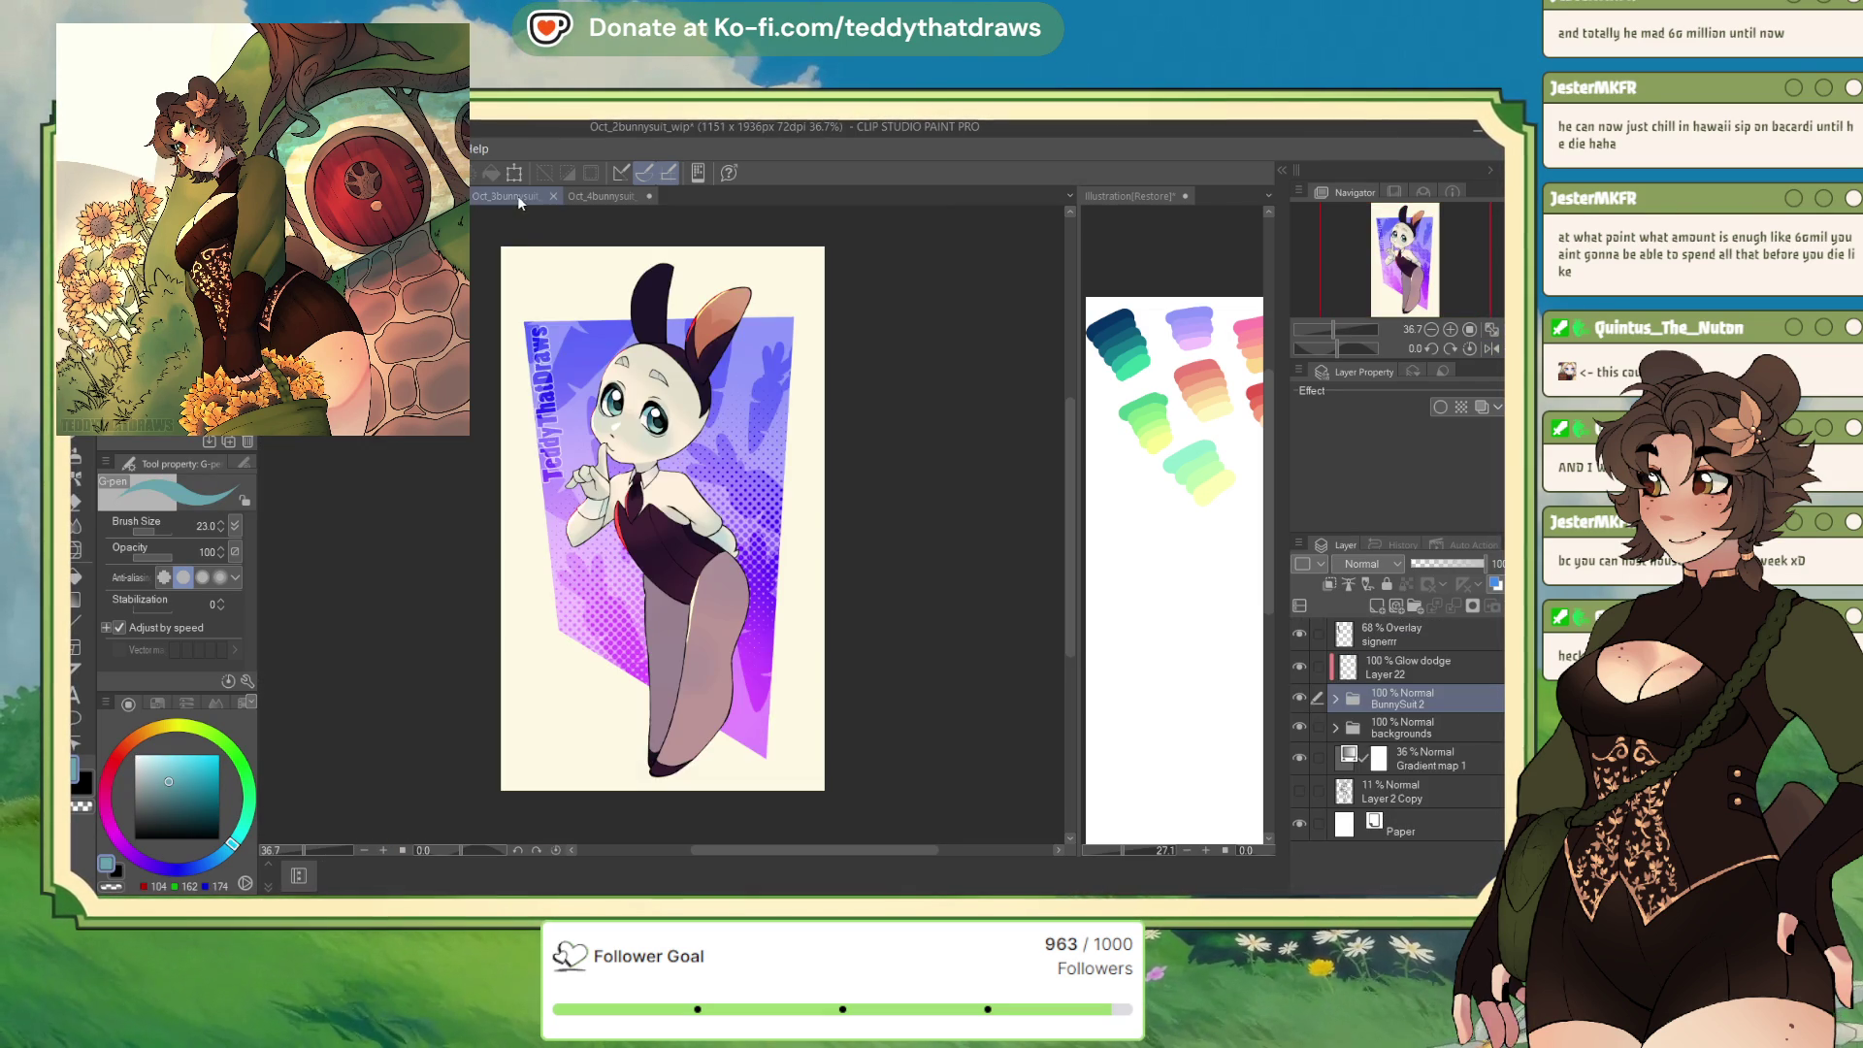
pyautogui.click(516, 195)
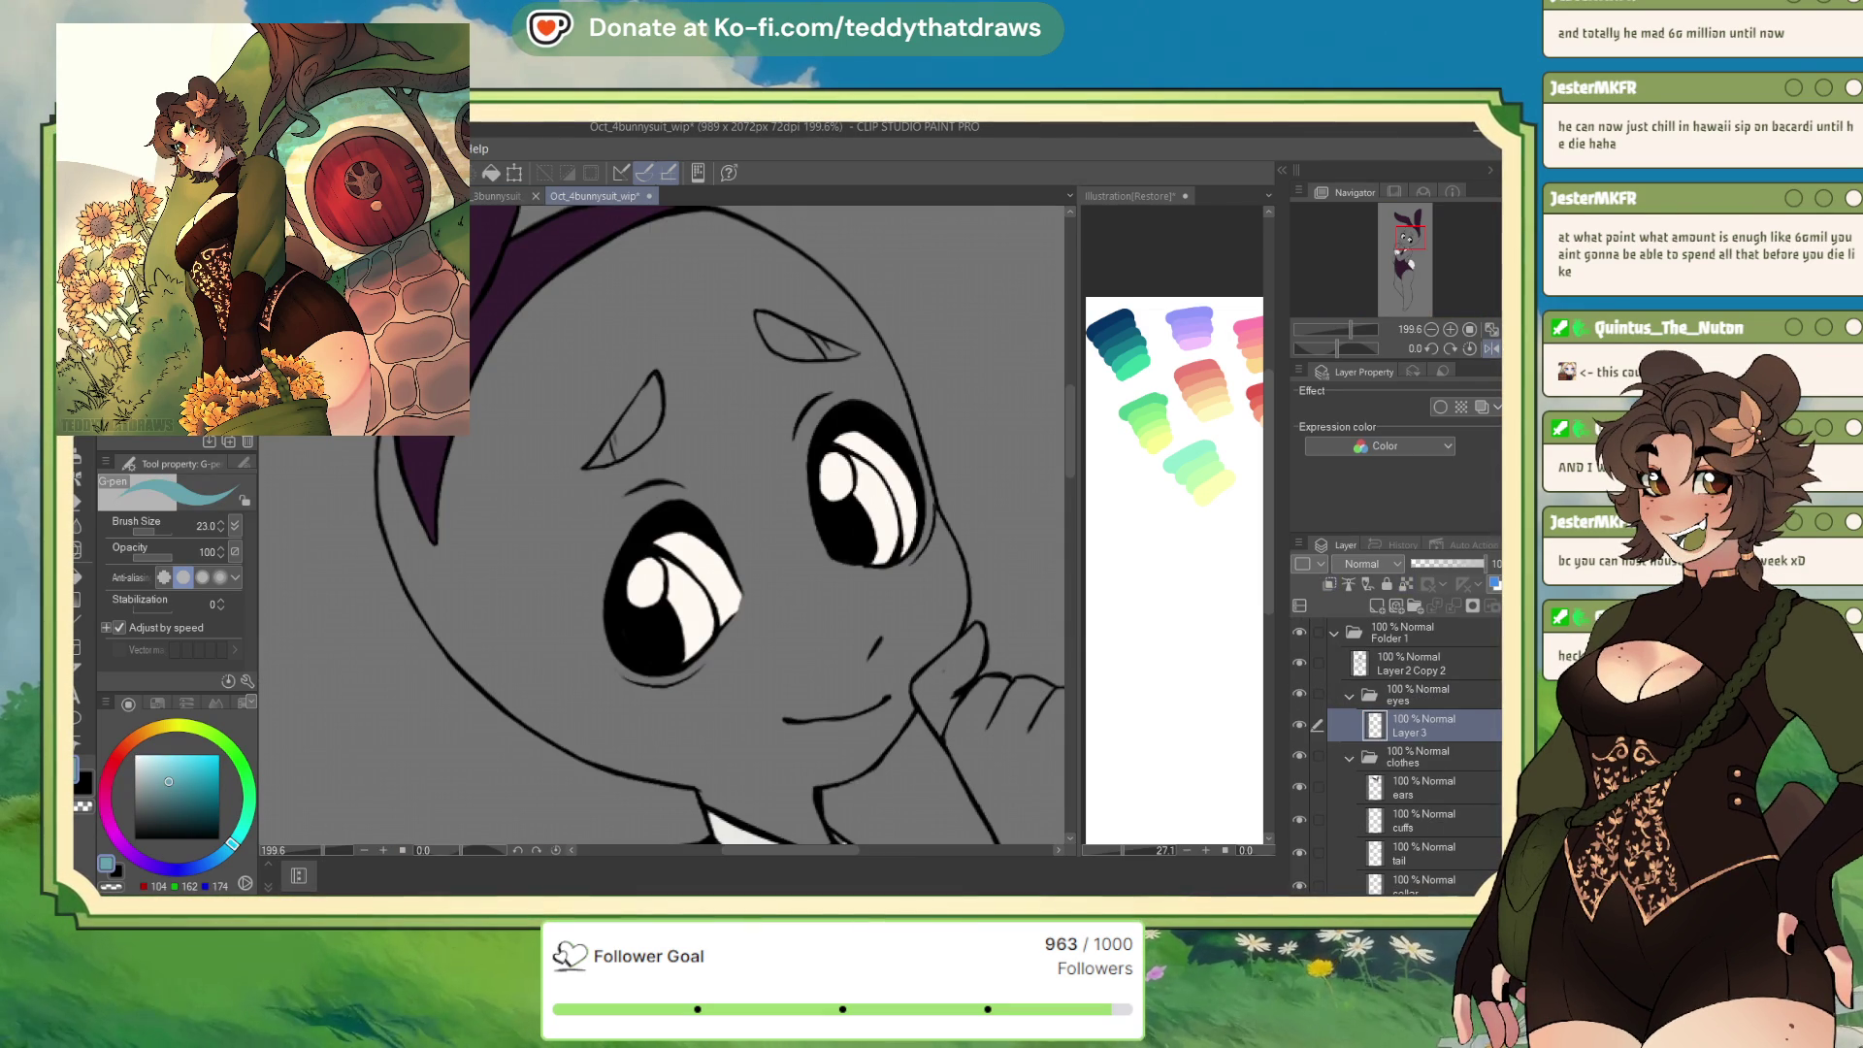
# Auto-select both eye highlights and fill them teal on a new layer, then deselect
pyautogui.press('w')
pyautogui.click(697, 601)
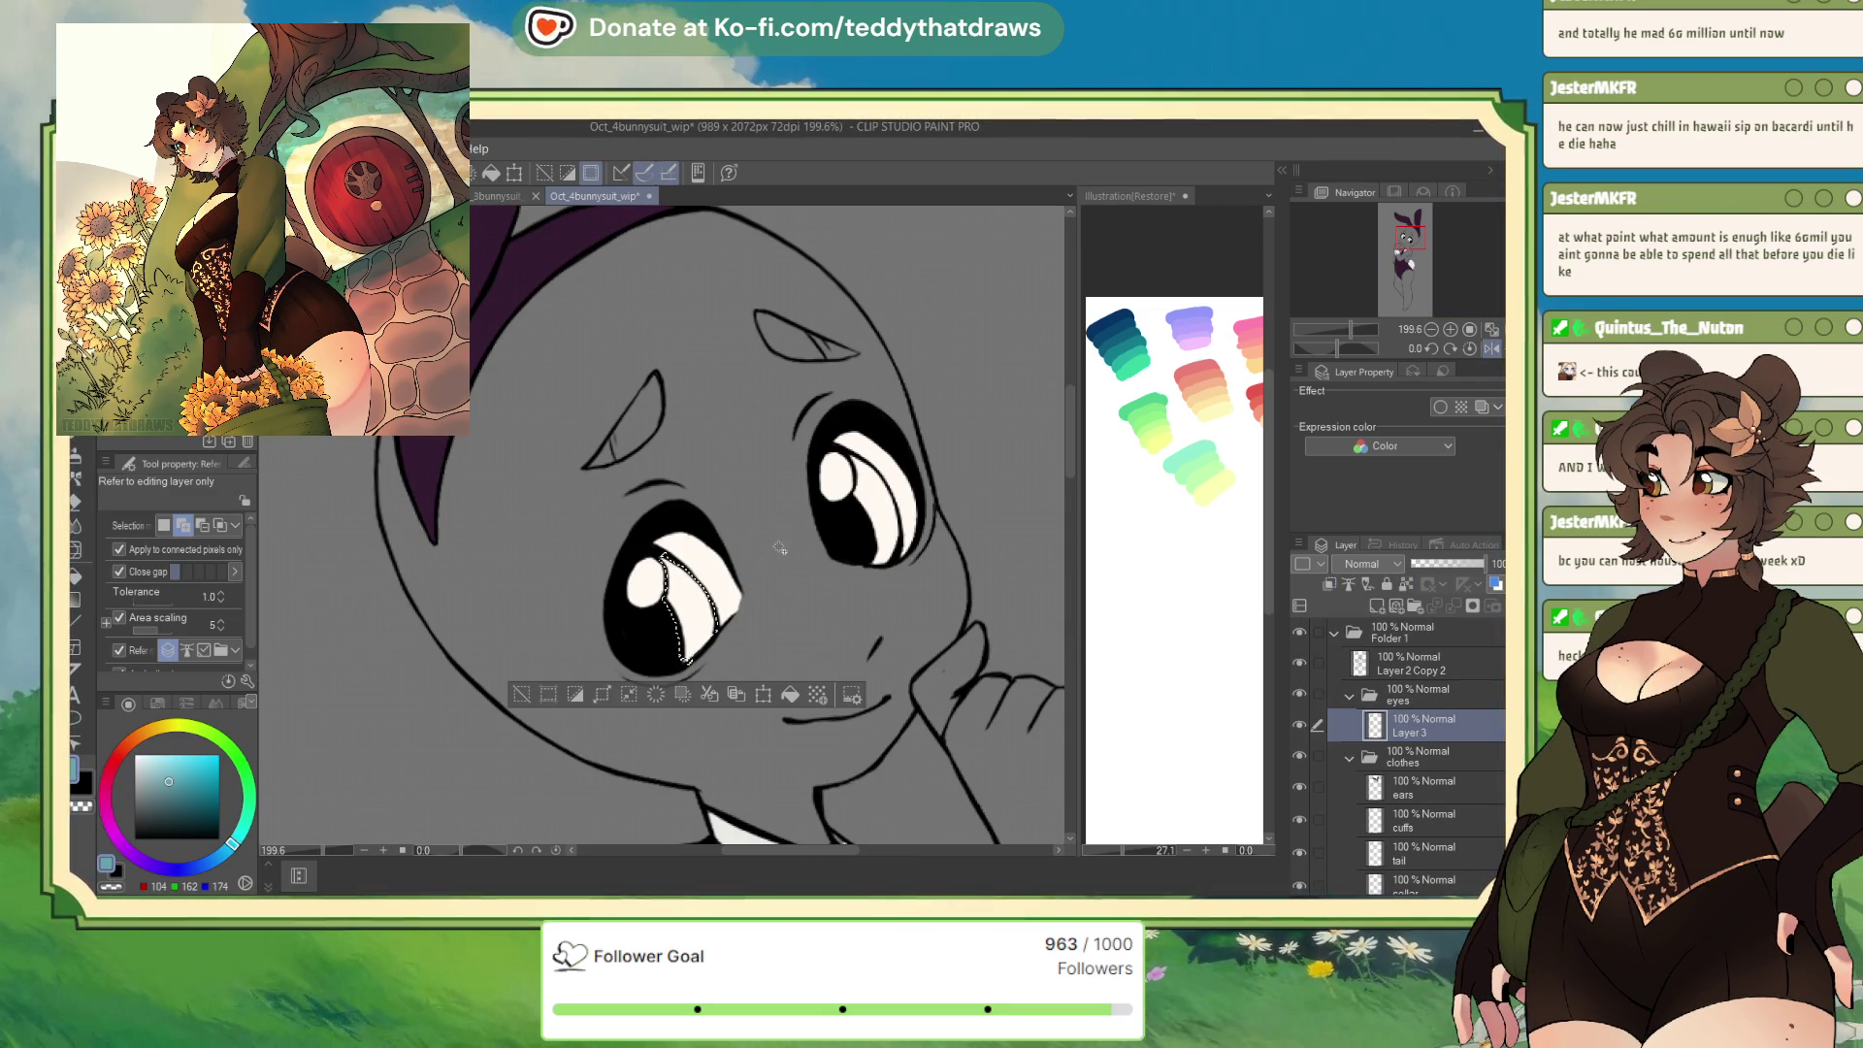
pyautogui.click(875, 492)
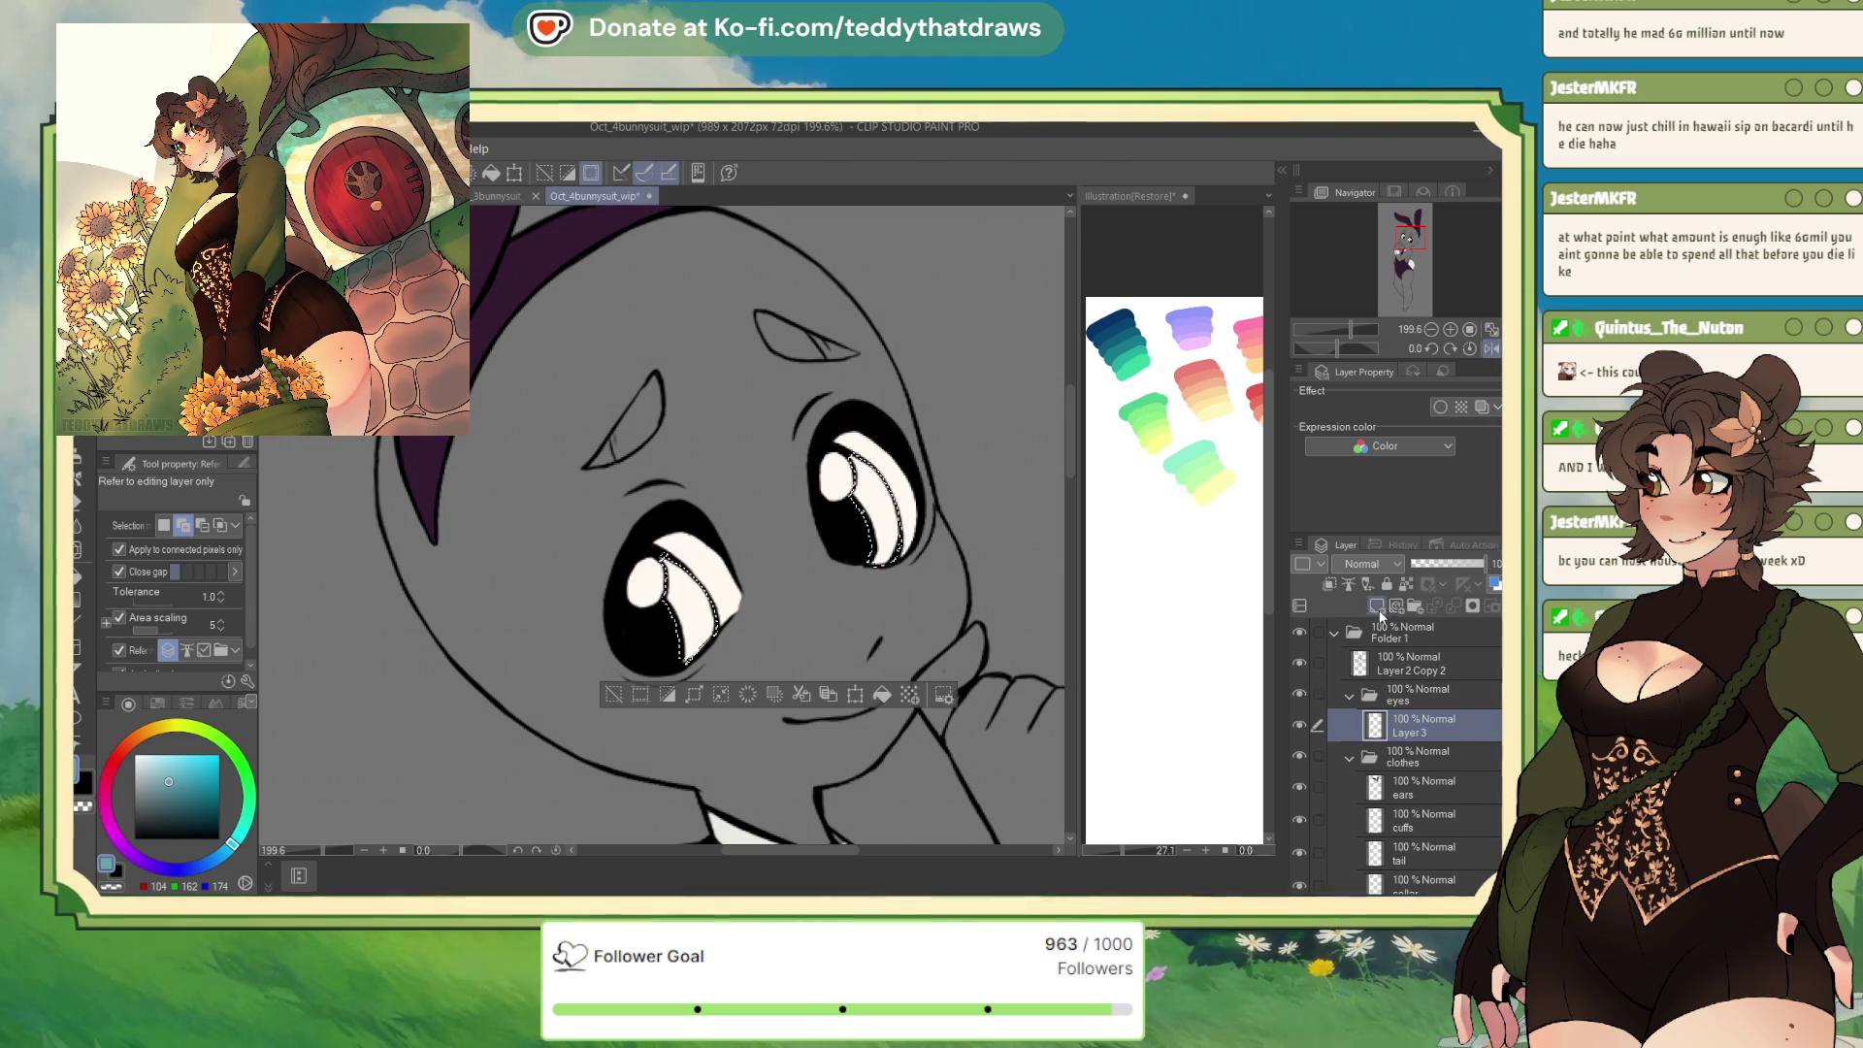
pyautogui.click(1378, 607)
pyautogui.click(882, 694)
pyautogui.hotkey('ctrl', 'd')
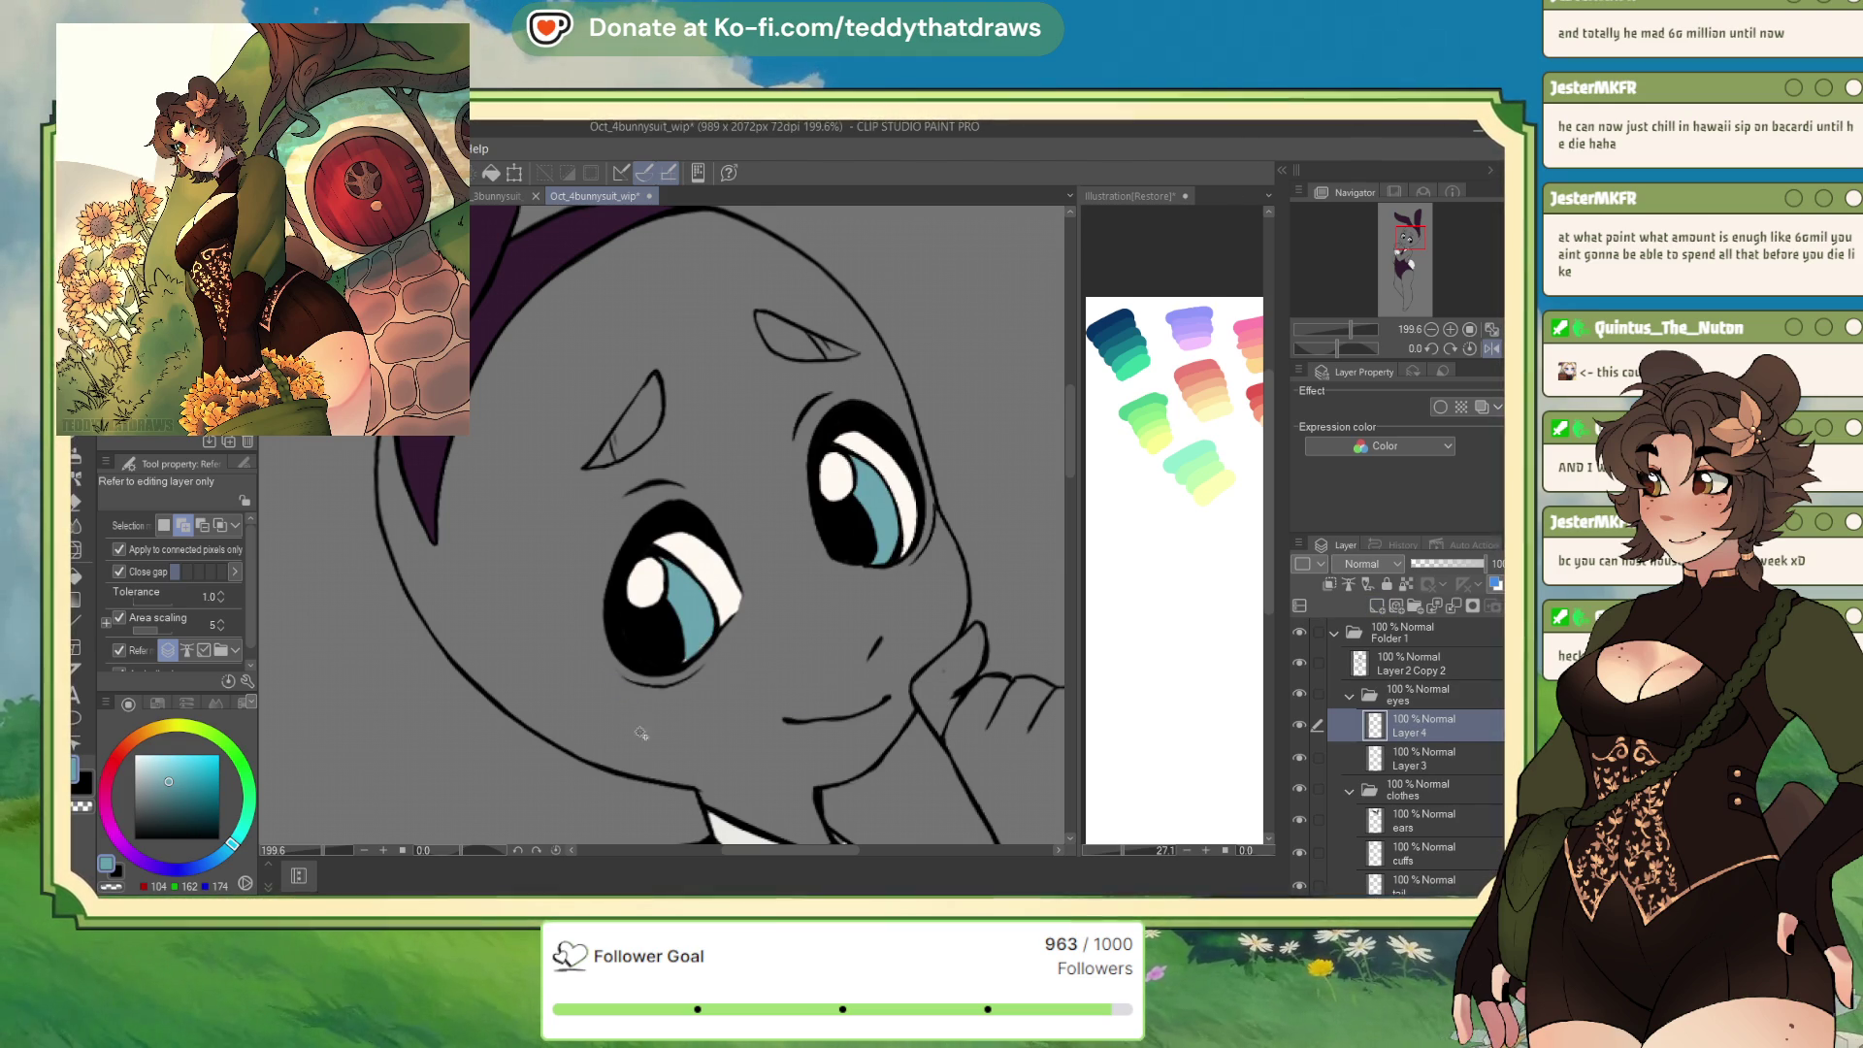
pyautogui.press('p')
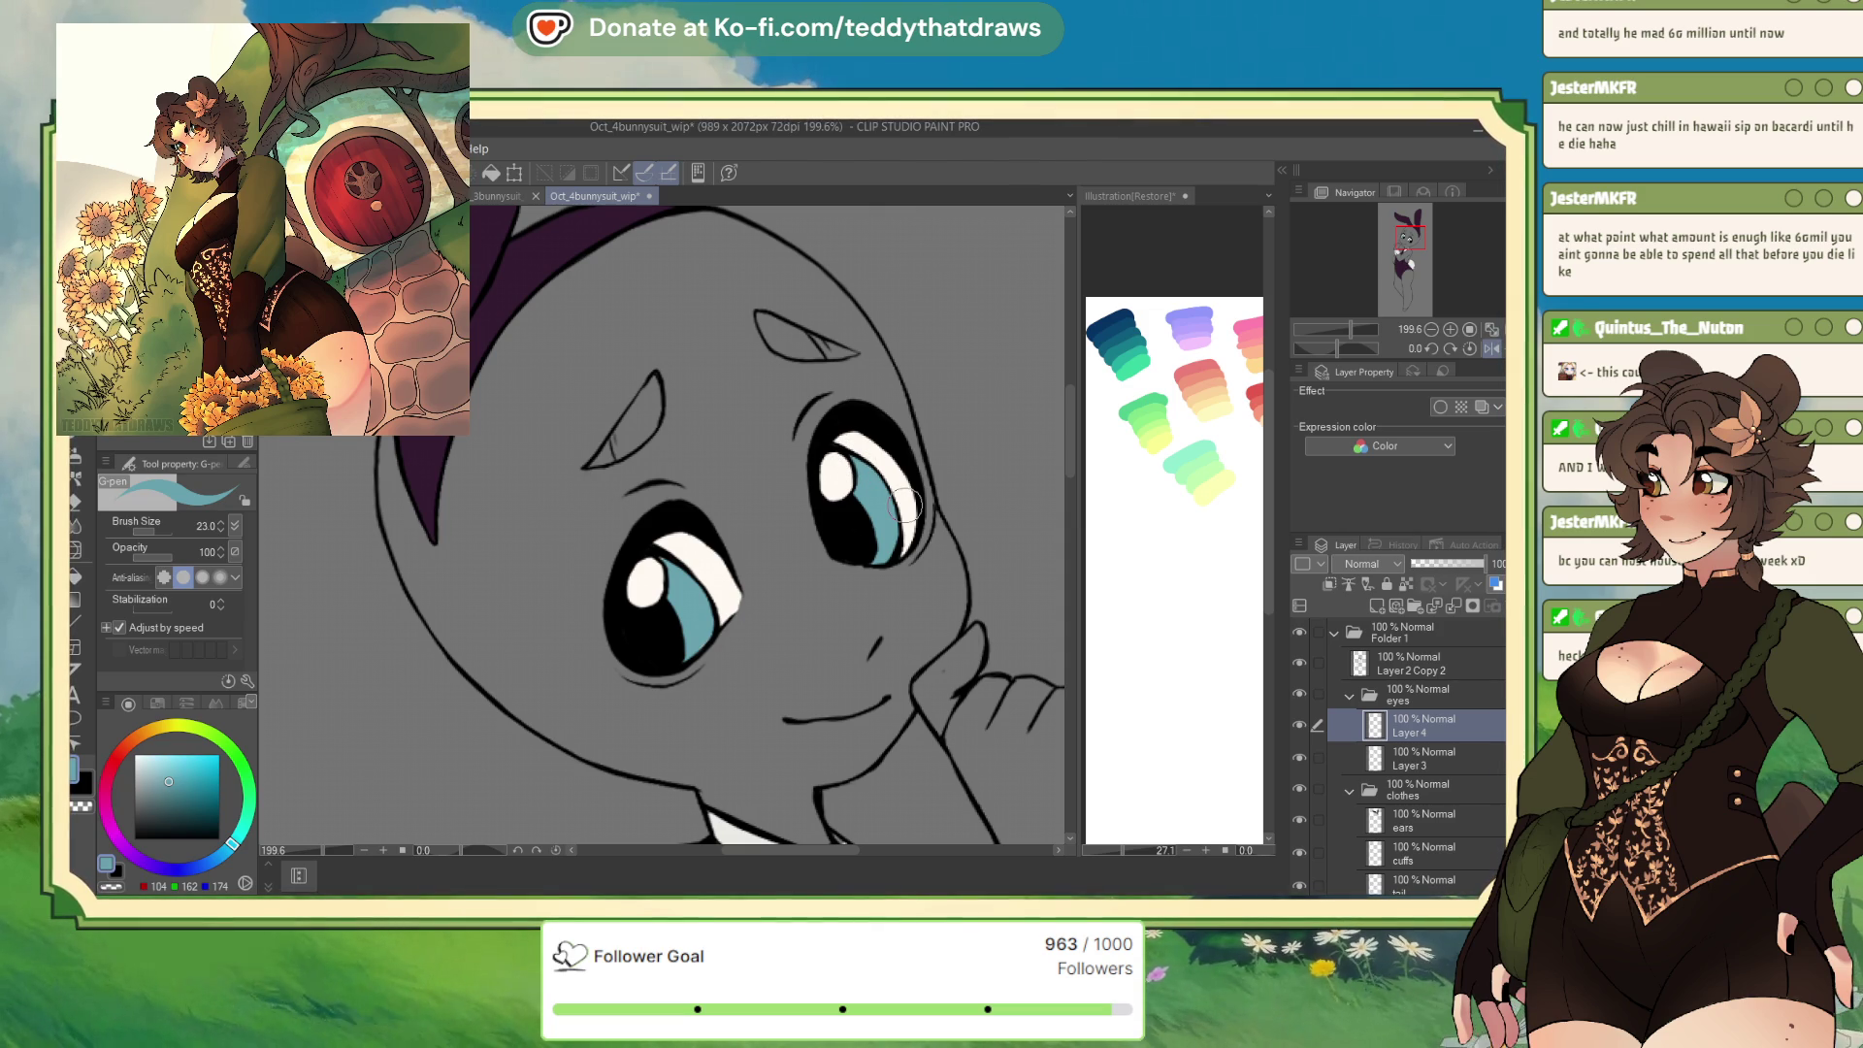
# Reselect the eye highlights, add another layer with white as the colour, then start renaming Layer 4
pyautogui.press('w')
pyautogui.click(833, 475)
pyautogui.click(648, 582)
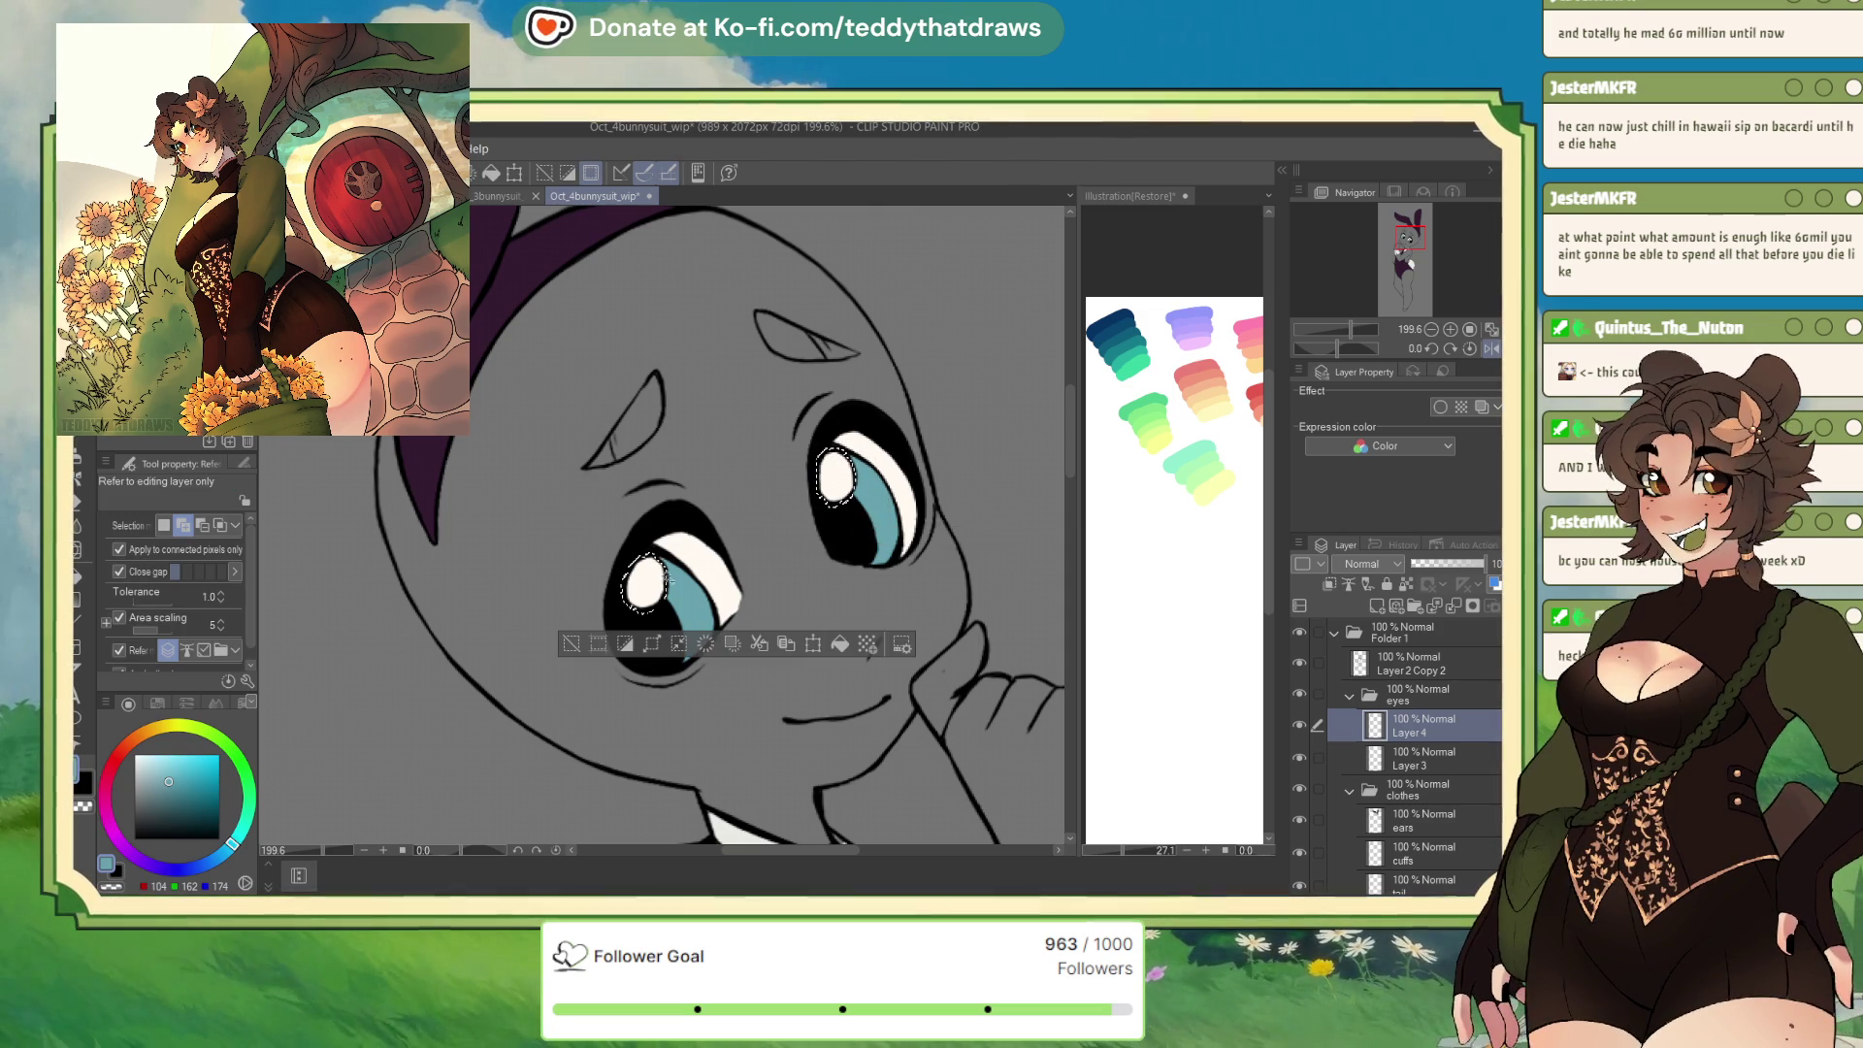
pyautogui.click(1378, 604)
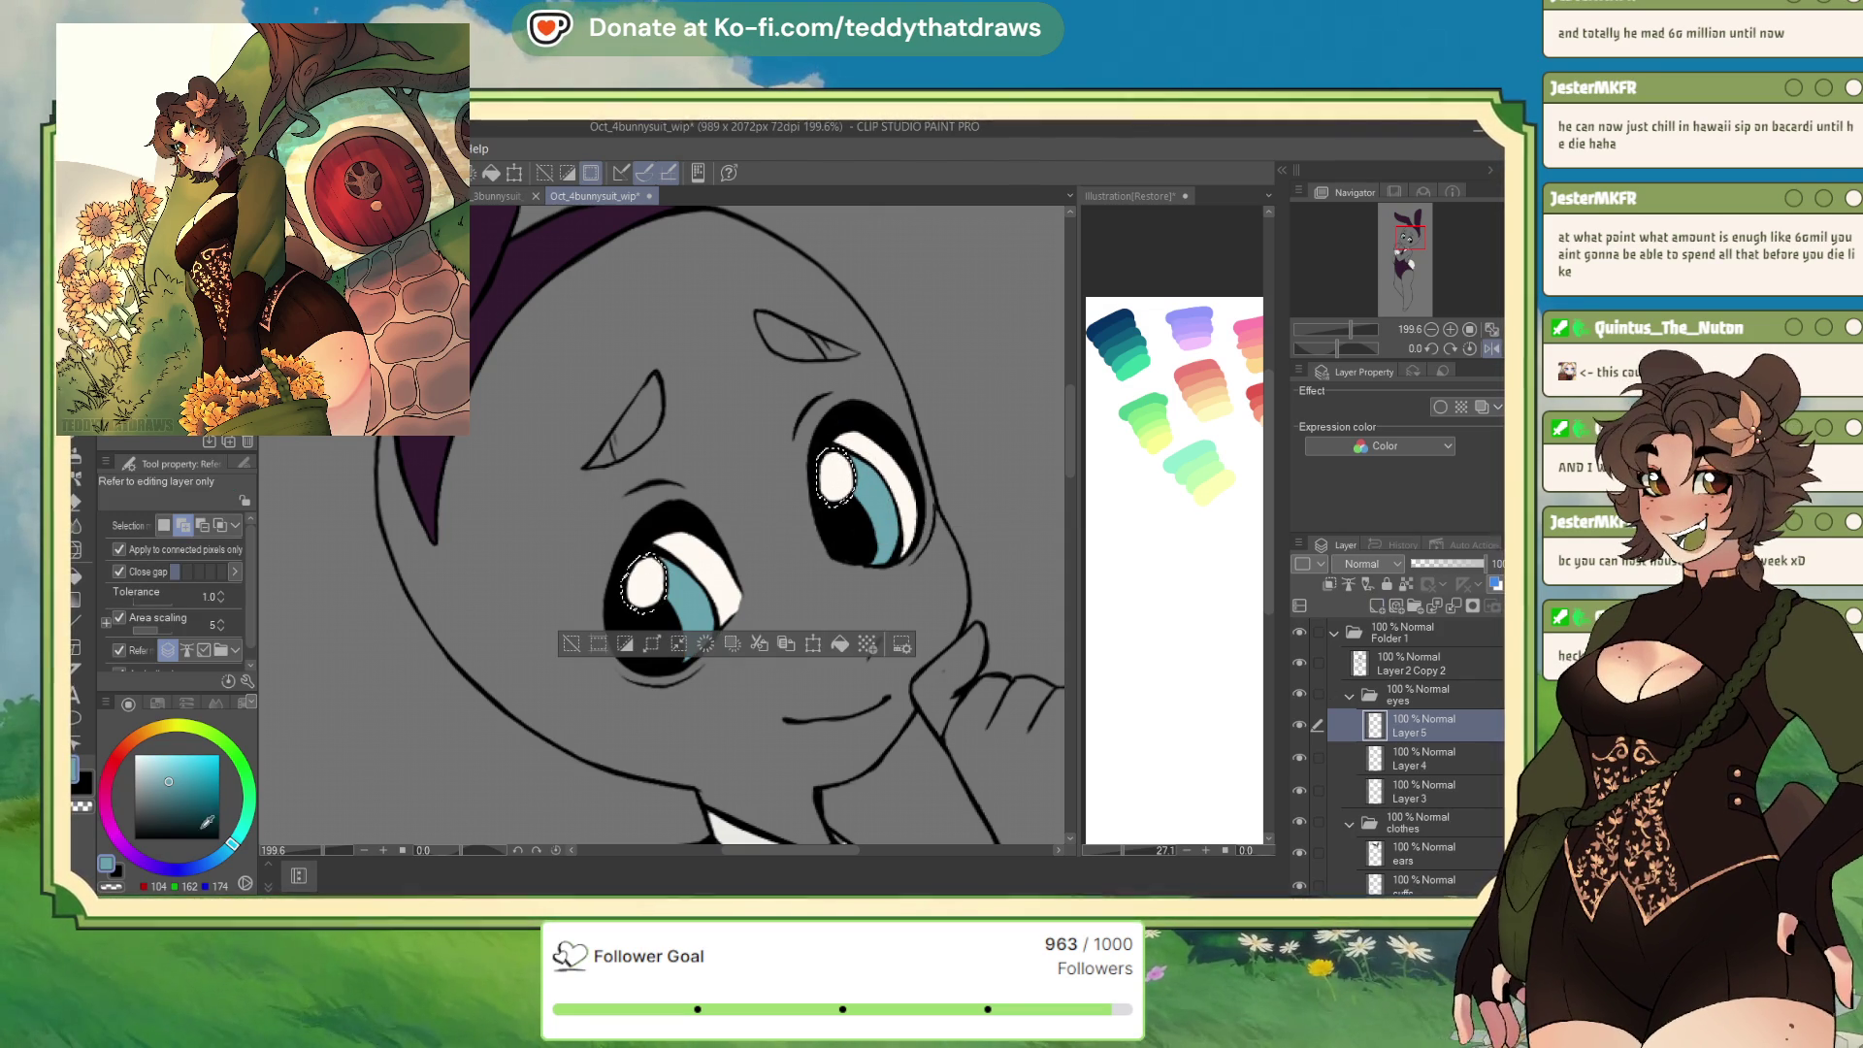
pyautogui.press('x')
pyautogui.click(572, 644)
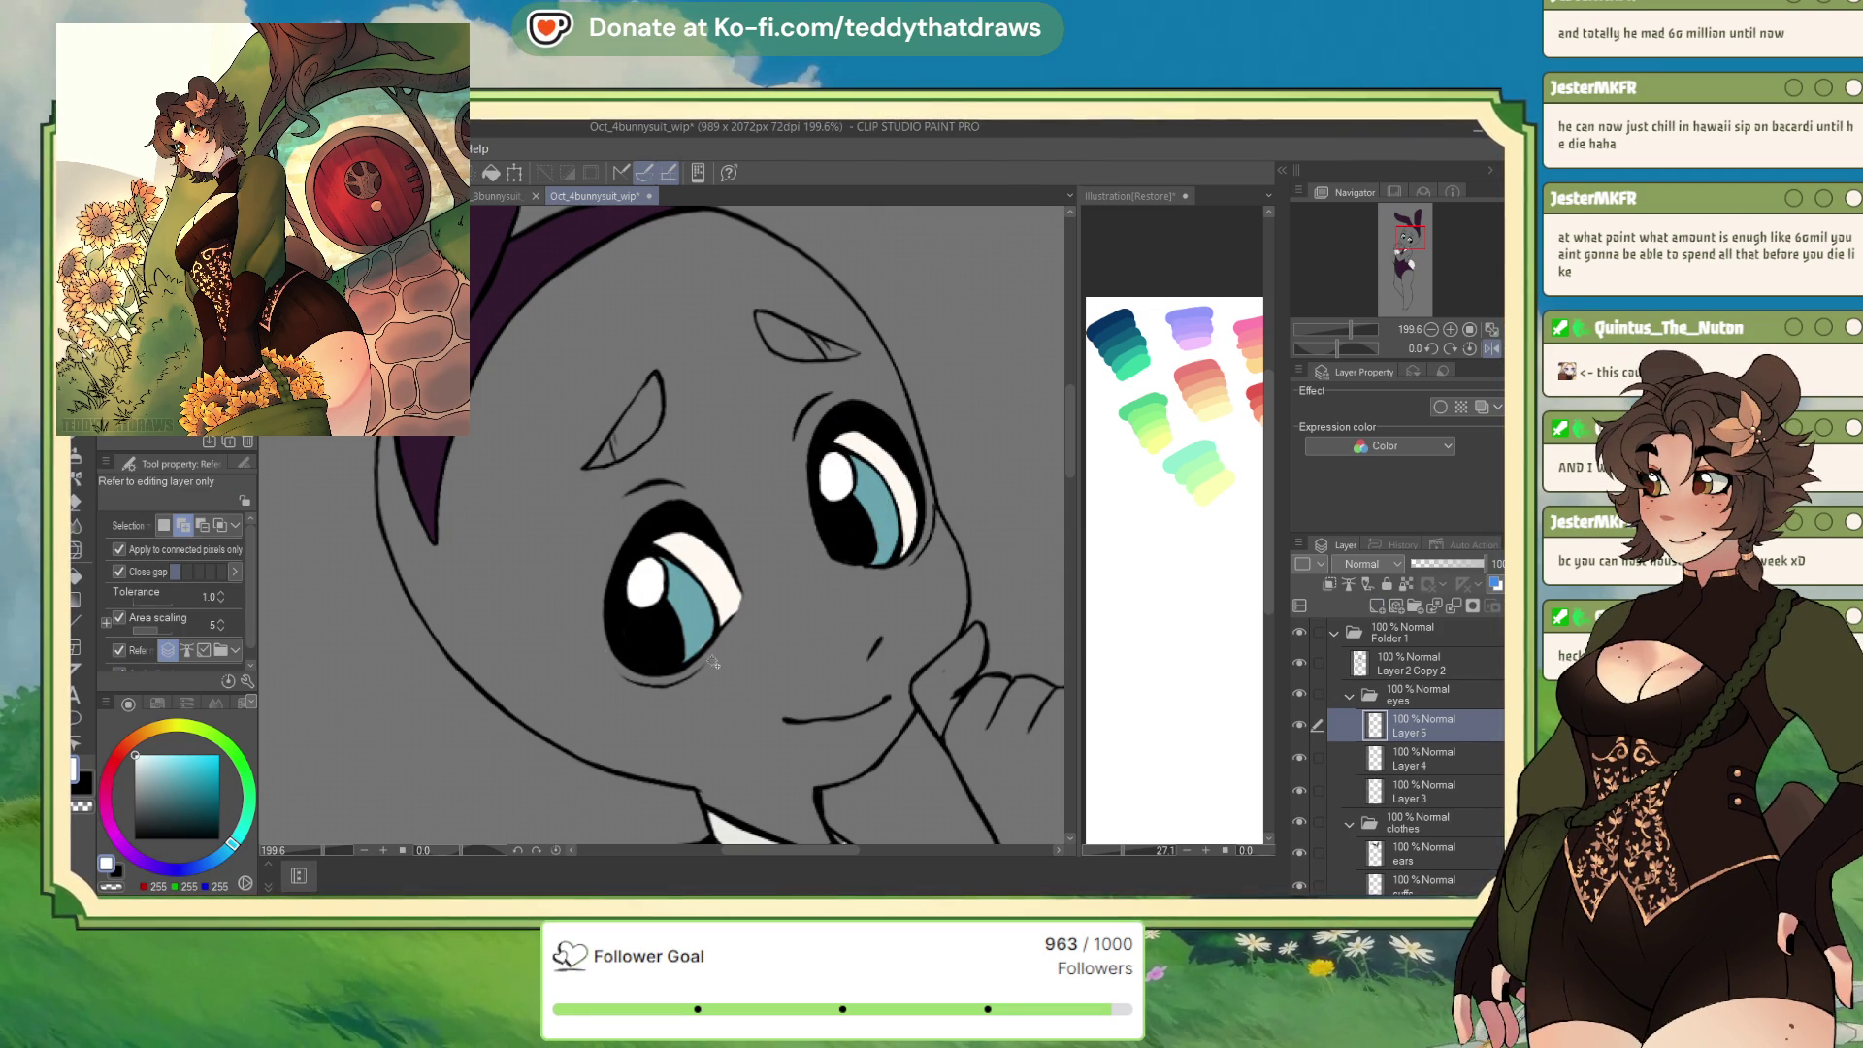
pyautogui.click(1418, 759)
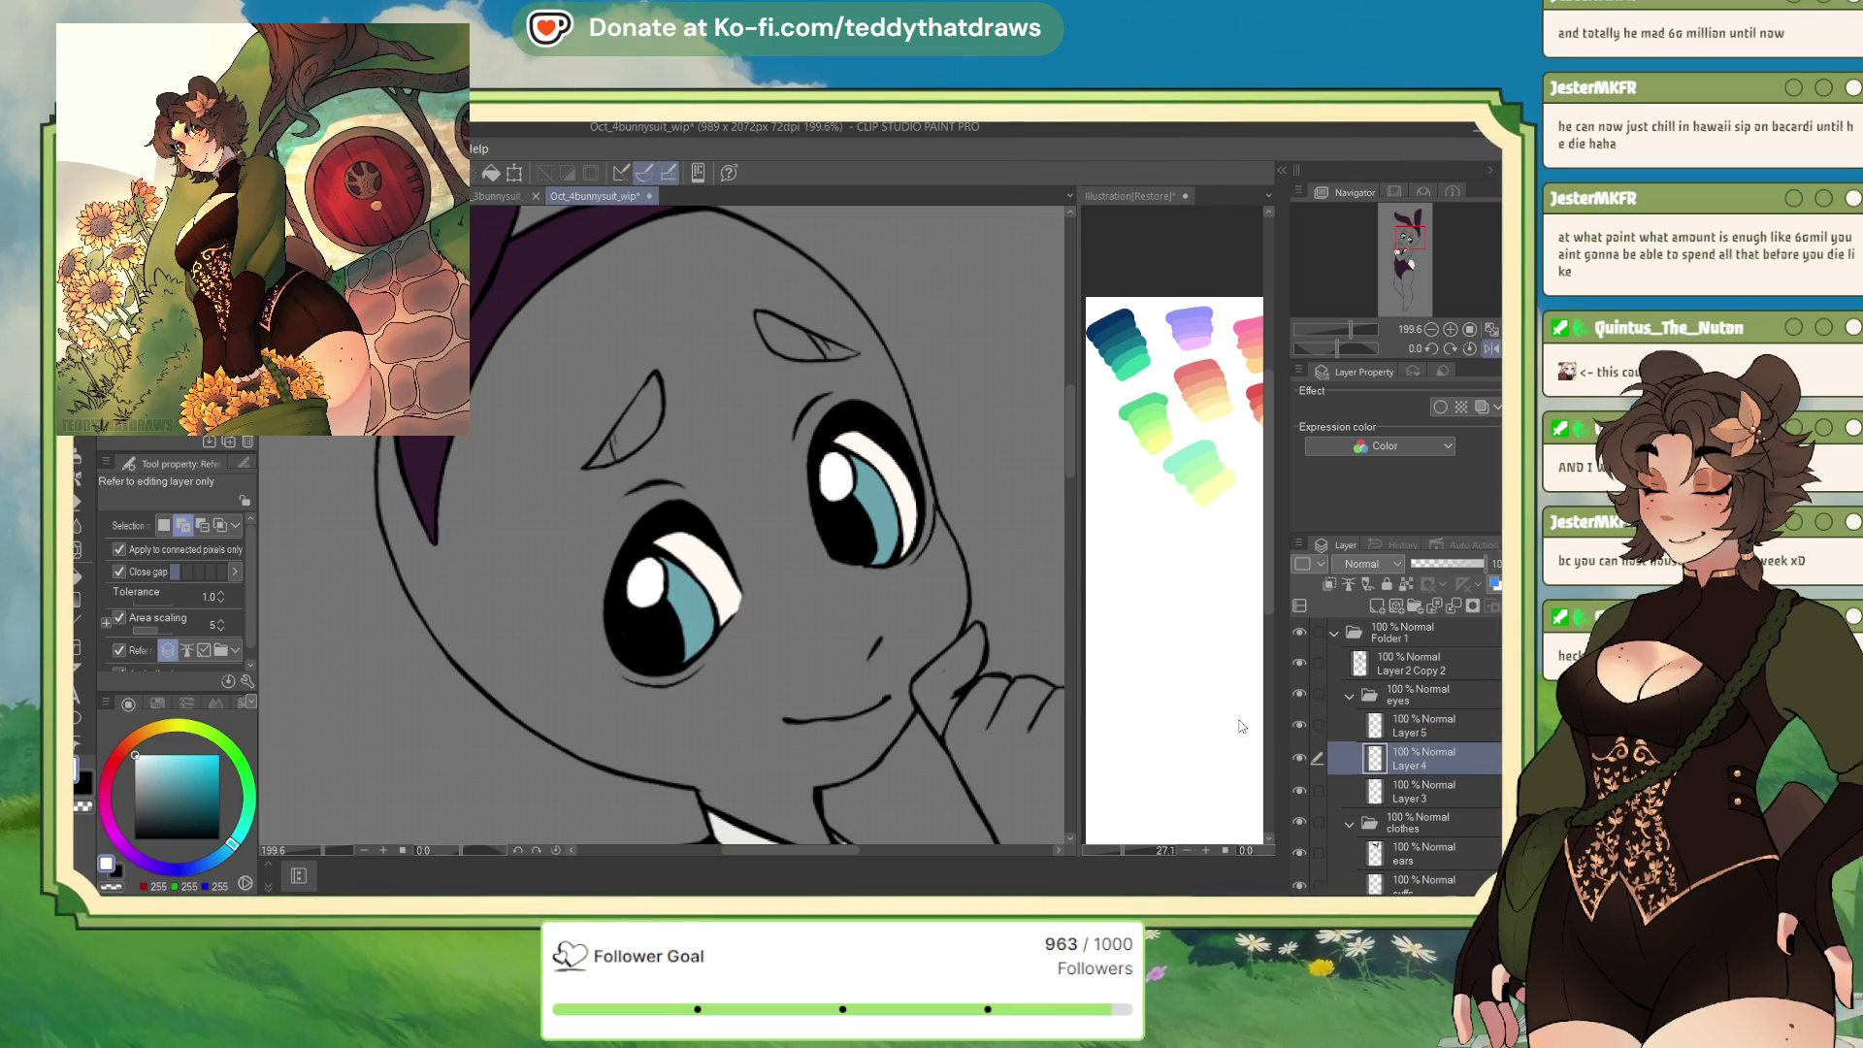
pyautogui.doubleClick(1410, 765)
# Name Layer 4 'iris' and move on to Layer 3
pyautogui.write('iris')
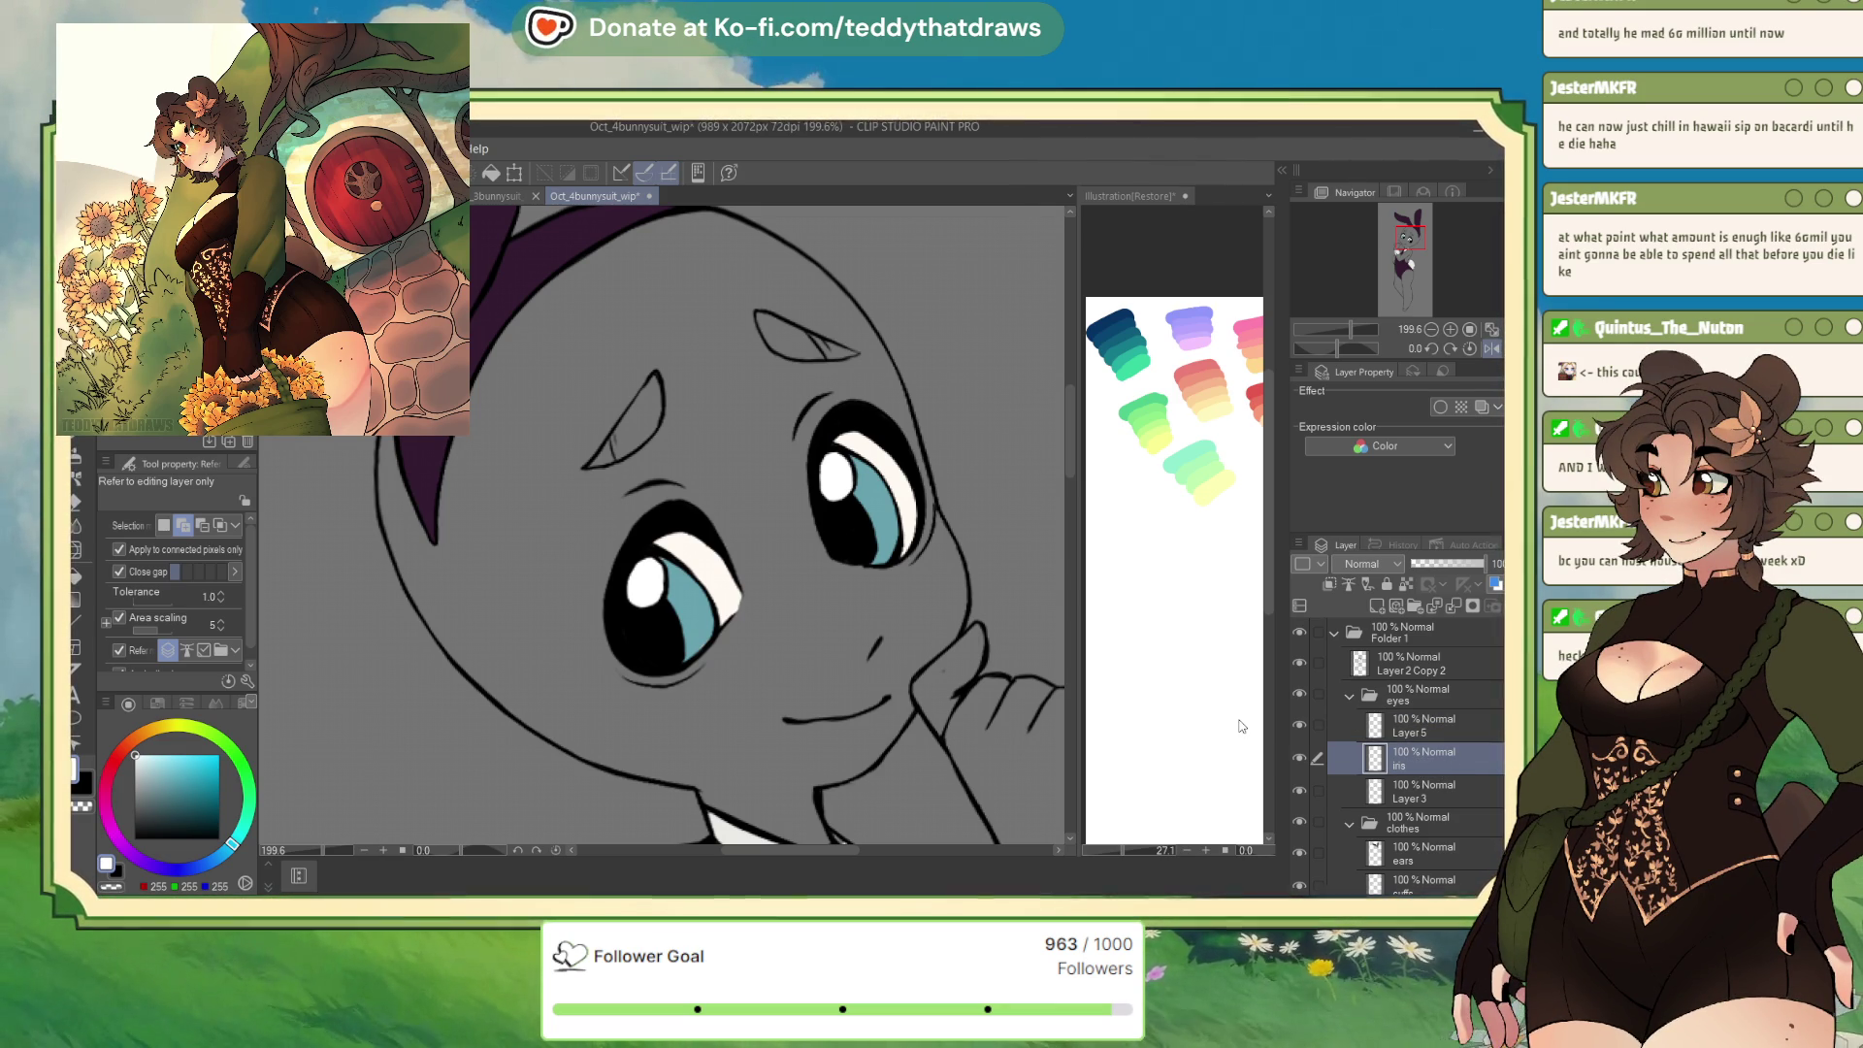
pyautogui.click(1410, 798)
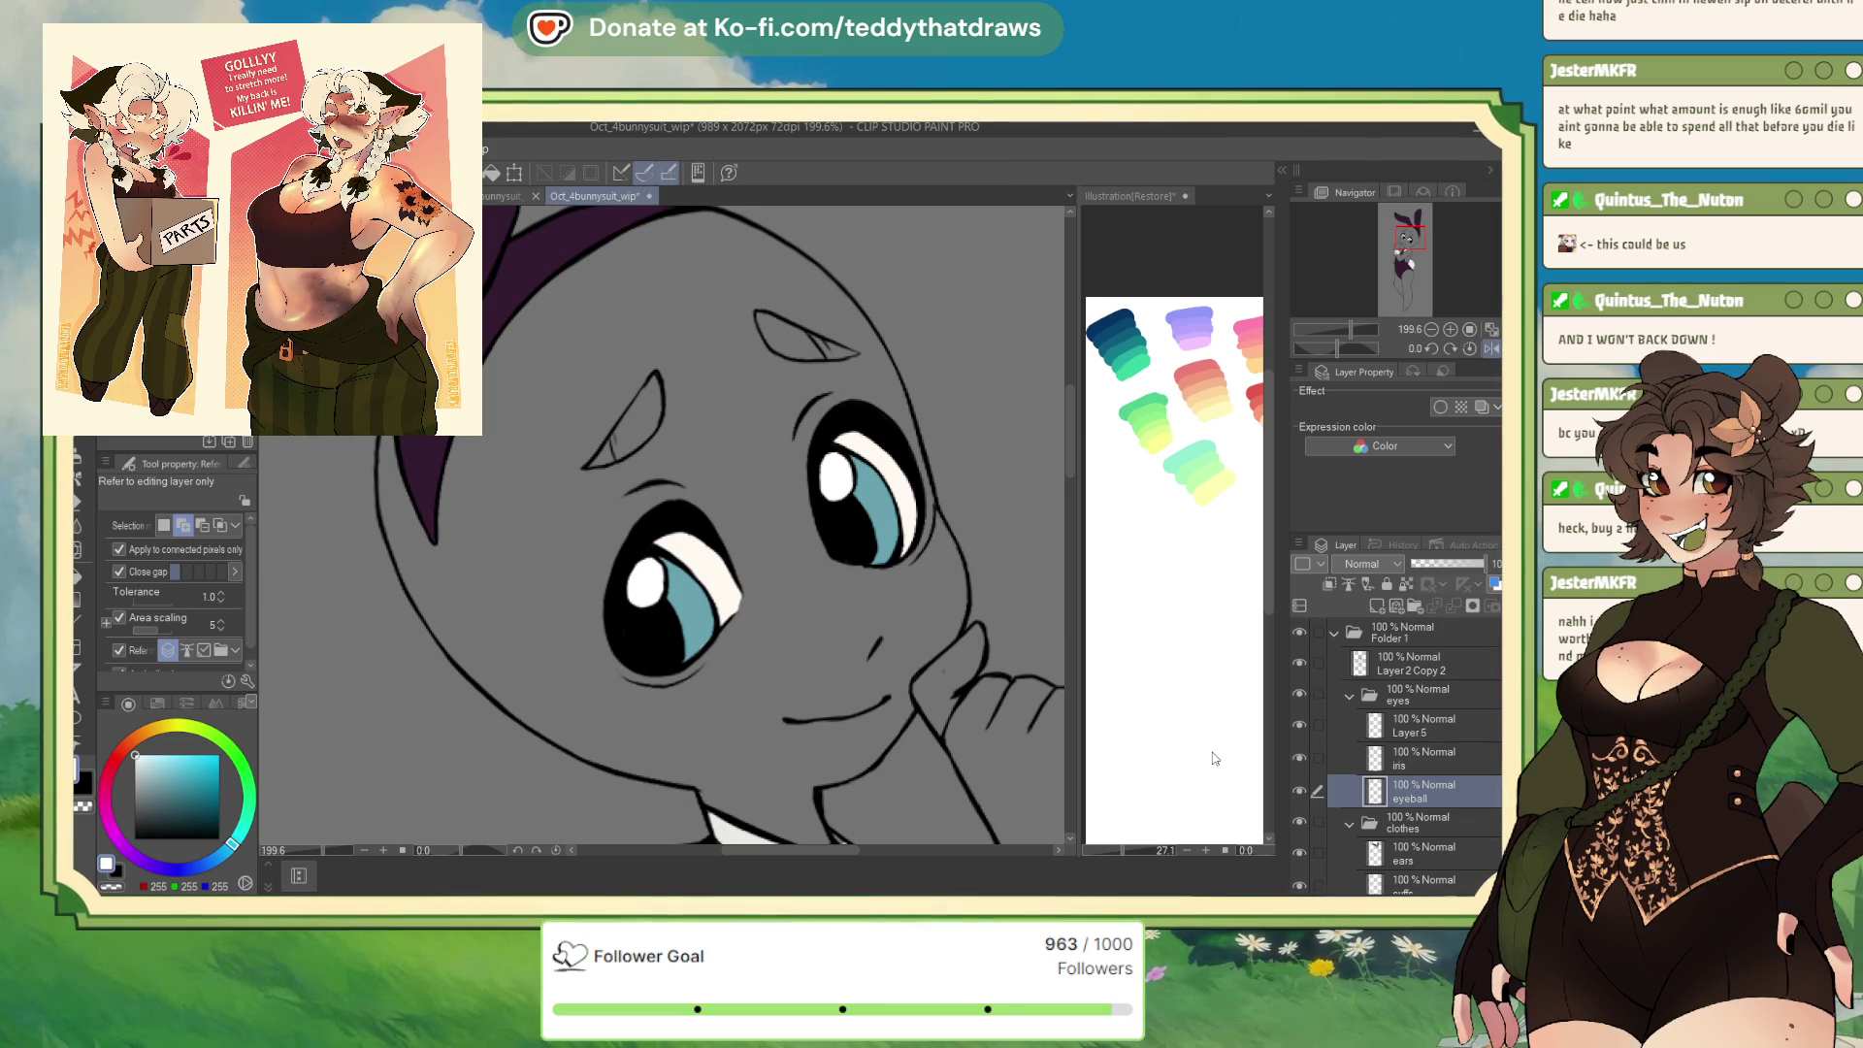
# Toggle Layer 2 Copy 2 to check the eyes, then add a new layer clipped to the eye layer
pyautogui.click(1429, 668)
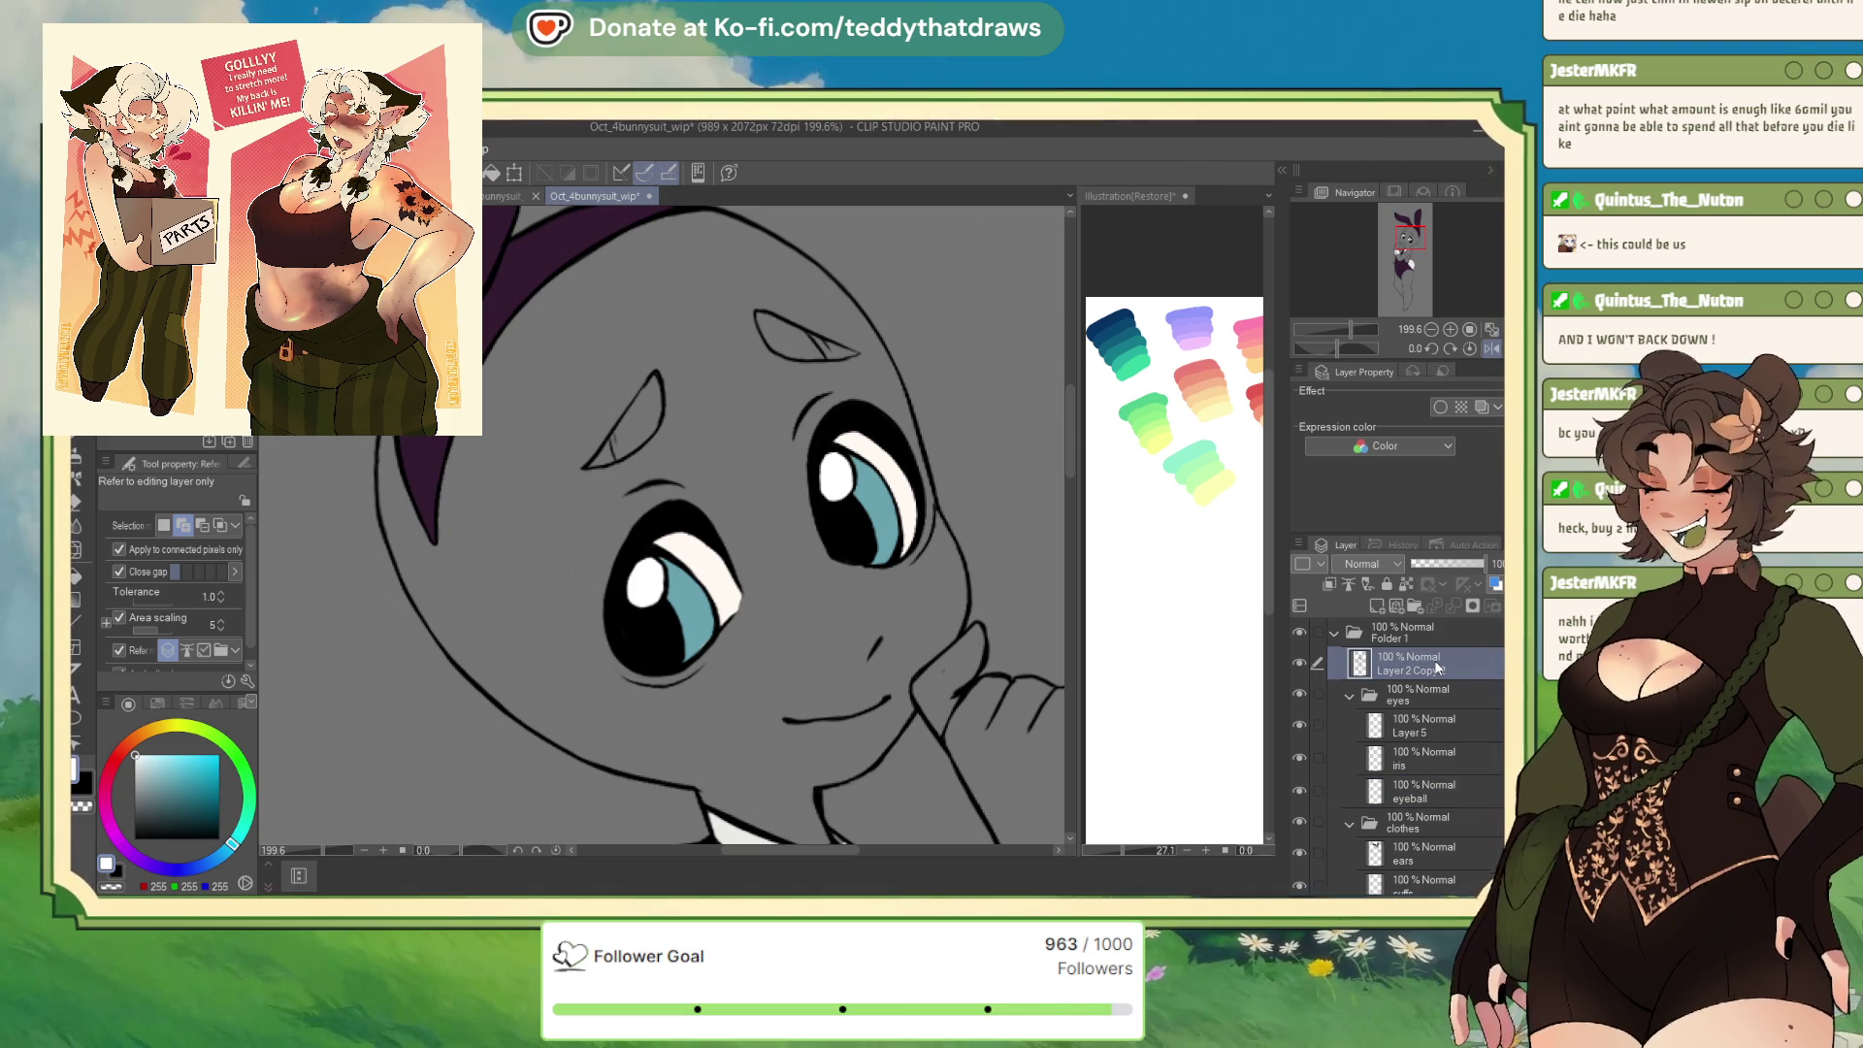
pyautogui.keyDown('alt'); pyautogui.click(1299, 662); pyautogui.keyUp('alt')
pyautogui.keyDown('alt'); pyautogui.click(1298, 662); pyautogui.keyUp('alt')
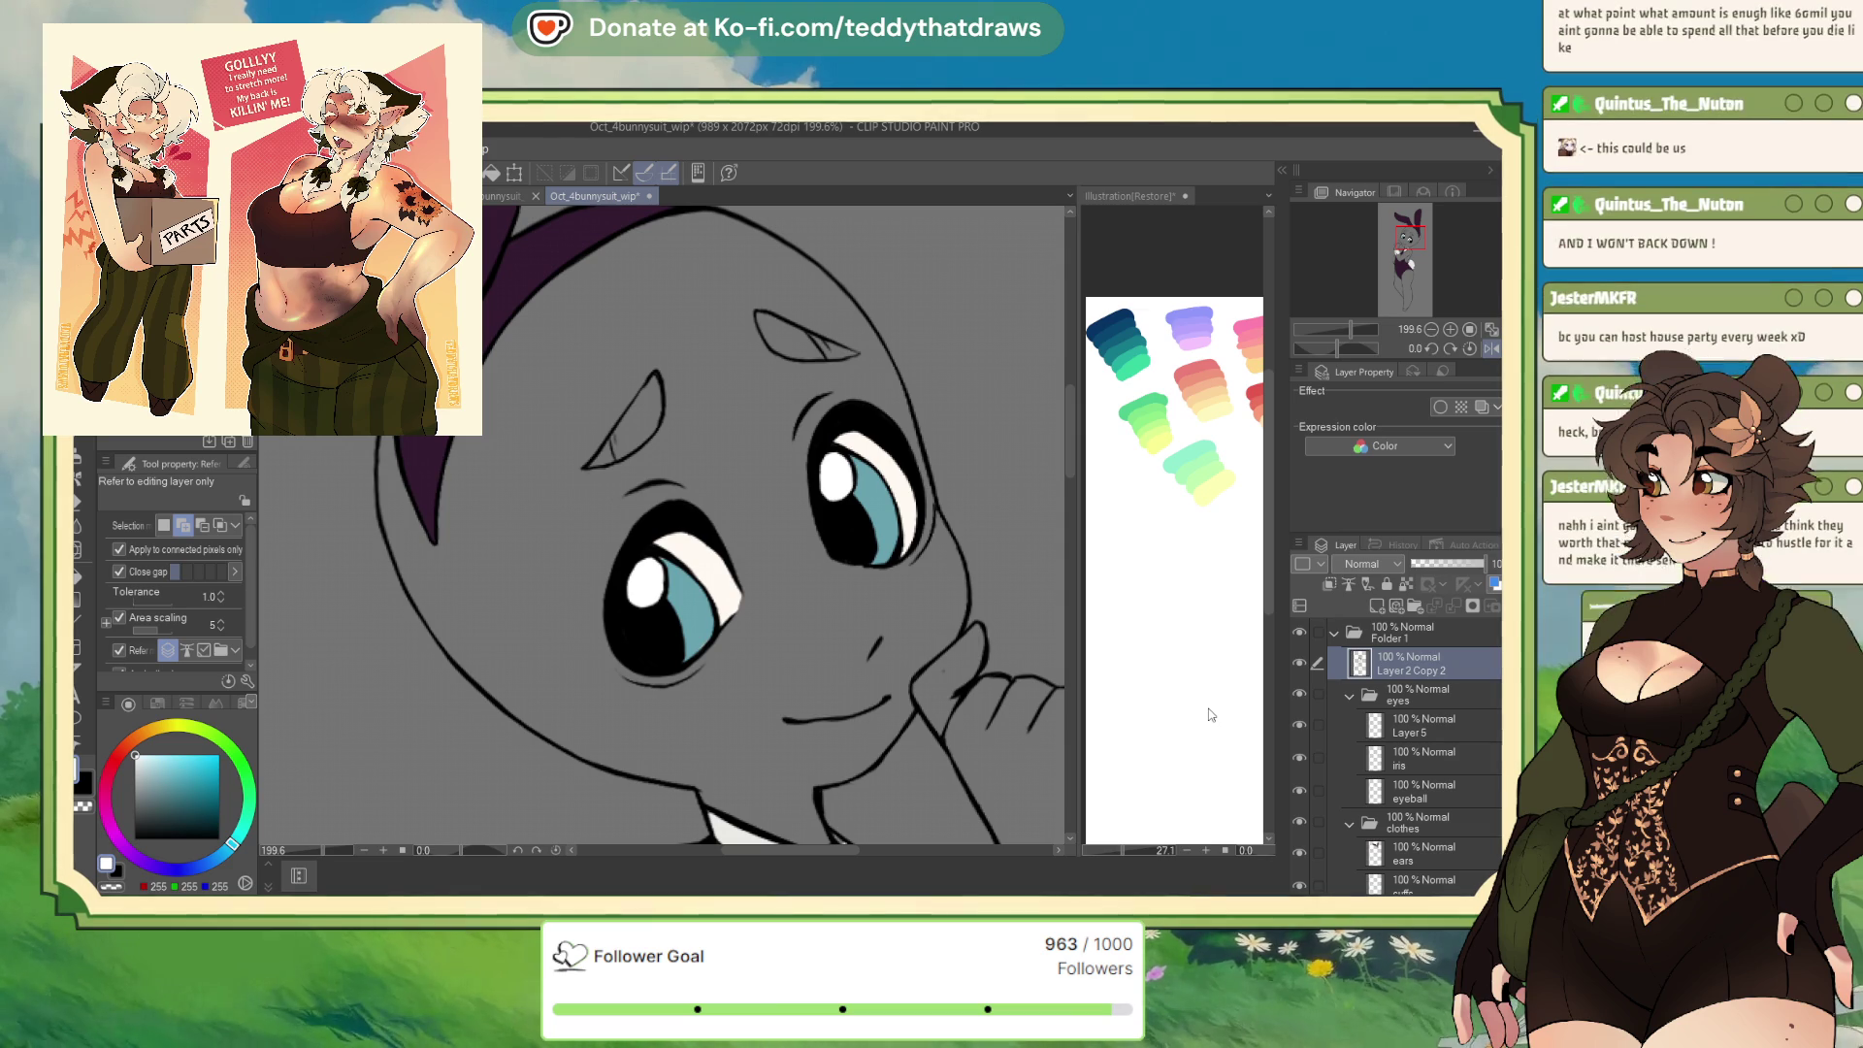
pyautogui.write('lineart')
pyautogui.click(1332, 585)
pyautogui.click(1346, 584)
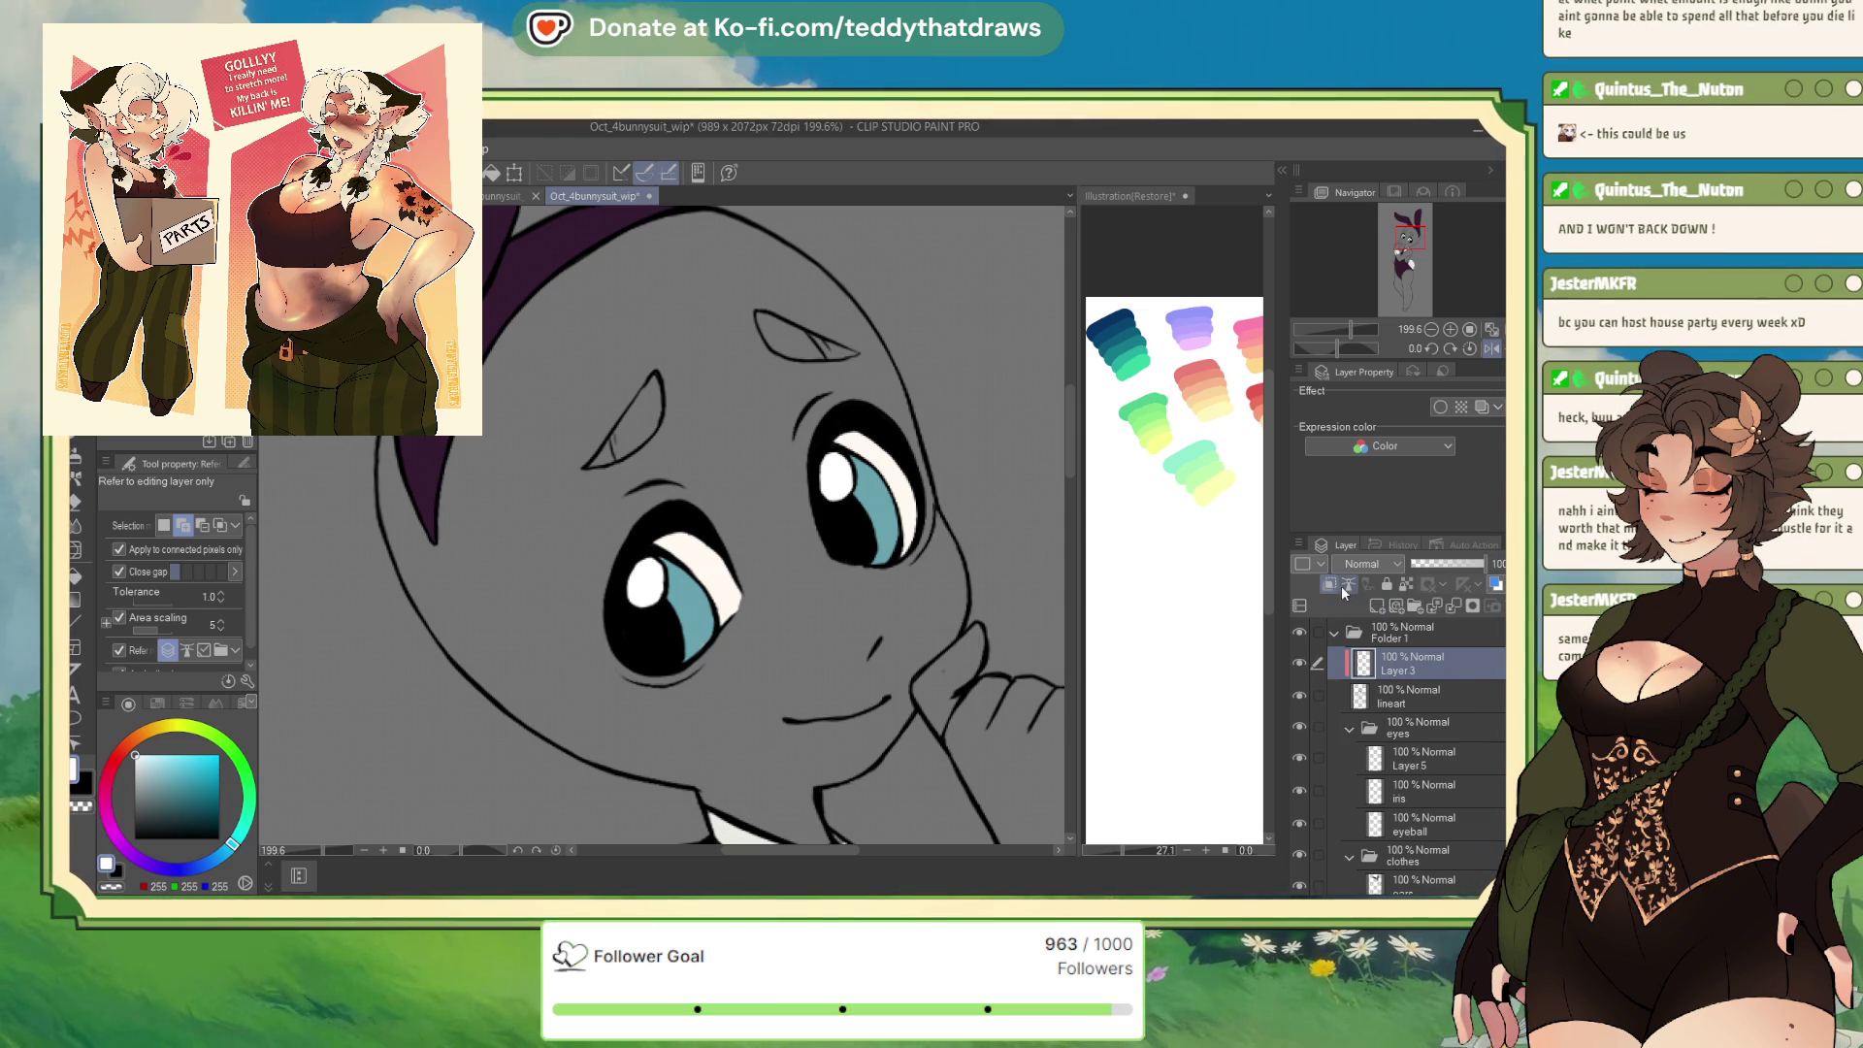
# Sample the teal iris colour from Oct_1bunnysuit_wip and return to Oct_4bunnysuit_wip with the pen
pyautogui.hotkey('ctrl', 'Tab')
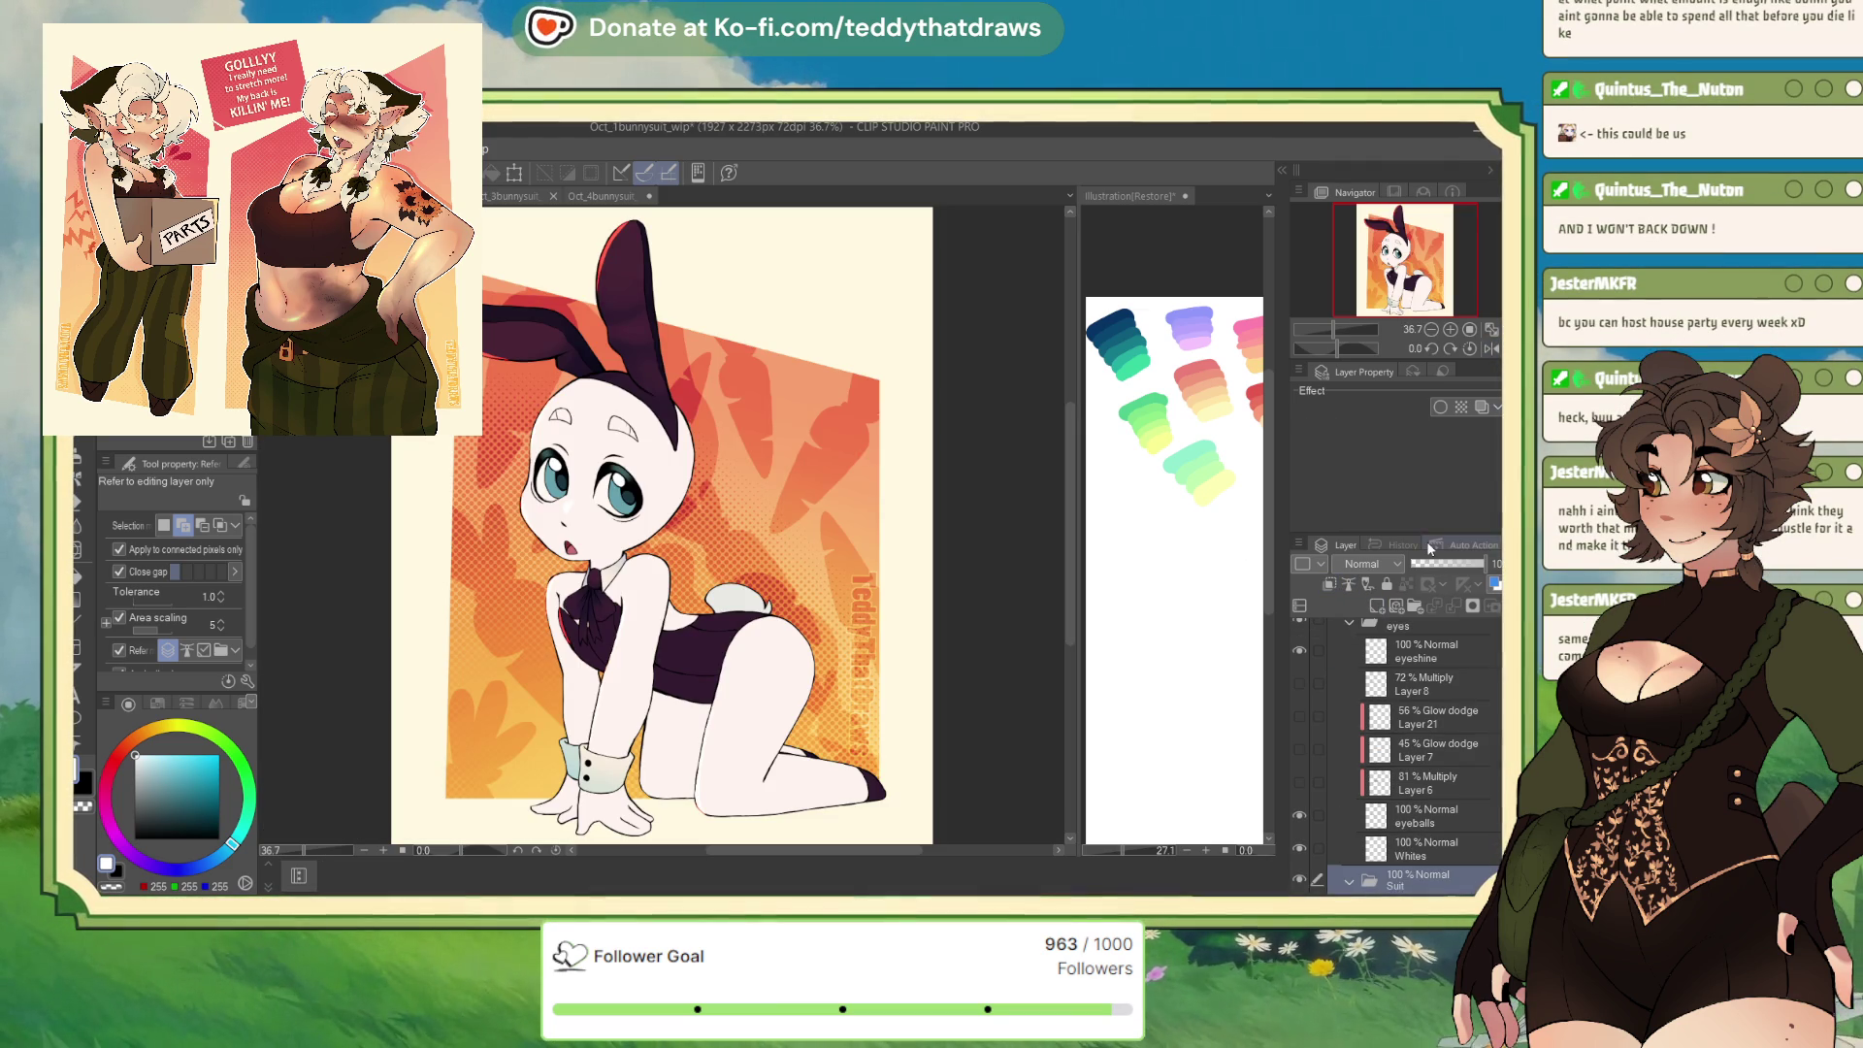
pyautogui.keyDown('alt'); pyautogui.click(629, 492); pyautogui.keyUp('alt')
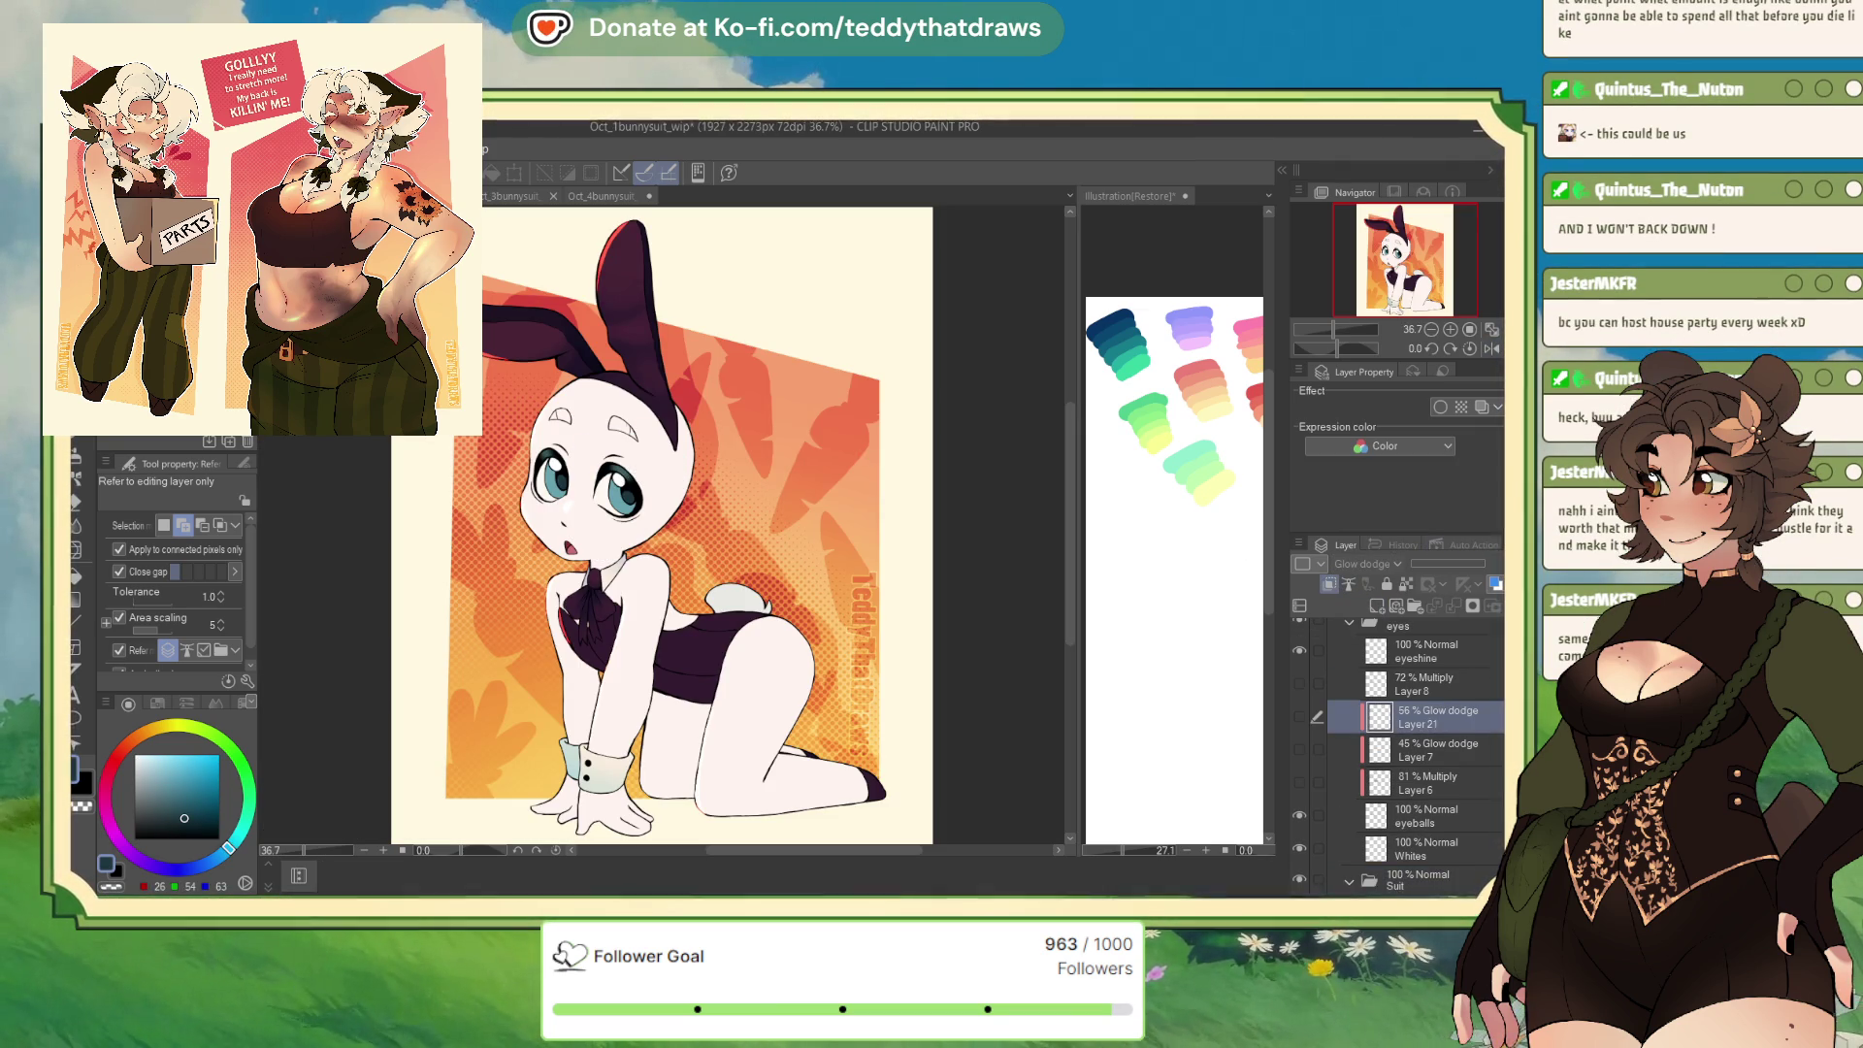
pyautogui.click(1397, 667)
pyautogui.click(1397, 734)
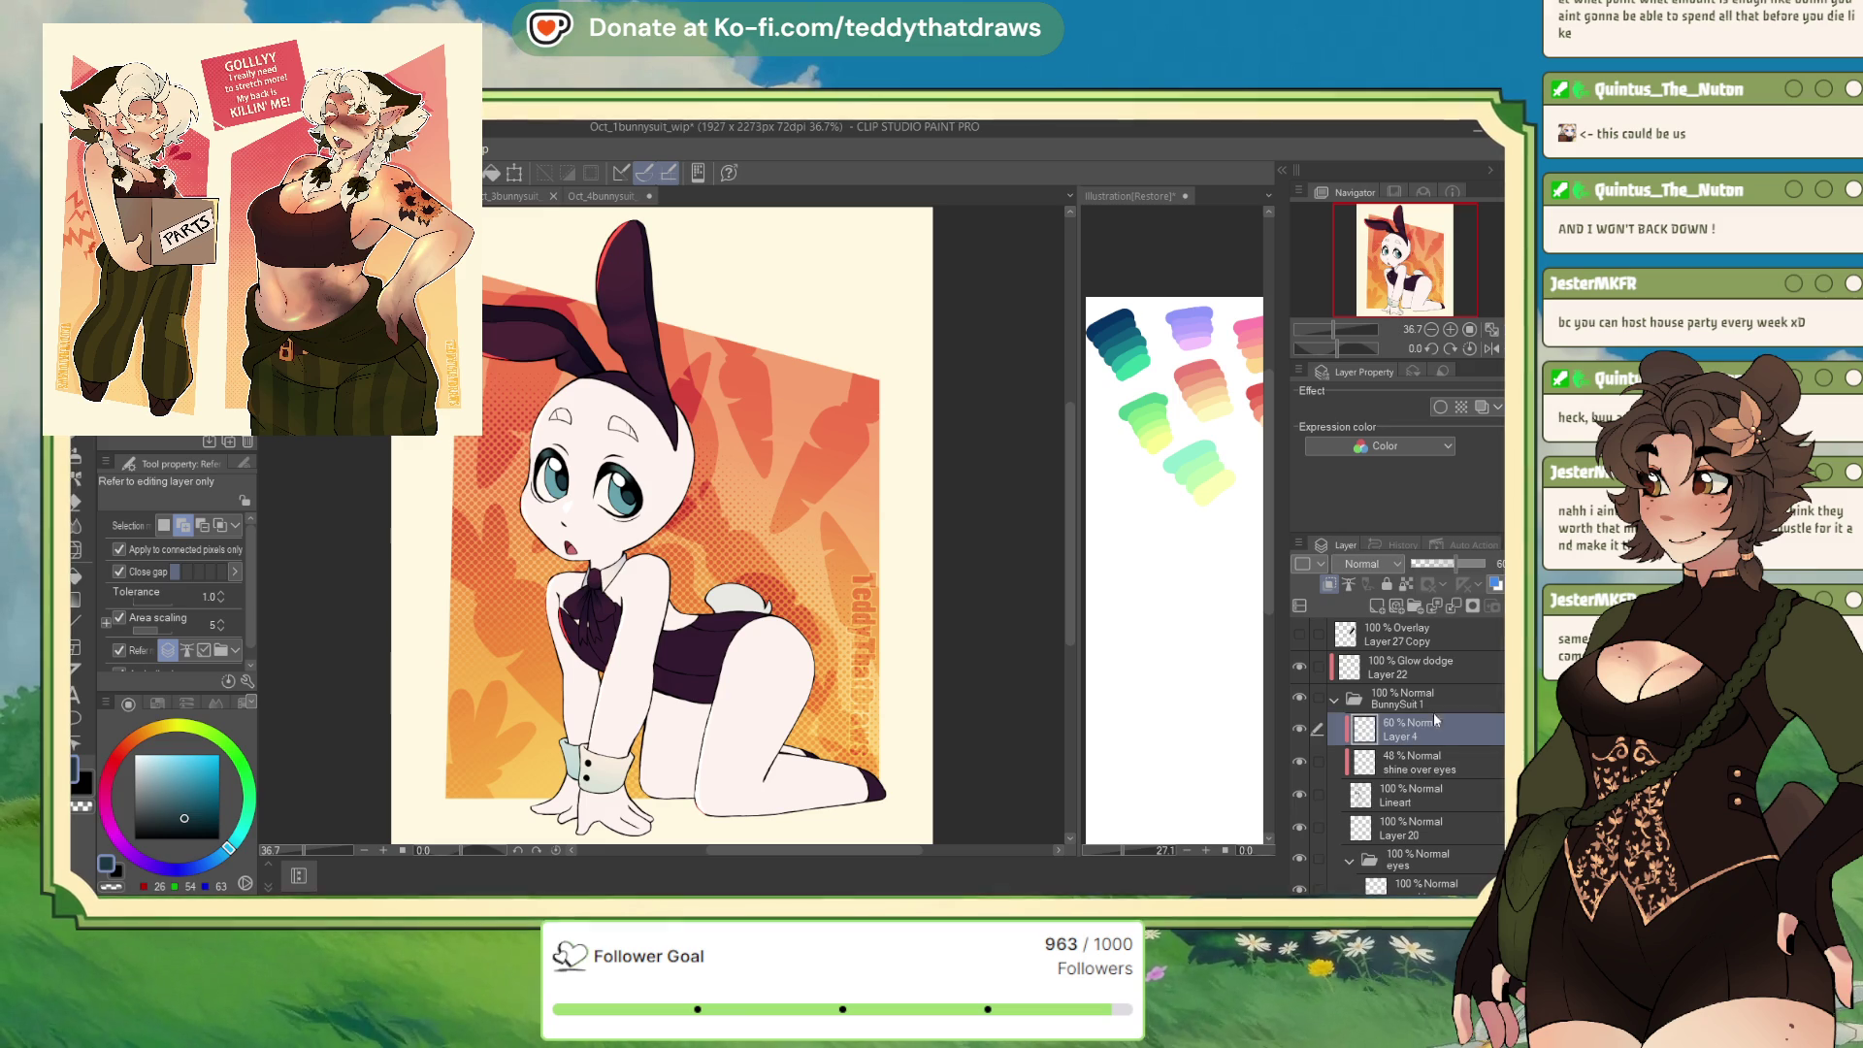
pyautogui.keyDown('alt'); pyautogui.click(621, 474); pyautogui.keyUp('alt')
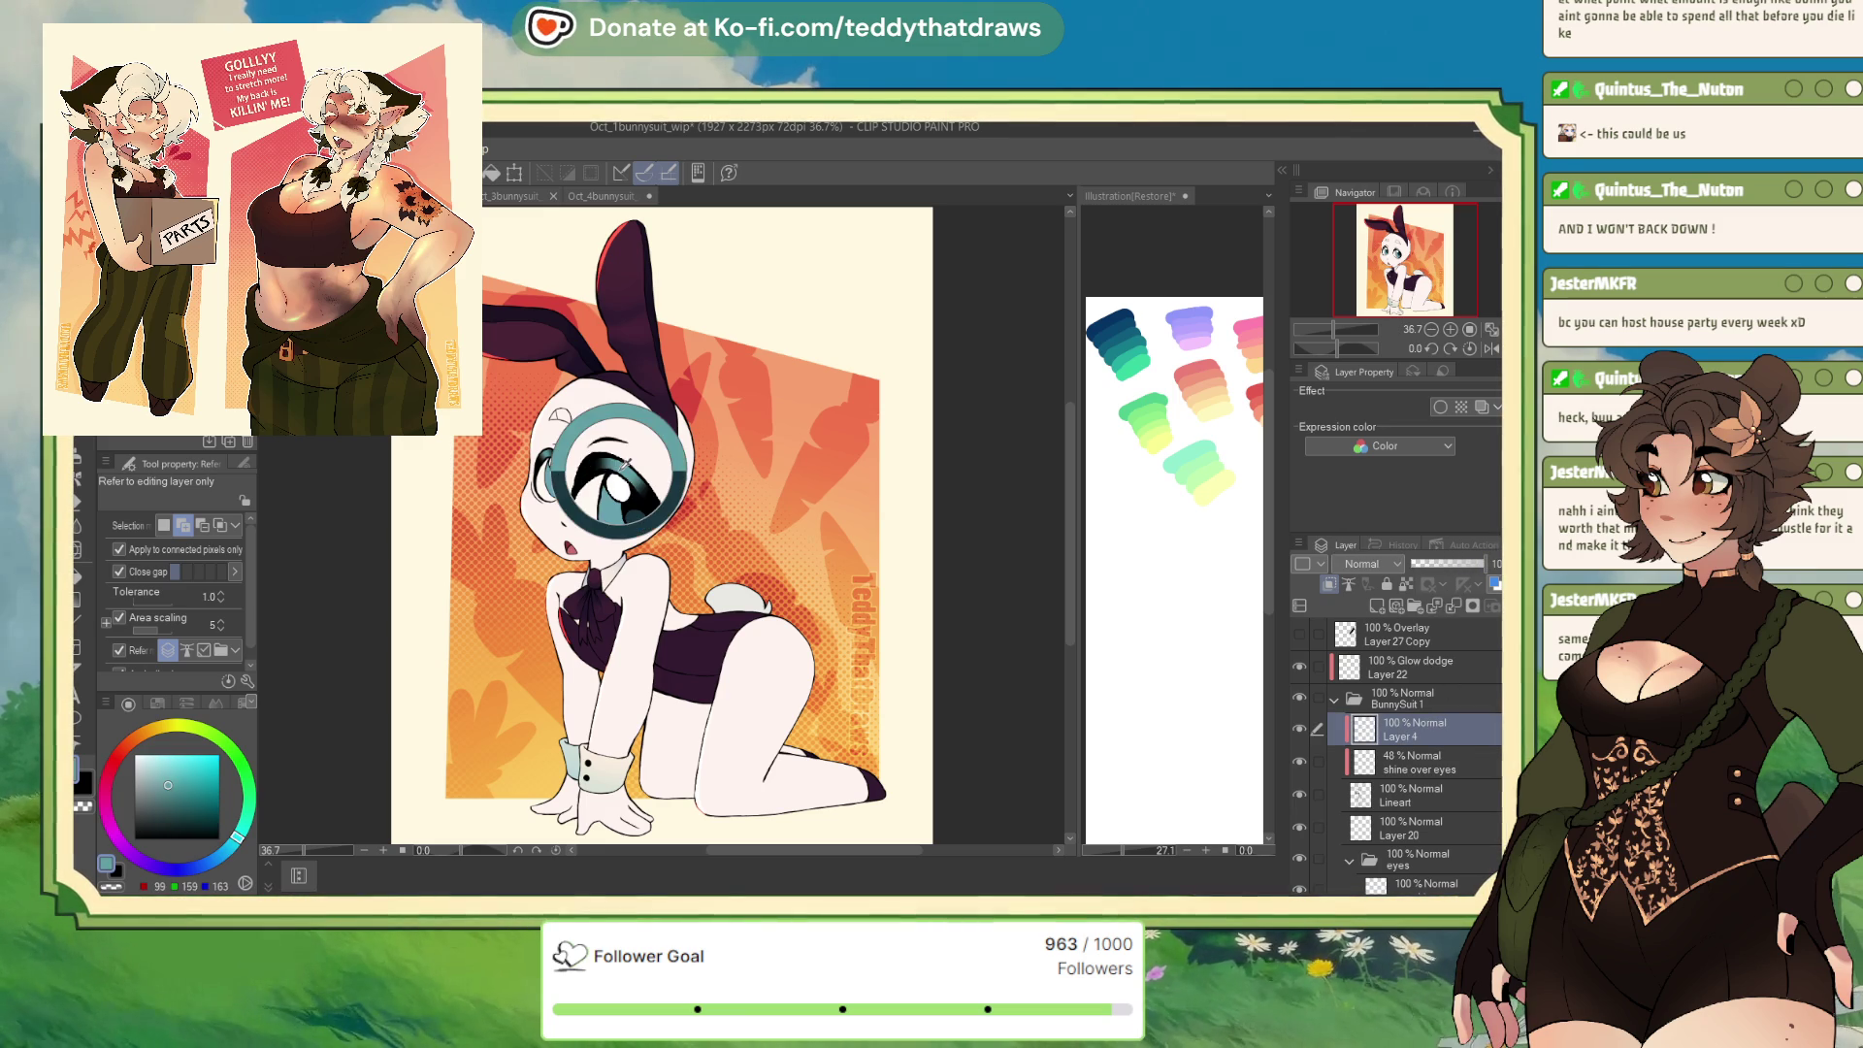
pyautogui.hotkey('ctrl', 'shift', 'Tab')
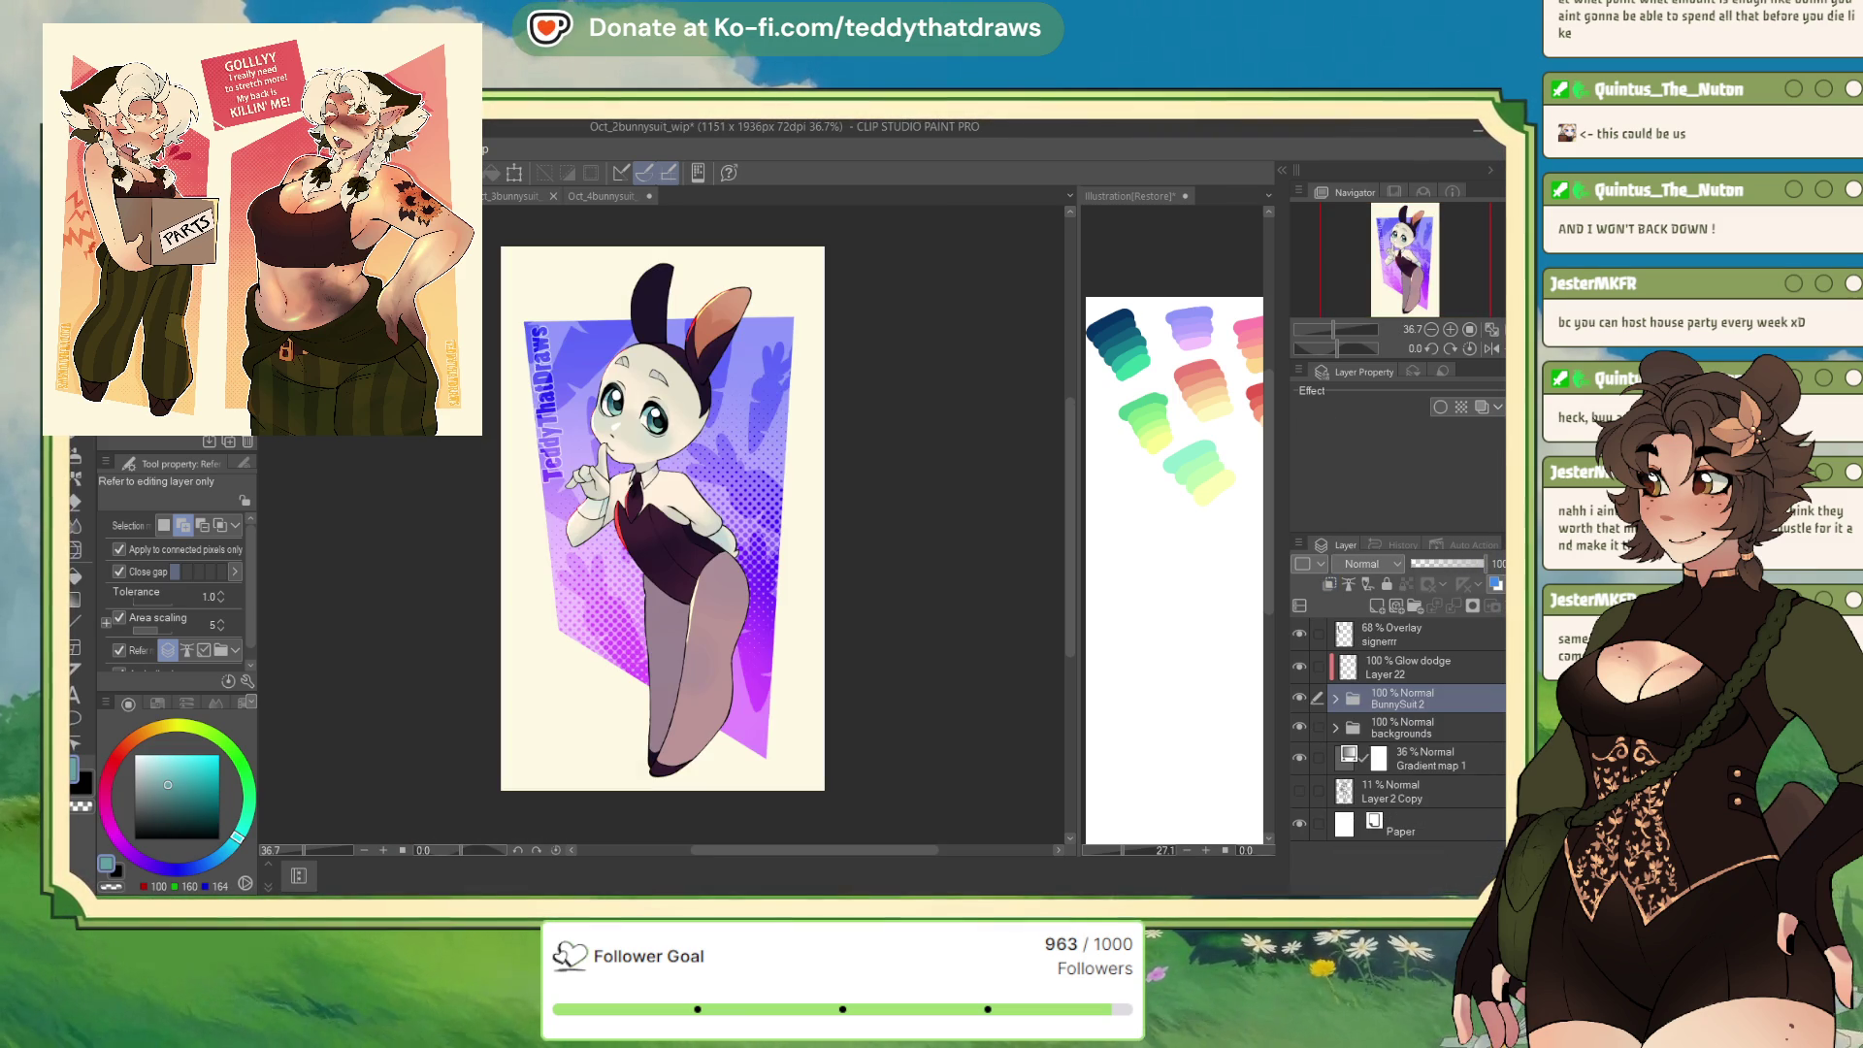
pyautogui.click(526, 196)
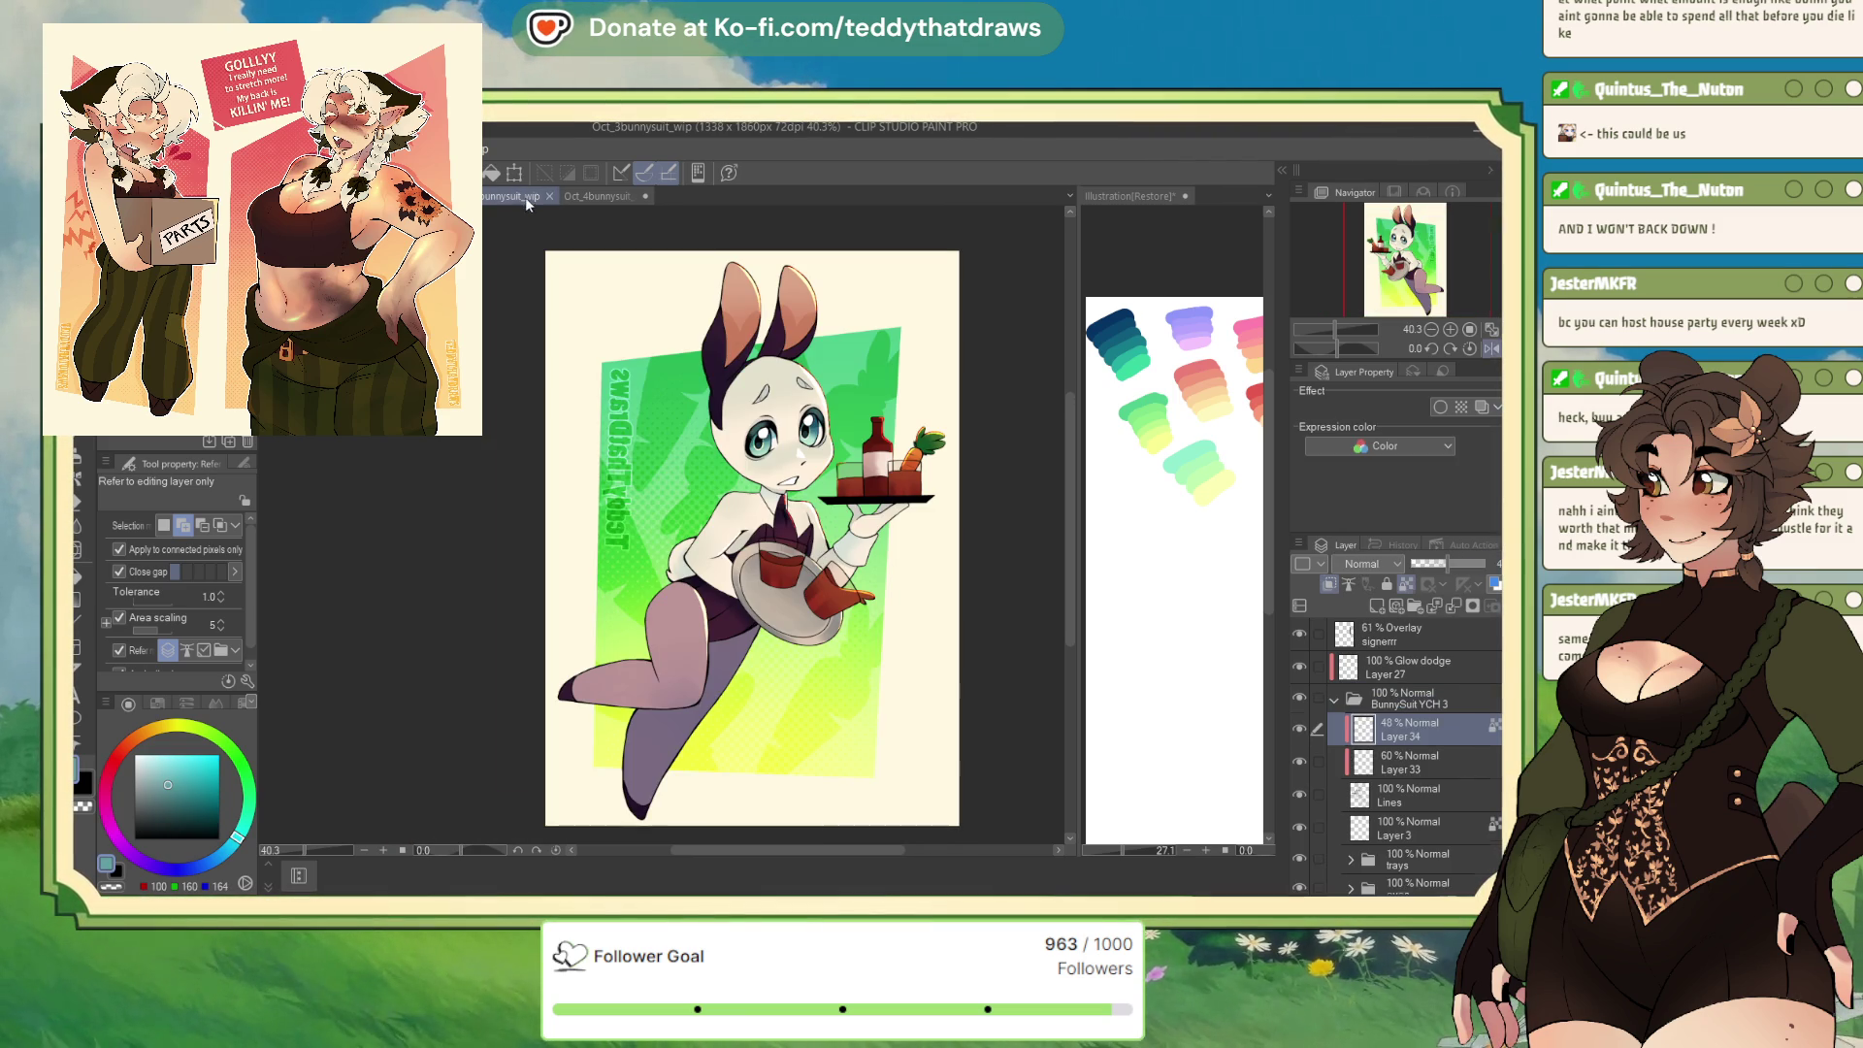
pyautogui.click(604, 198)
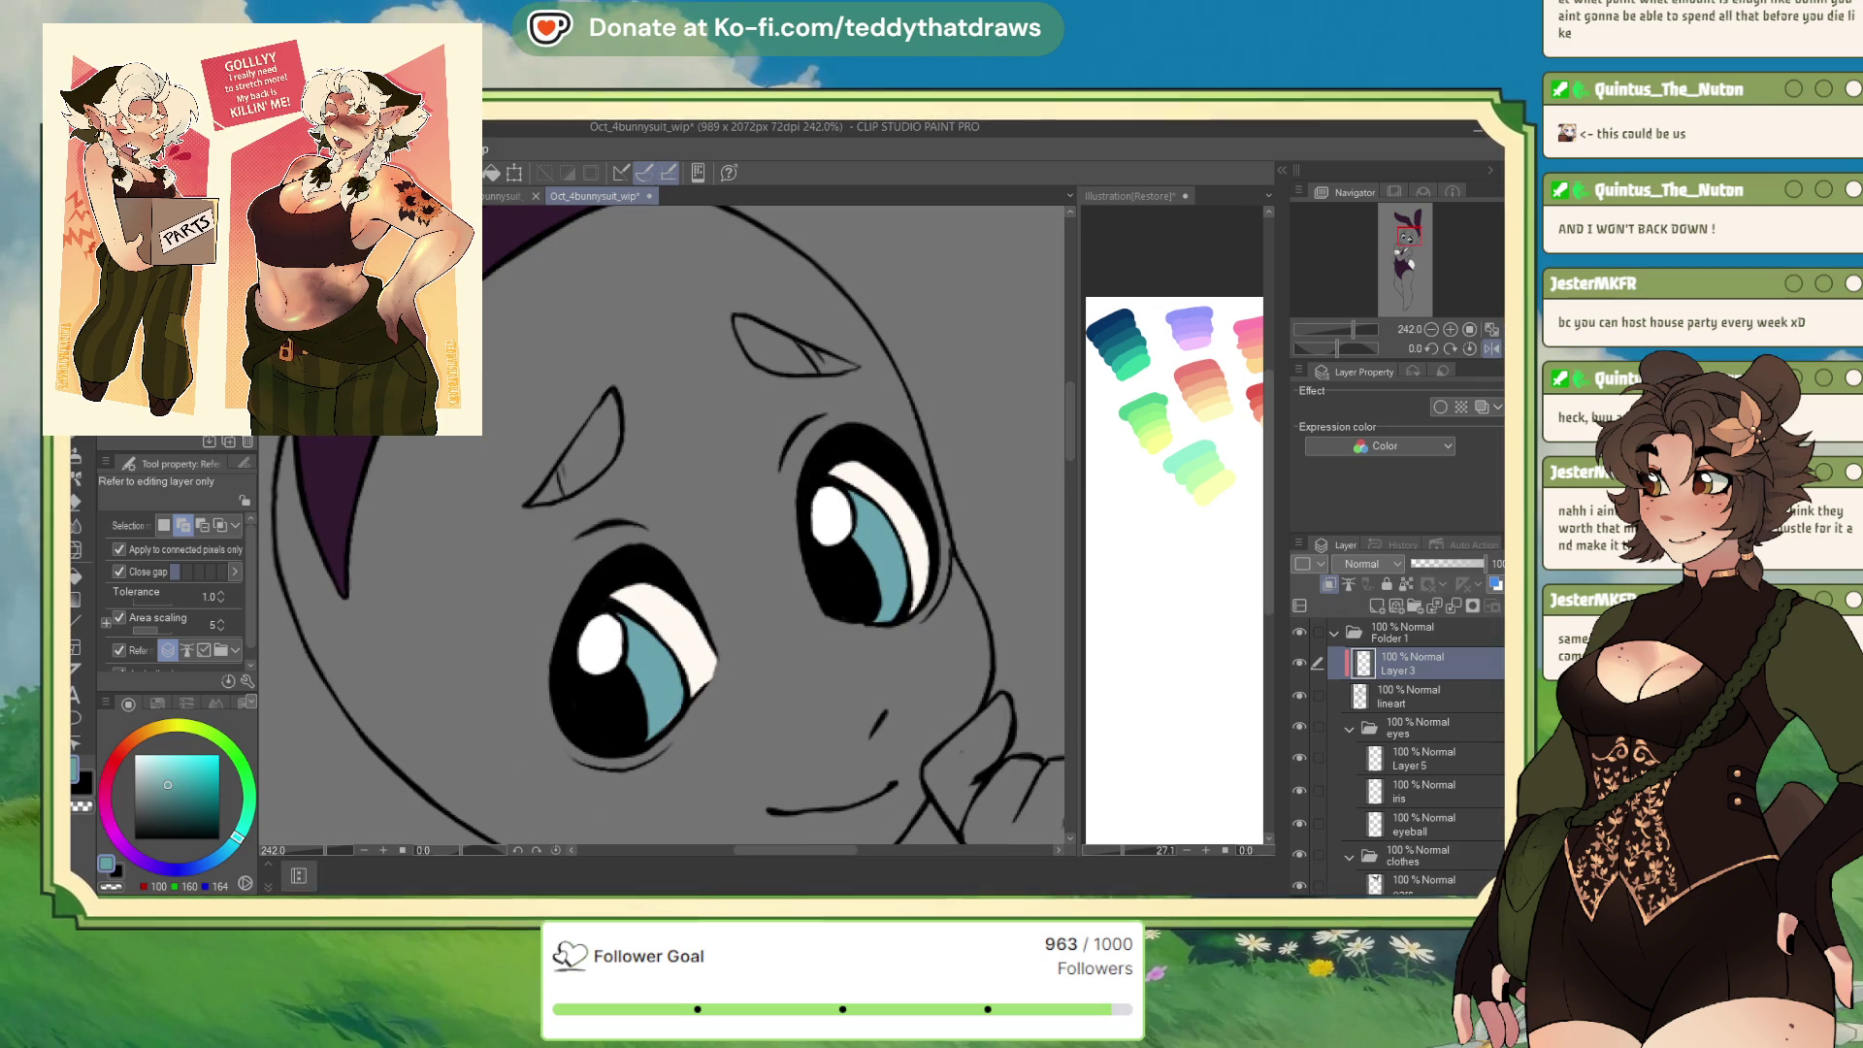
pyautogui.press('p')
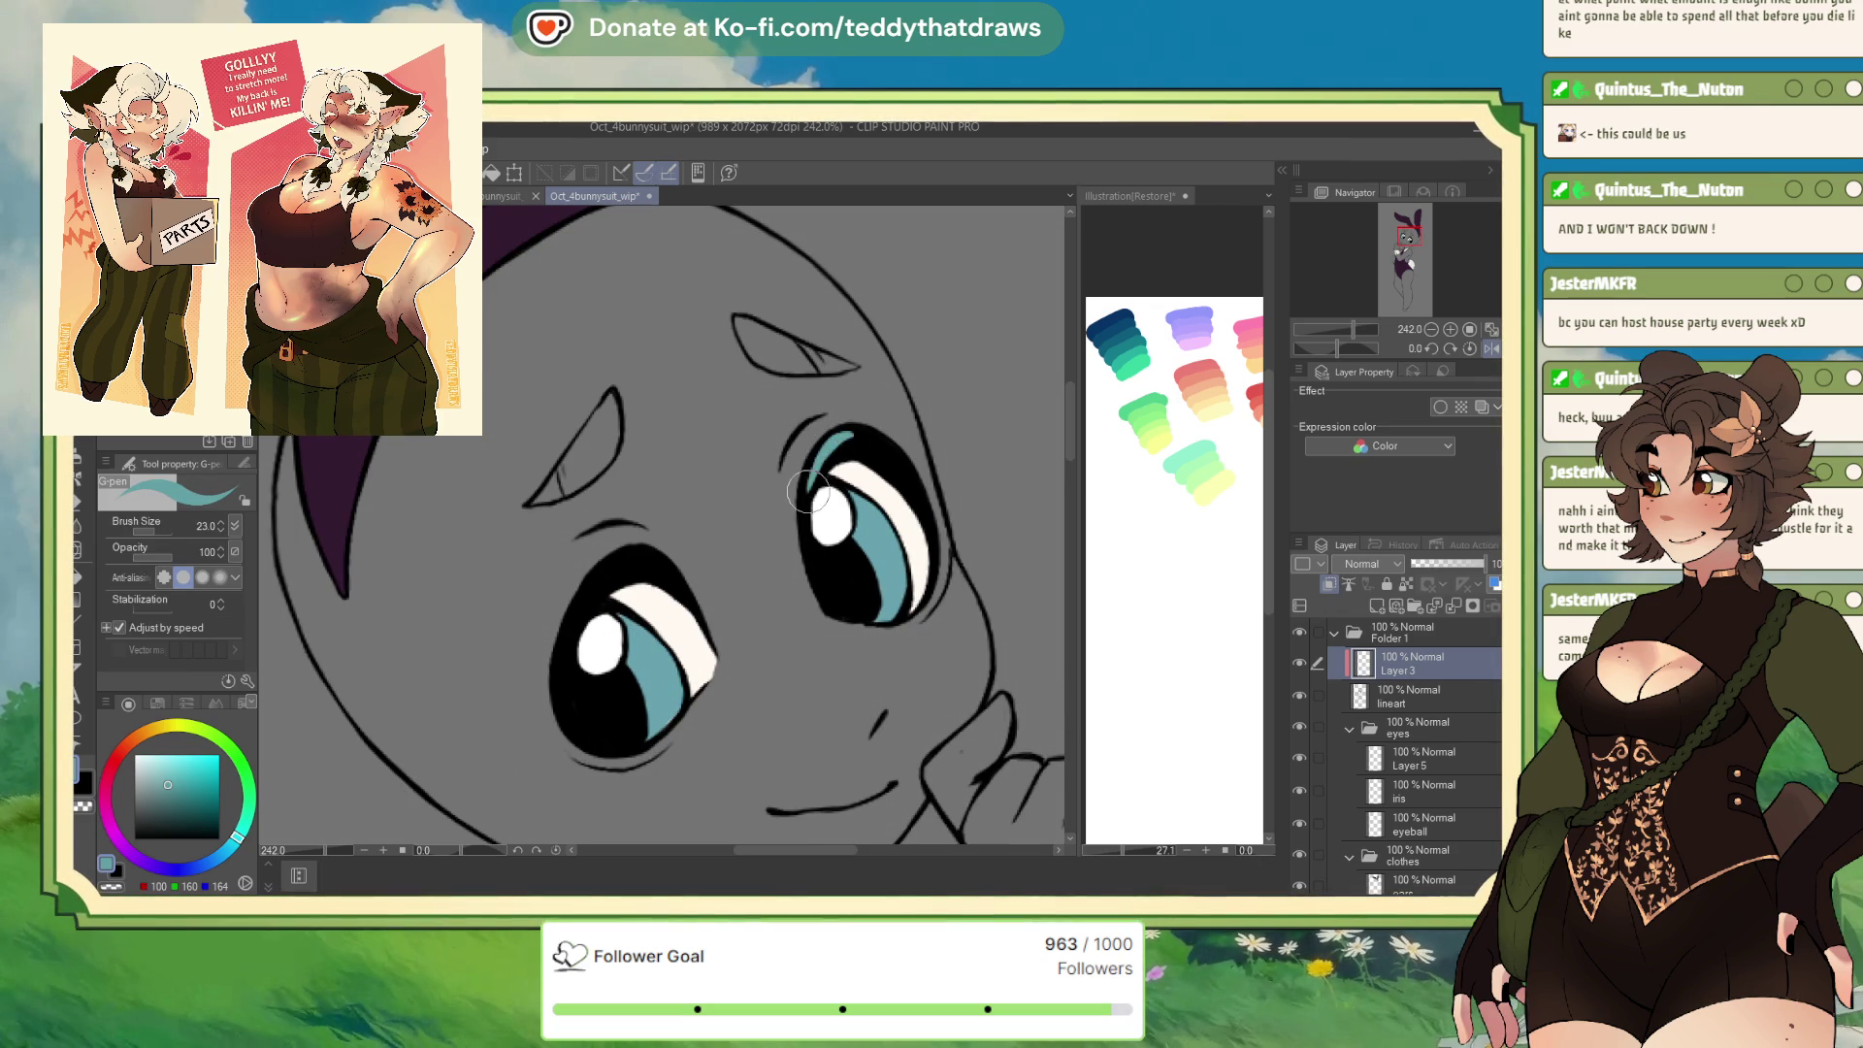
# Paint a teal band across the top of the right iris with a small patch at its edge
pyautogui.moveTo(873, 442); pyautogui.dragTo(820, 466)
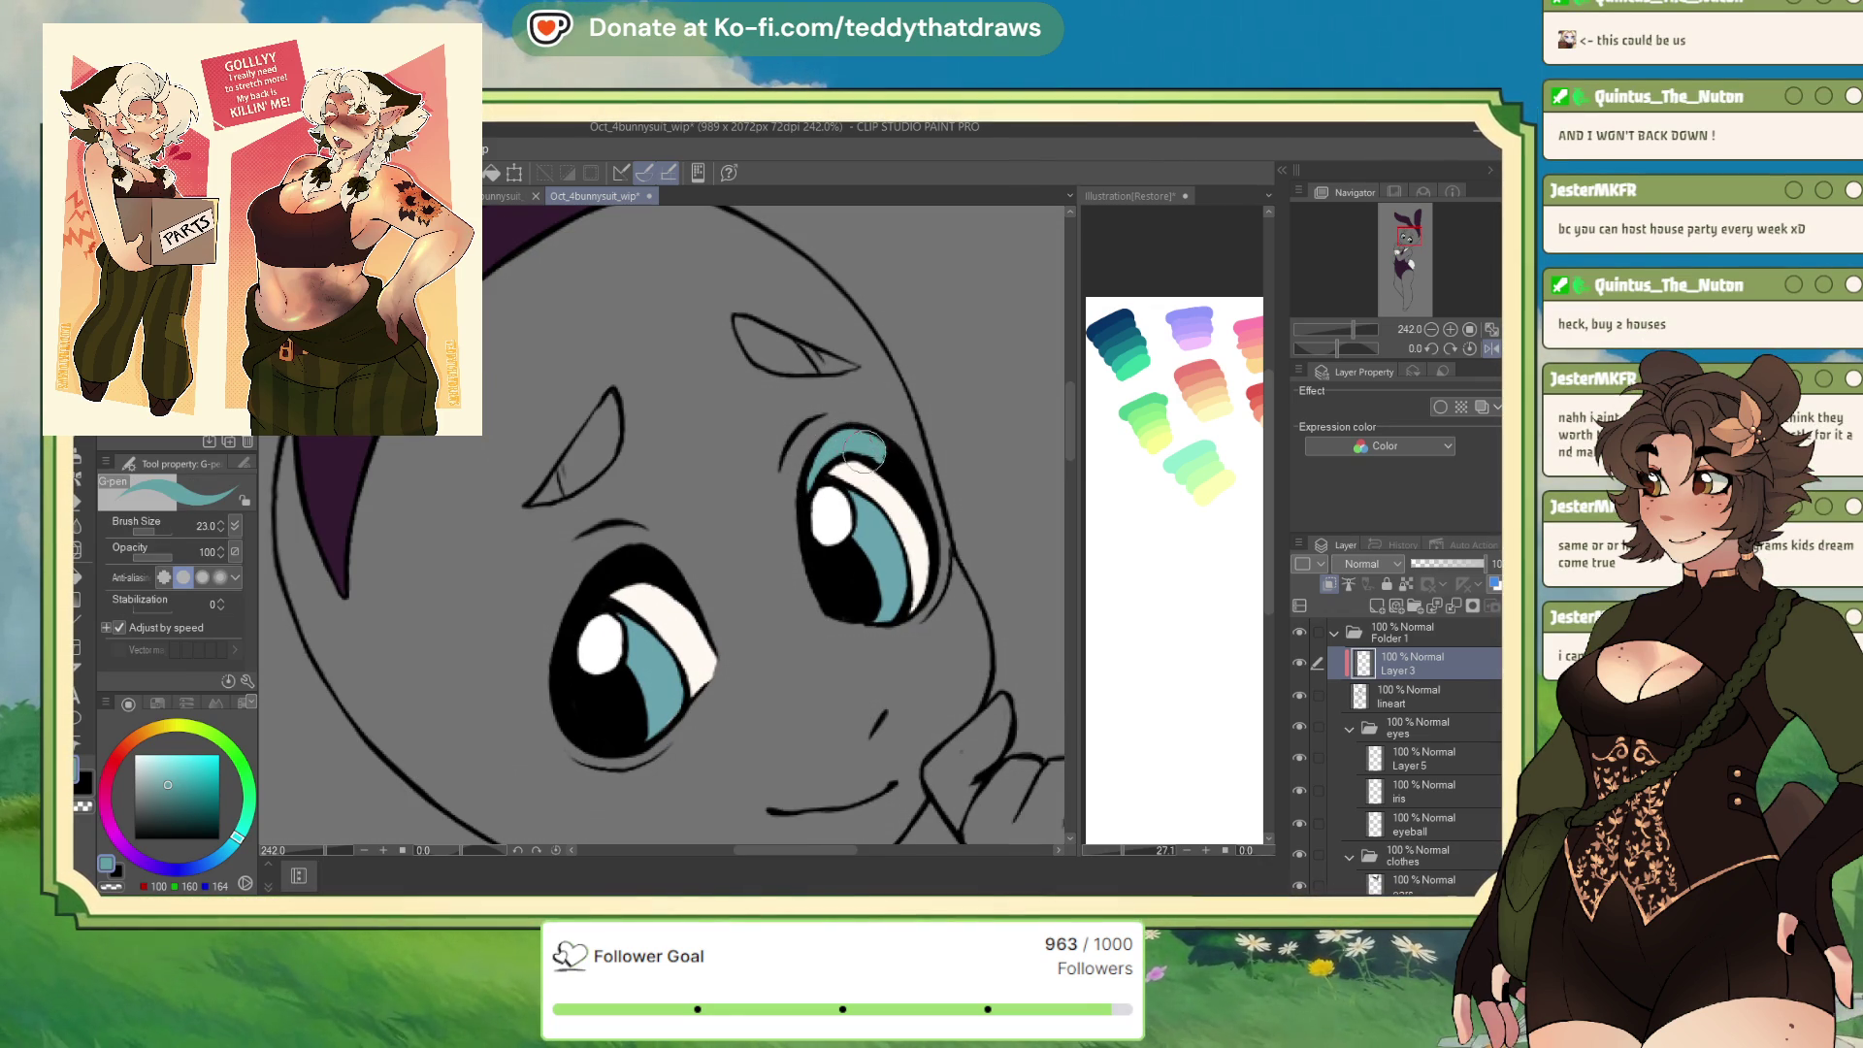
pyautogui.moveTo(874, 438); pyautogui.dragTo(812, 477)
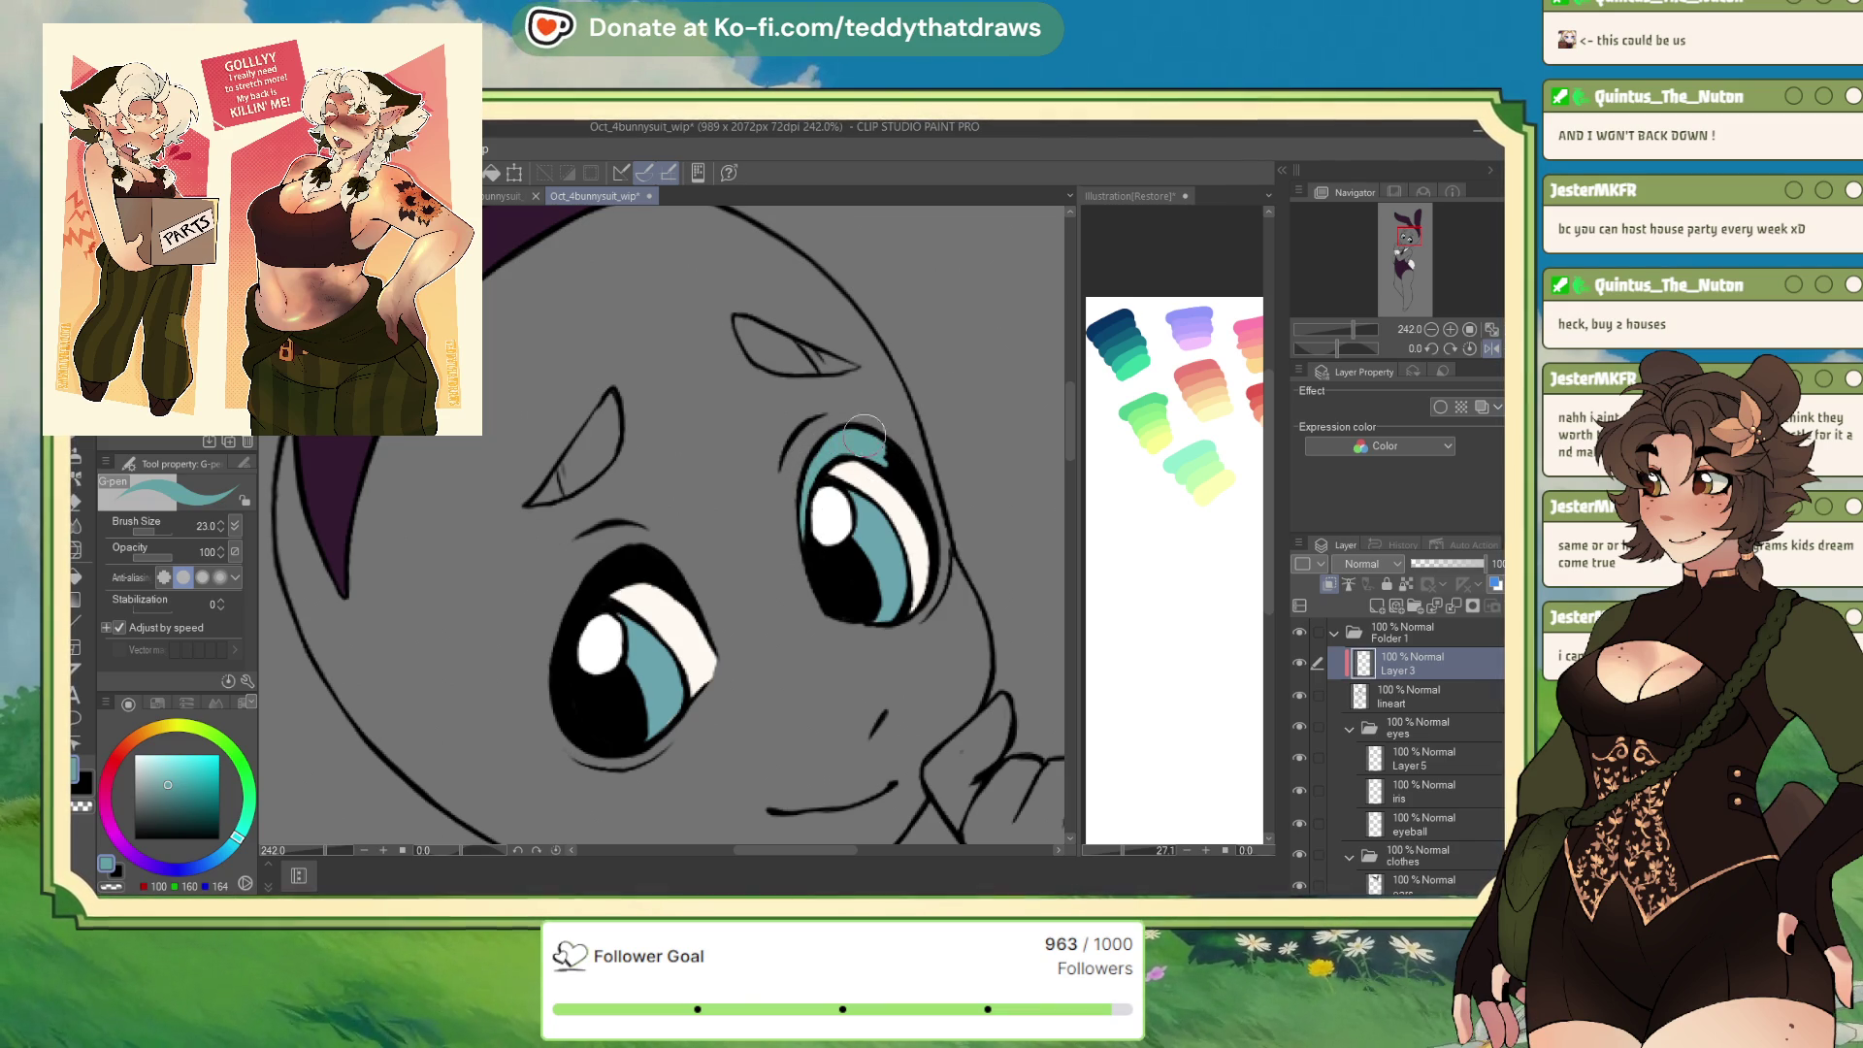
pyautogui.moveTo(878, 447); pyautogui.dragTo(917, 500)
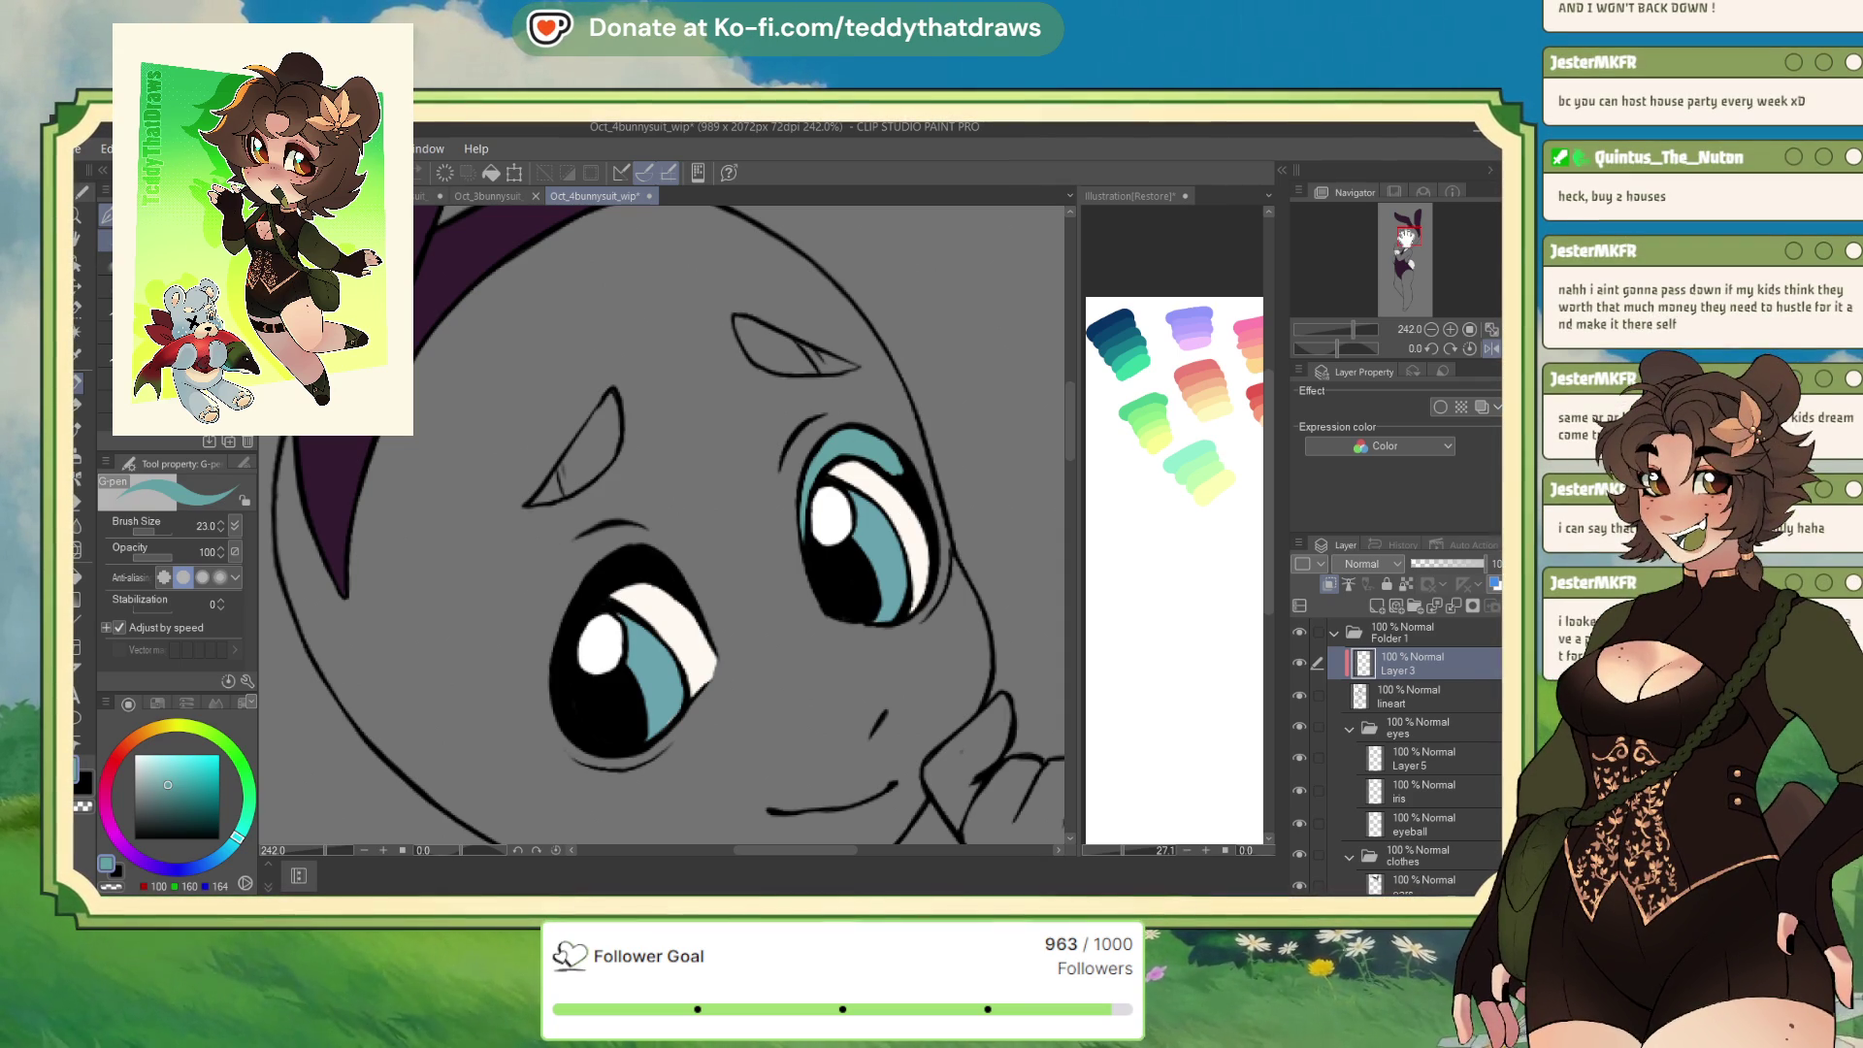
# Paint teal down the left iris's outer edge and darken its lower left side
pyautogui.scroll(2, 849, 370)
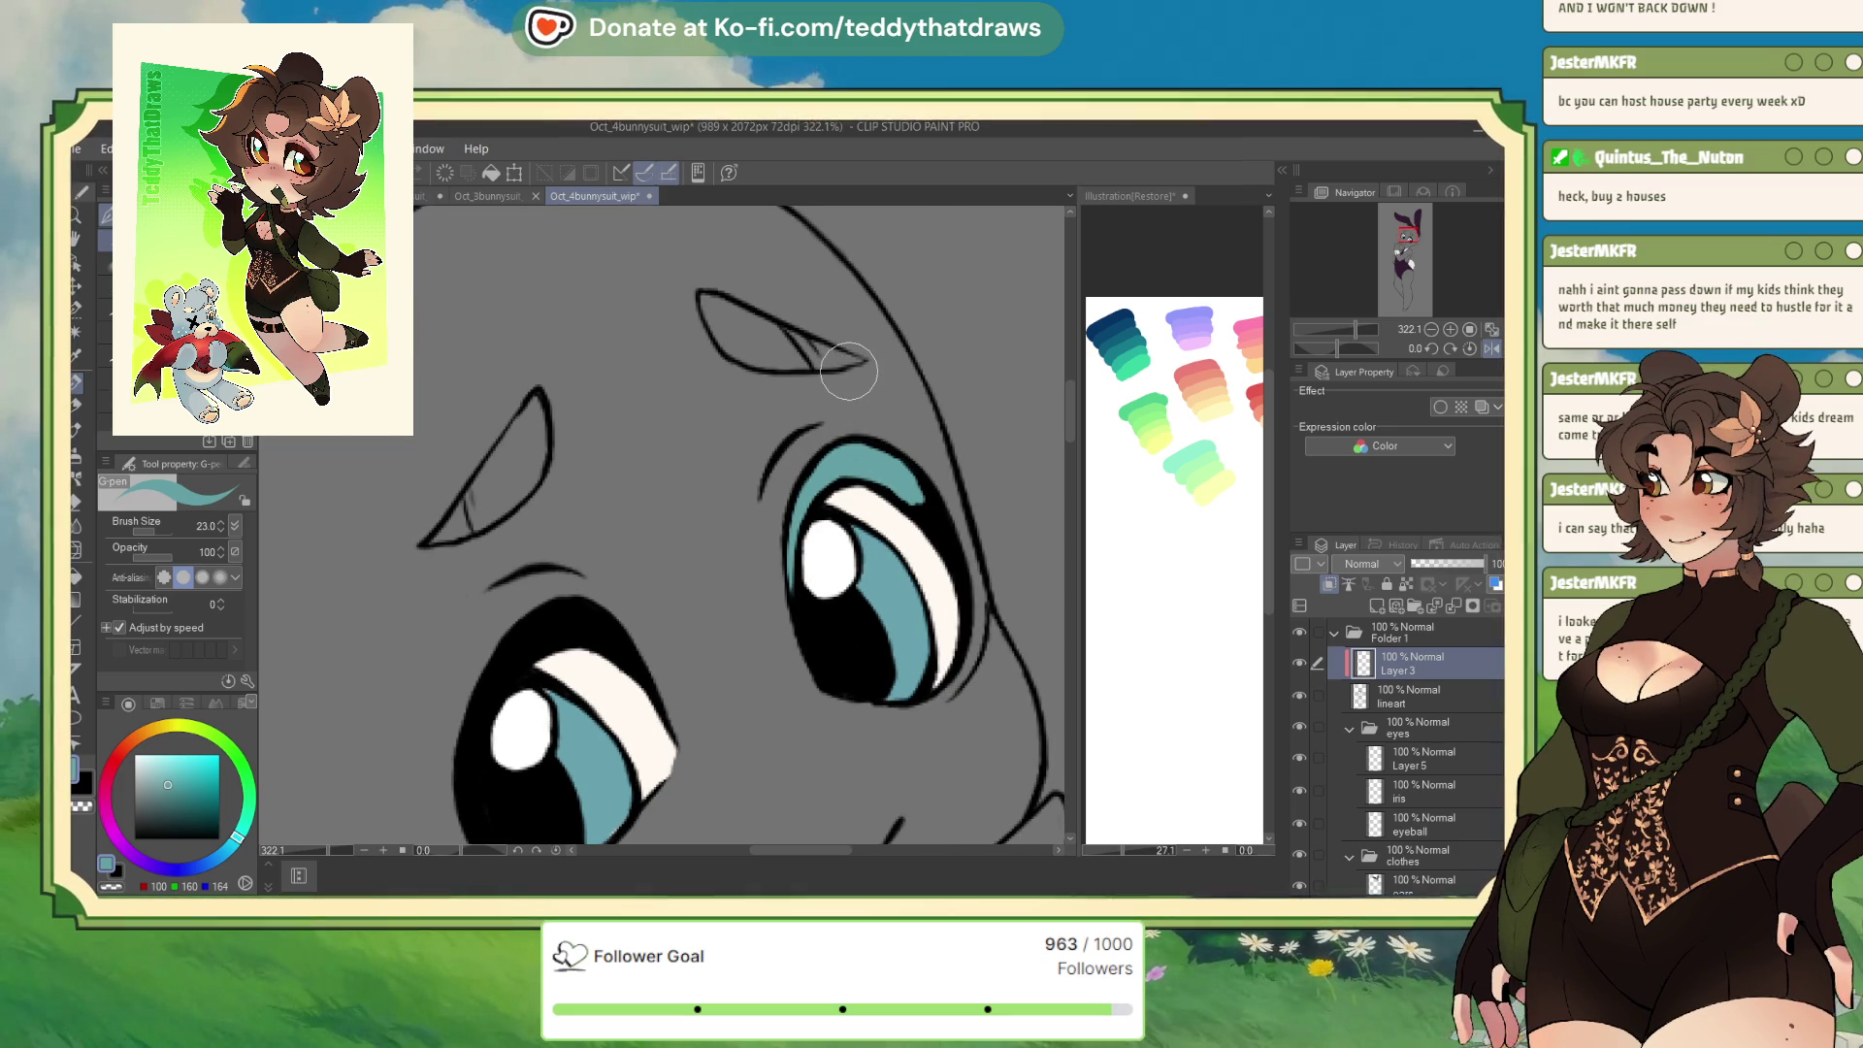
pyautogui.moveTo(474, 762)
pyautogui.mouseDown()
pyautogui.moveTo(568, 625)
pyautogui.moveTo(531, 626)
pyautogui.mouseUp()
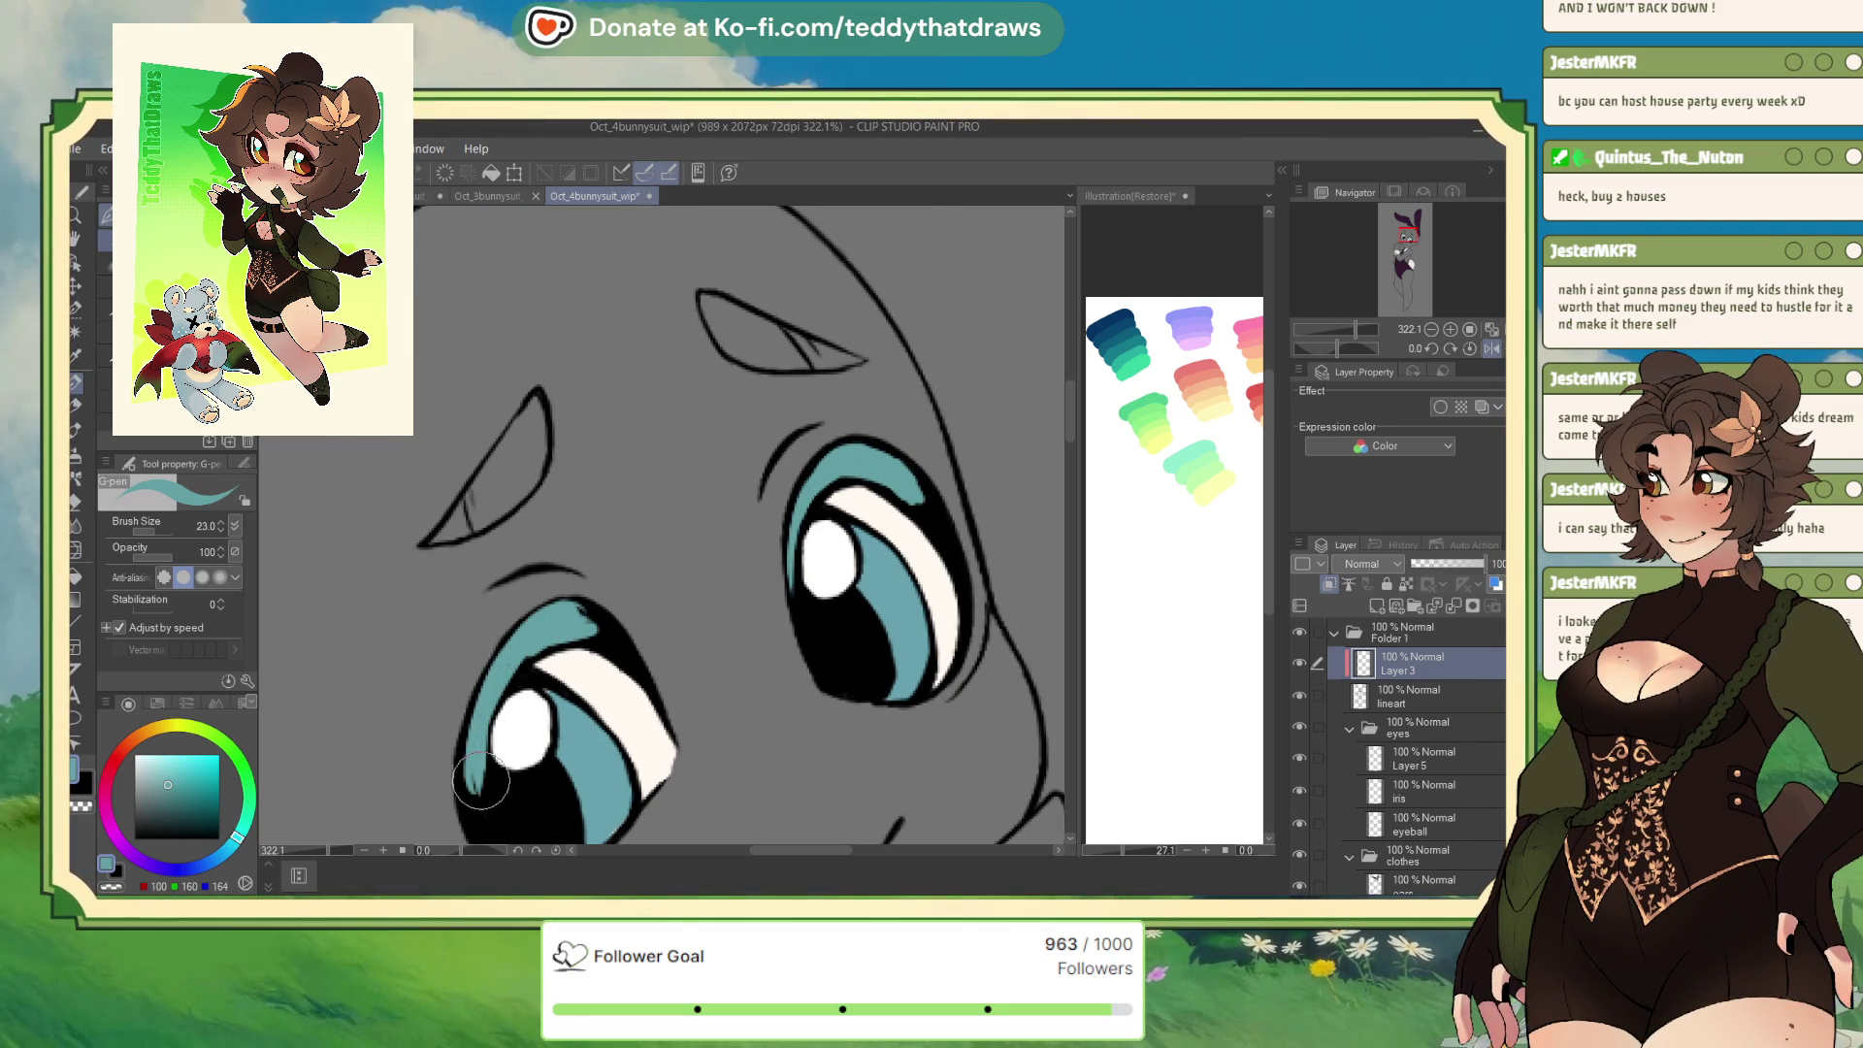
pyautogui.moveTo(474, 727); pyautogui.dragTo(482, 823)
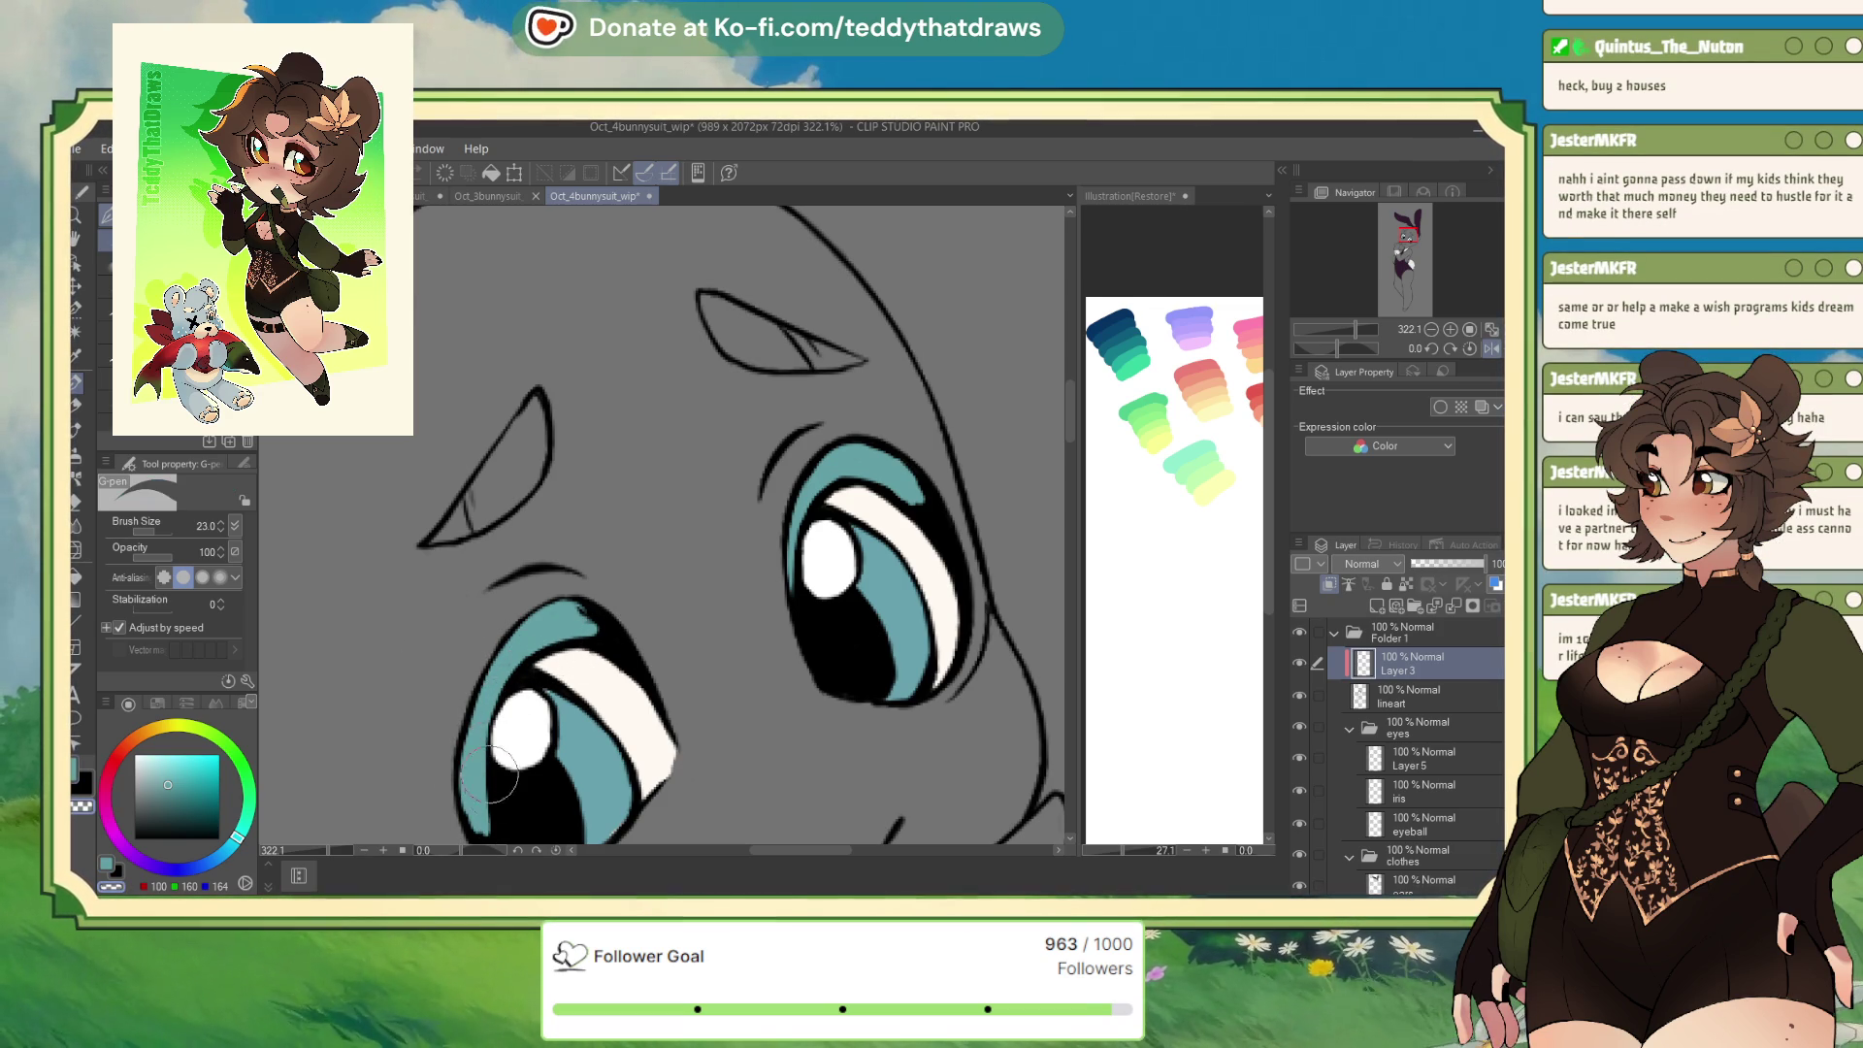
pyautogui.moveTo(525, 665); pyautogui.dragTo(493, 762)
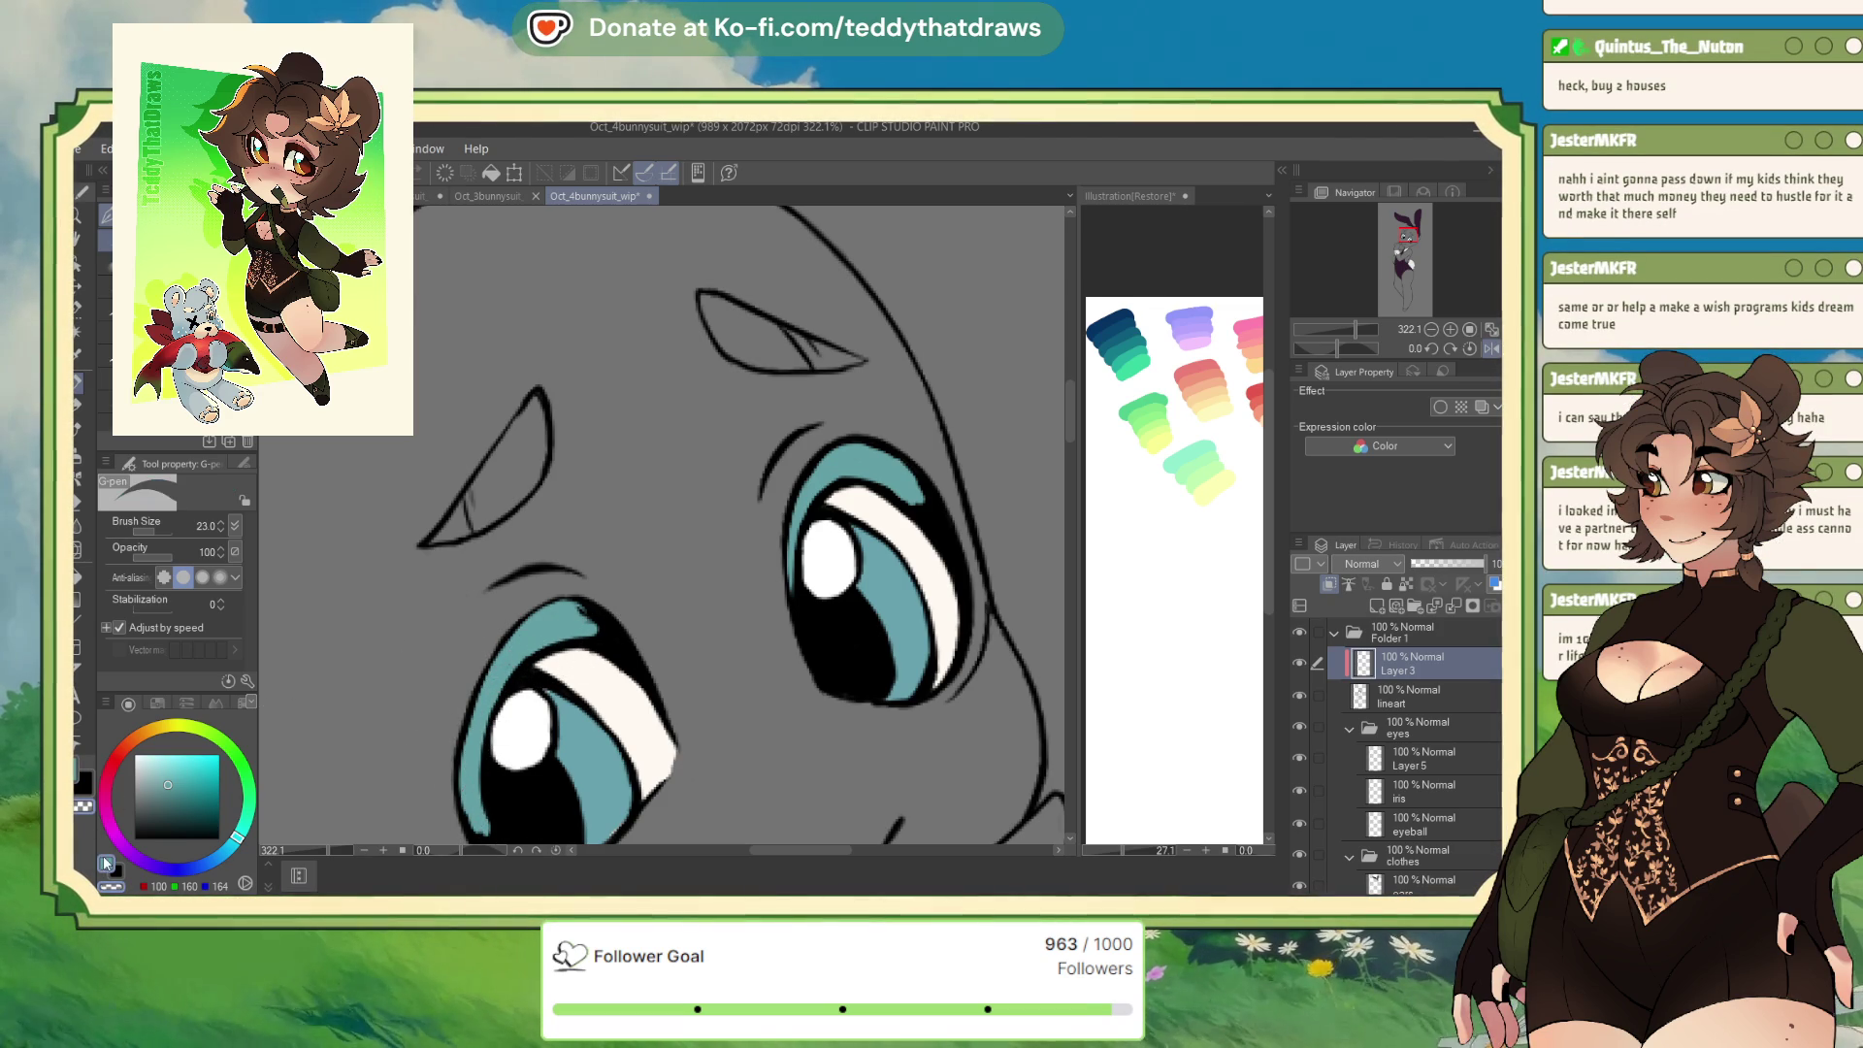
pyautogui.click(107, 863)
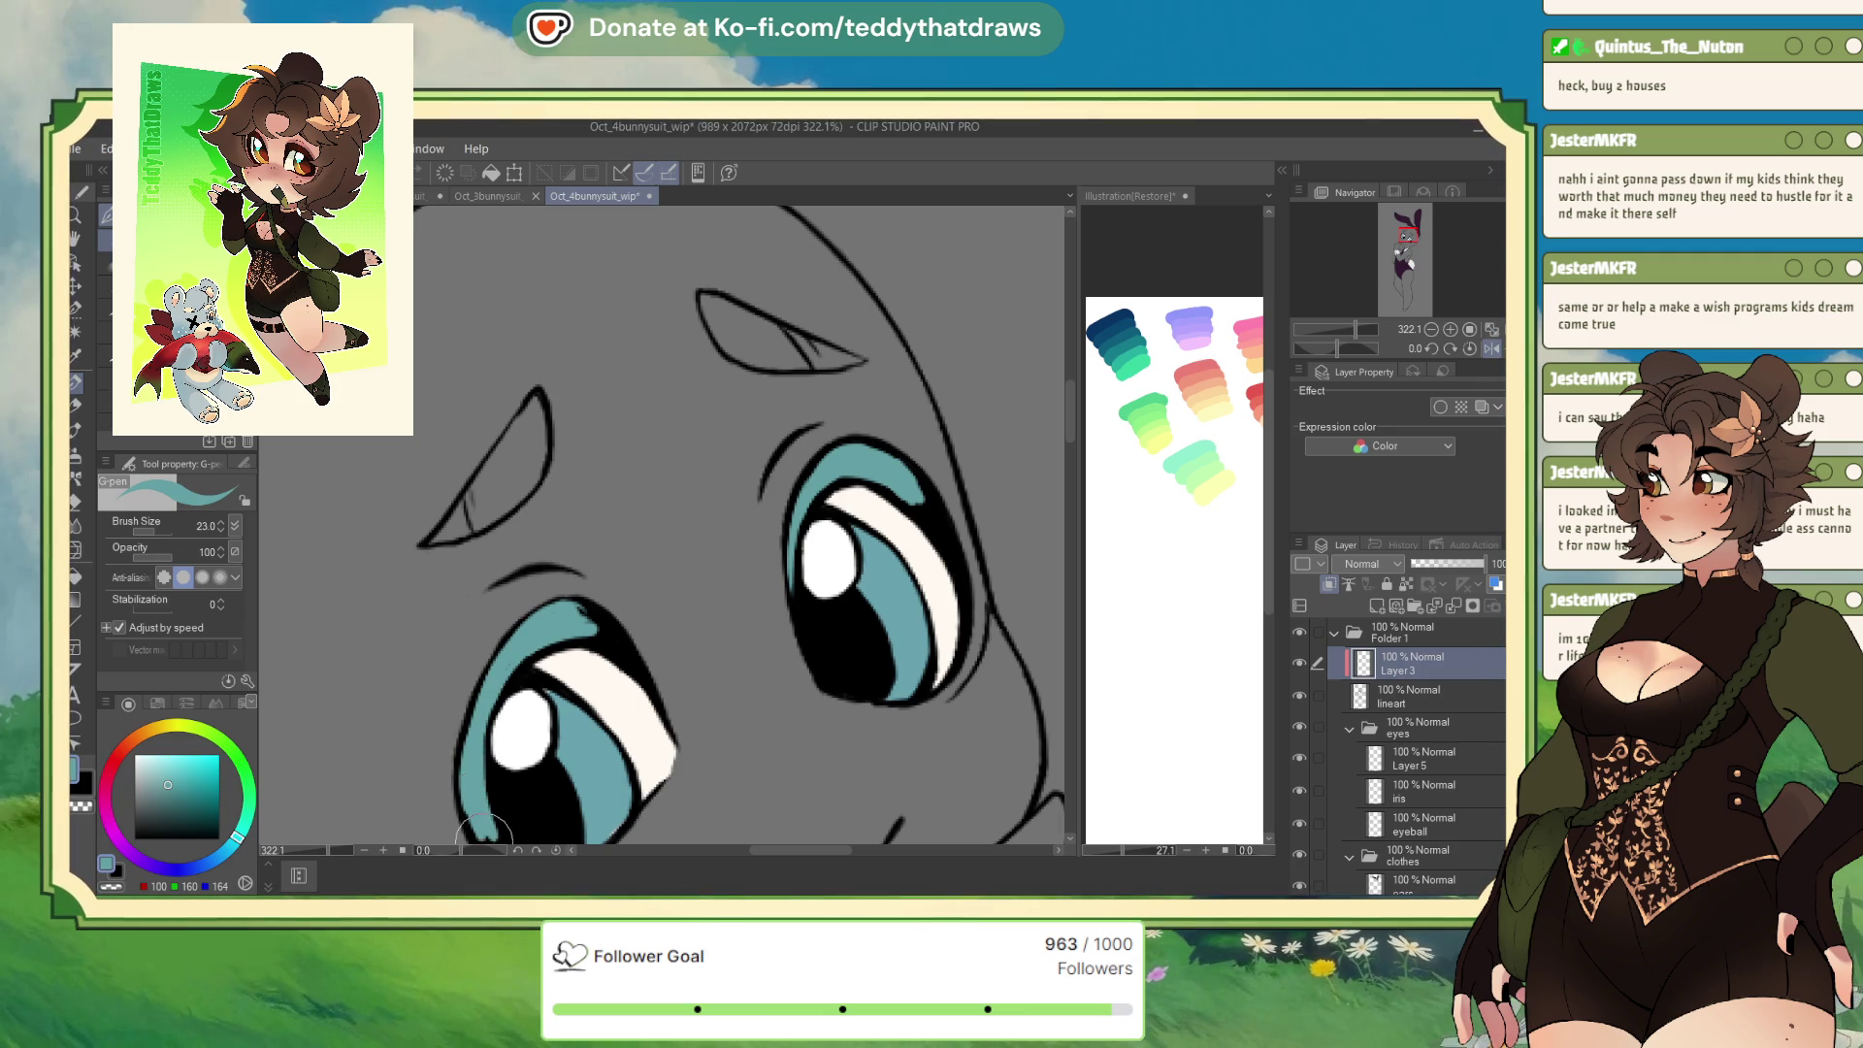
pyautogui.scroll(-4, 495, 776)
pyautogui.scroll(3, 540, 607)
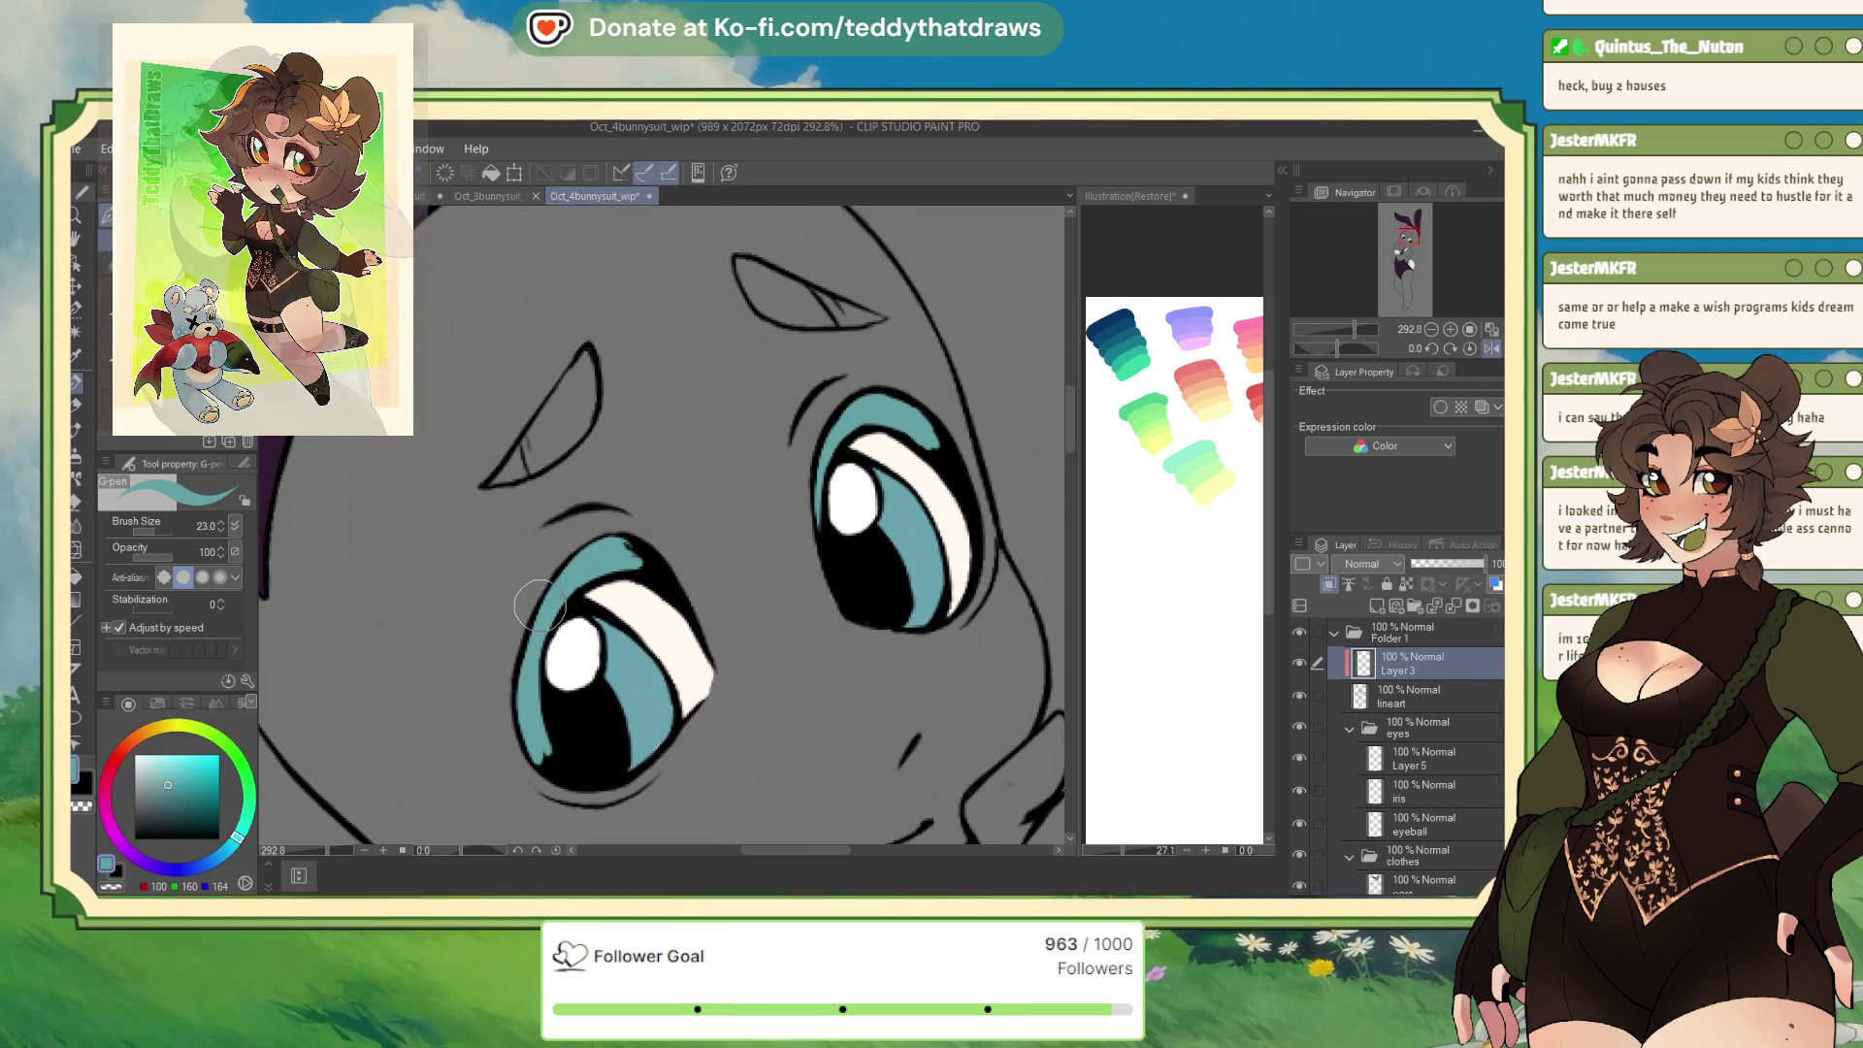
# Blend the top of the iris shading with the soft eraser, then bring up Oct_1bunnysuit_wip for comparison
pyautogui.press('e')
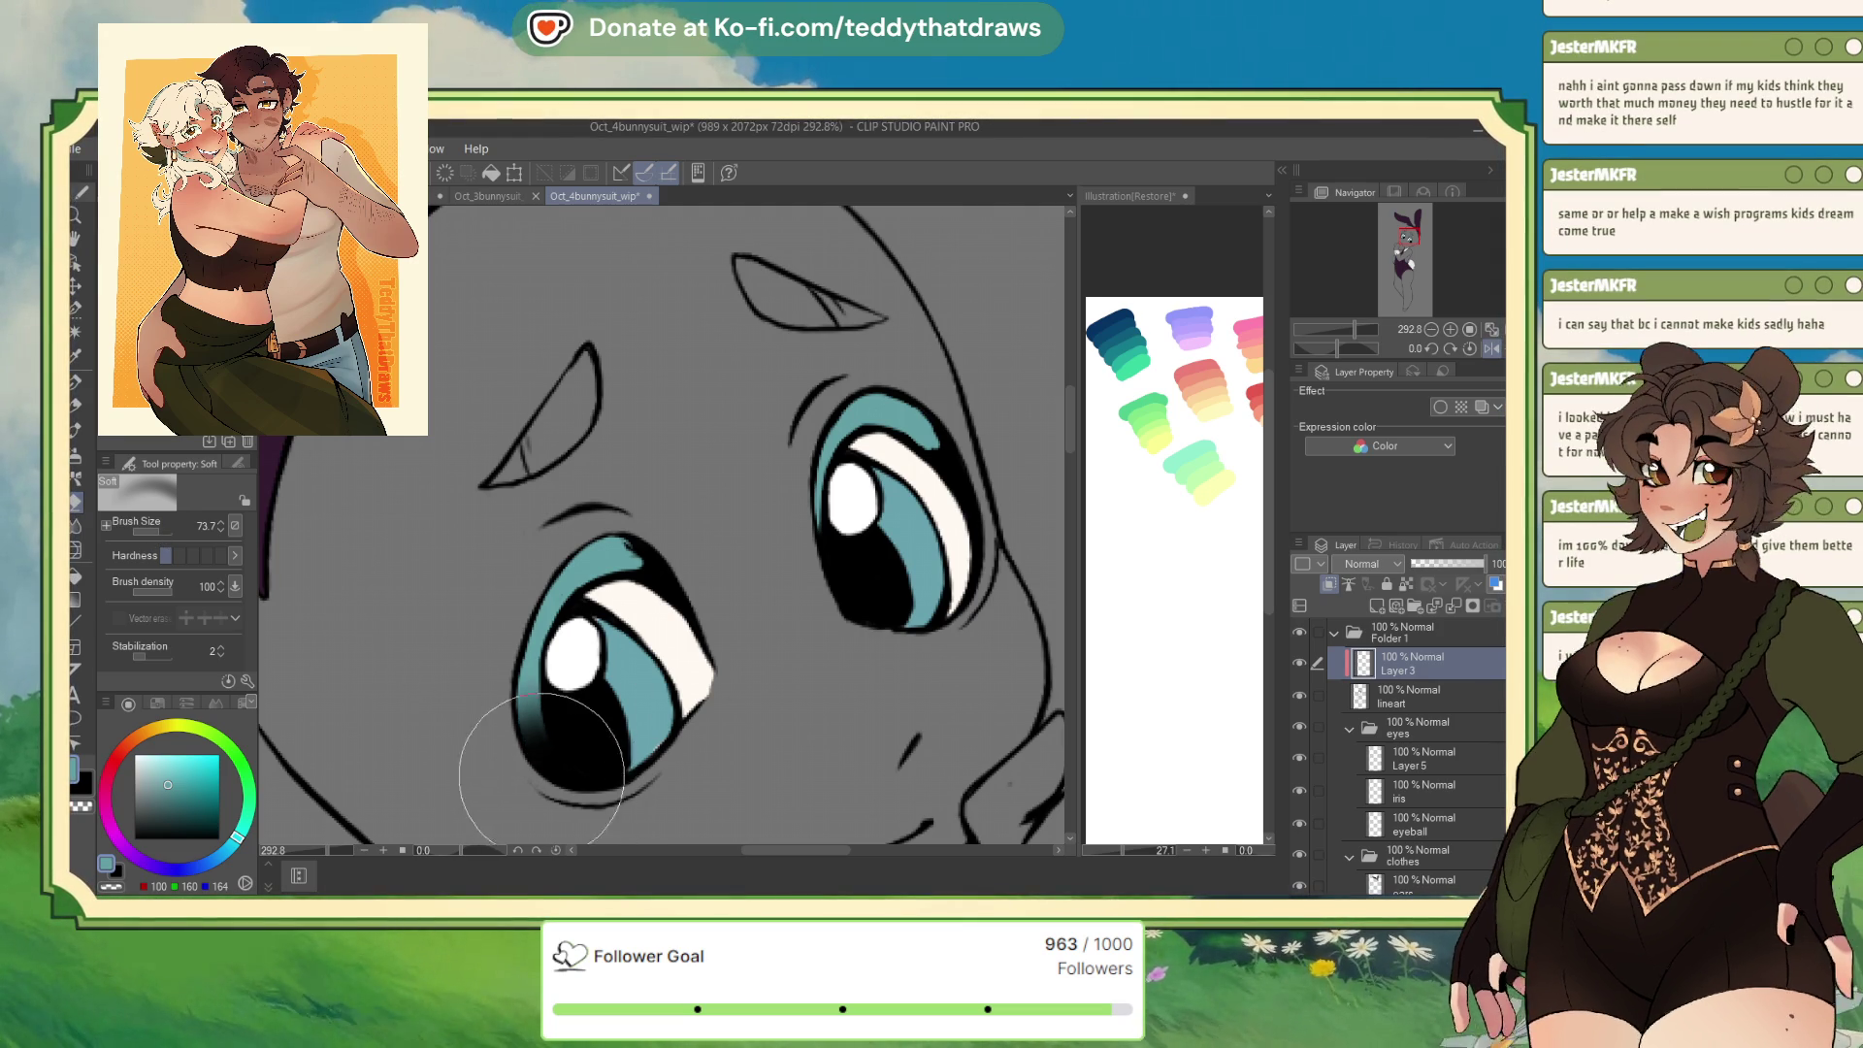
pyautogui.moveTo(669, 500)
pyautogui.mouseDown()
pyautogui.moveTo(566, 720)
pyautogui.moveTo(520, 728)
pyautogui.mouseUp()
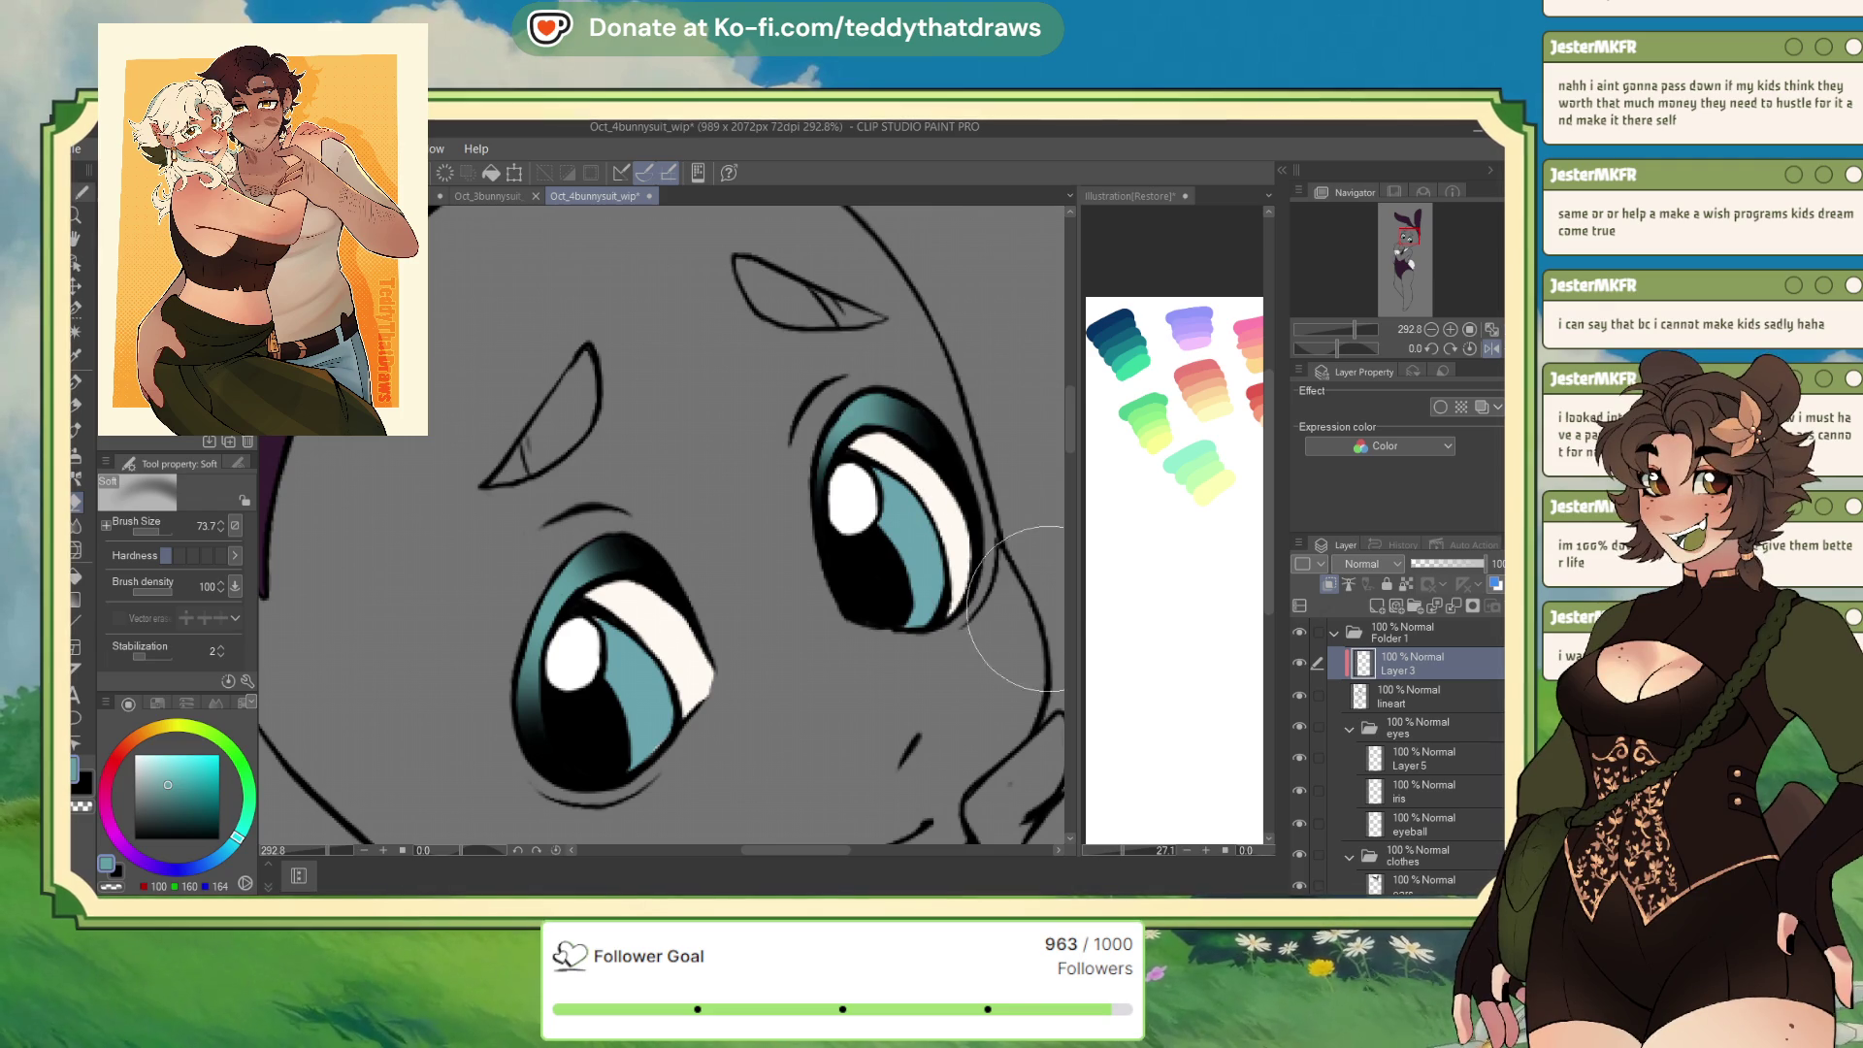
pyautogui.press('p')
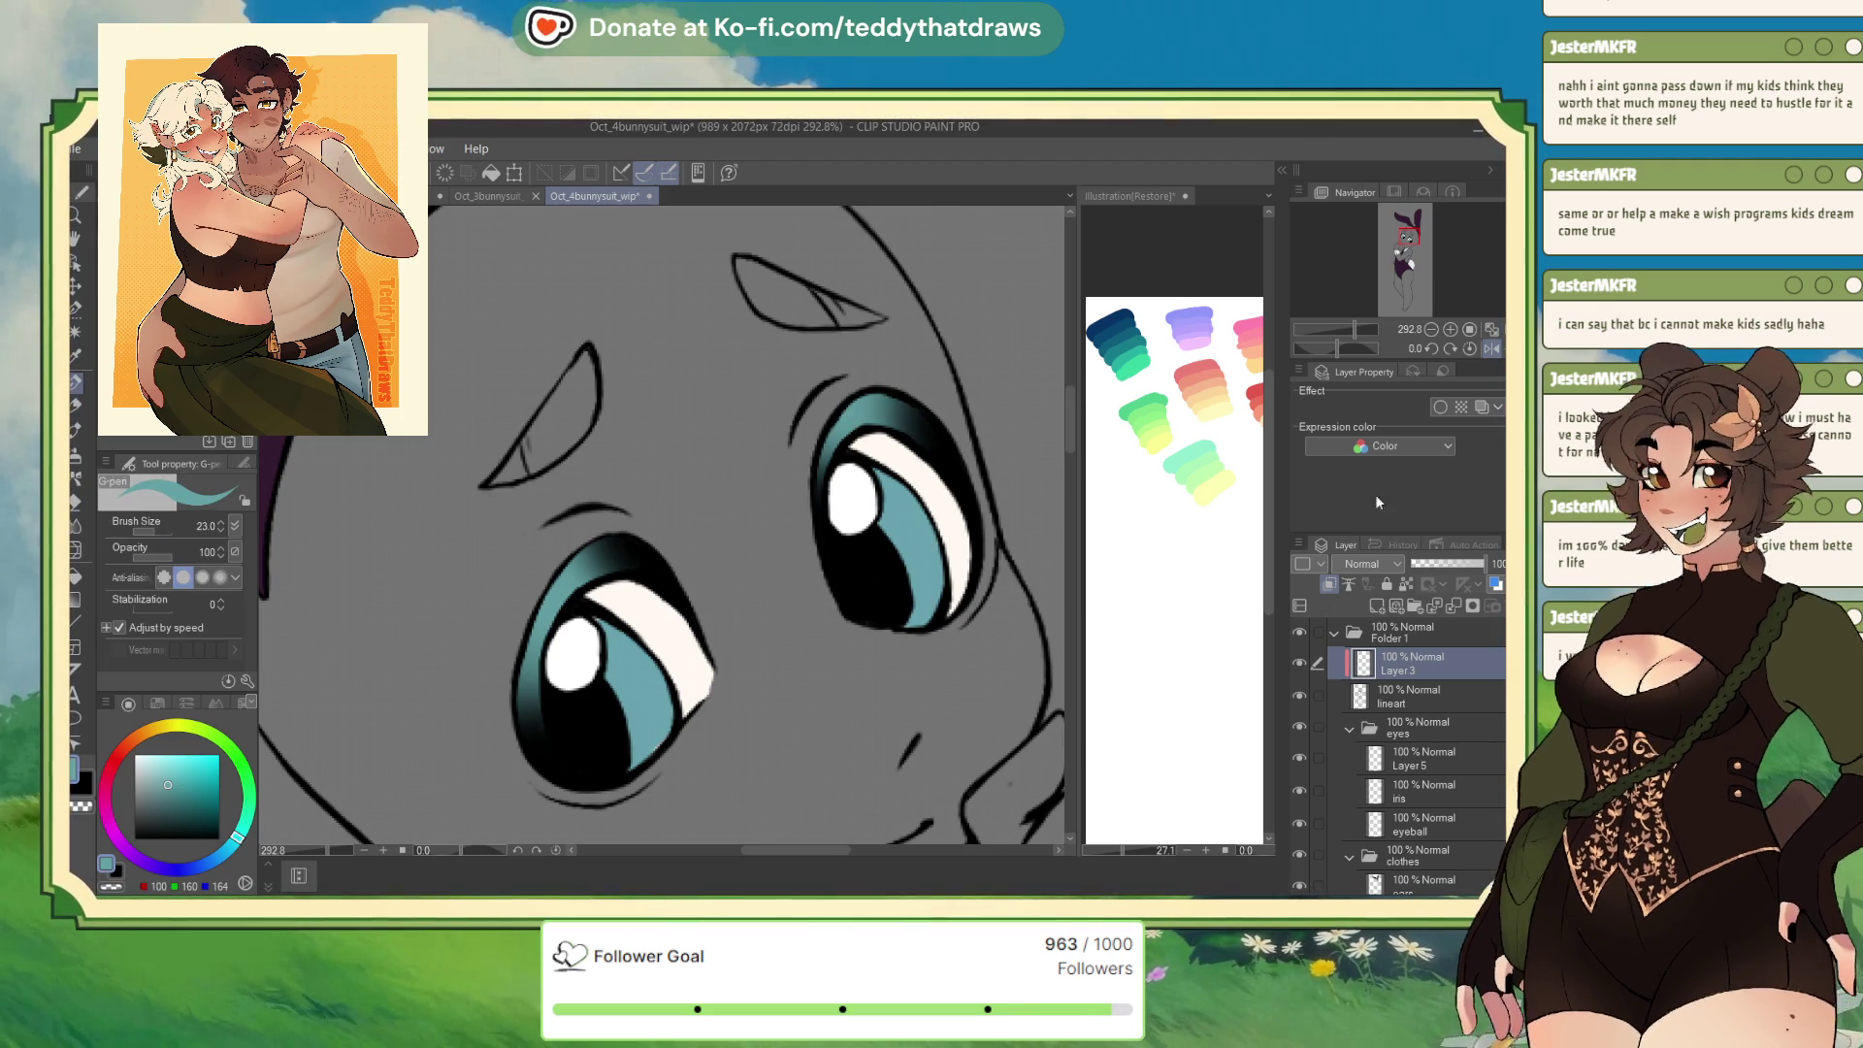
pyautogui.hotkey('ctrl', 'Tab')
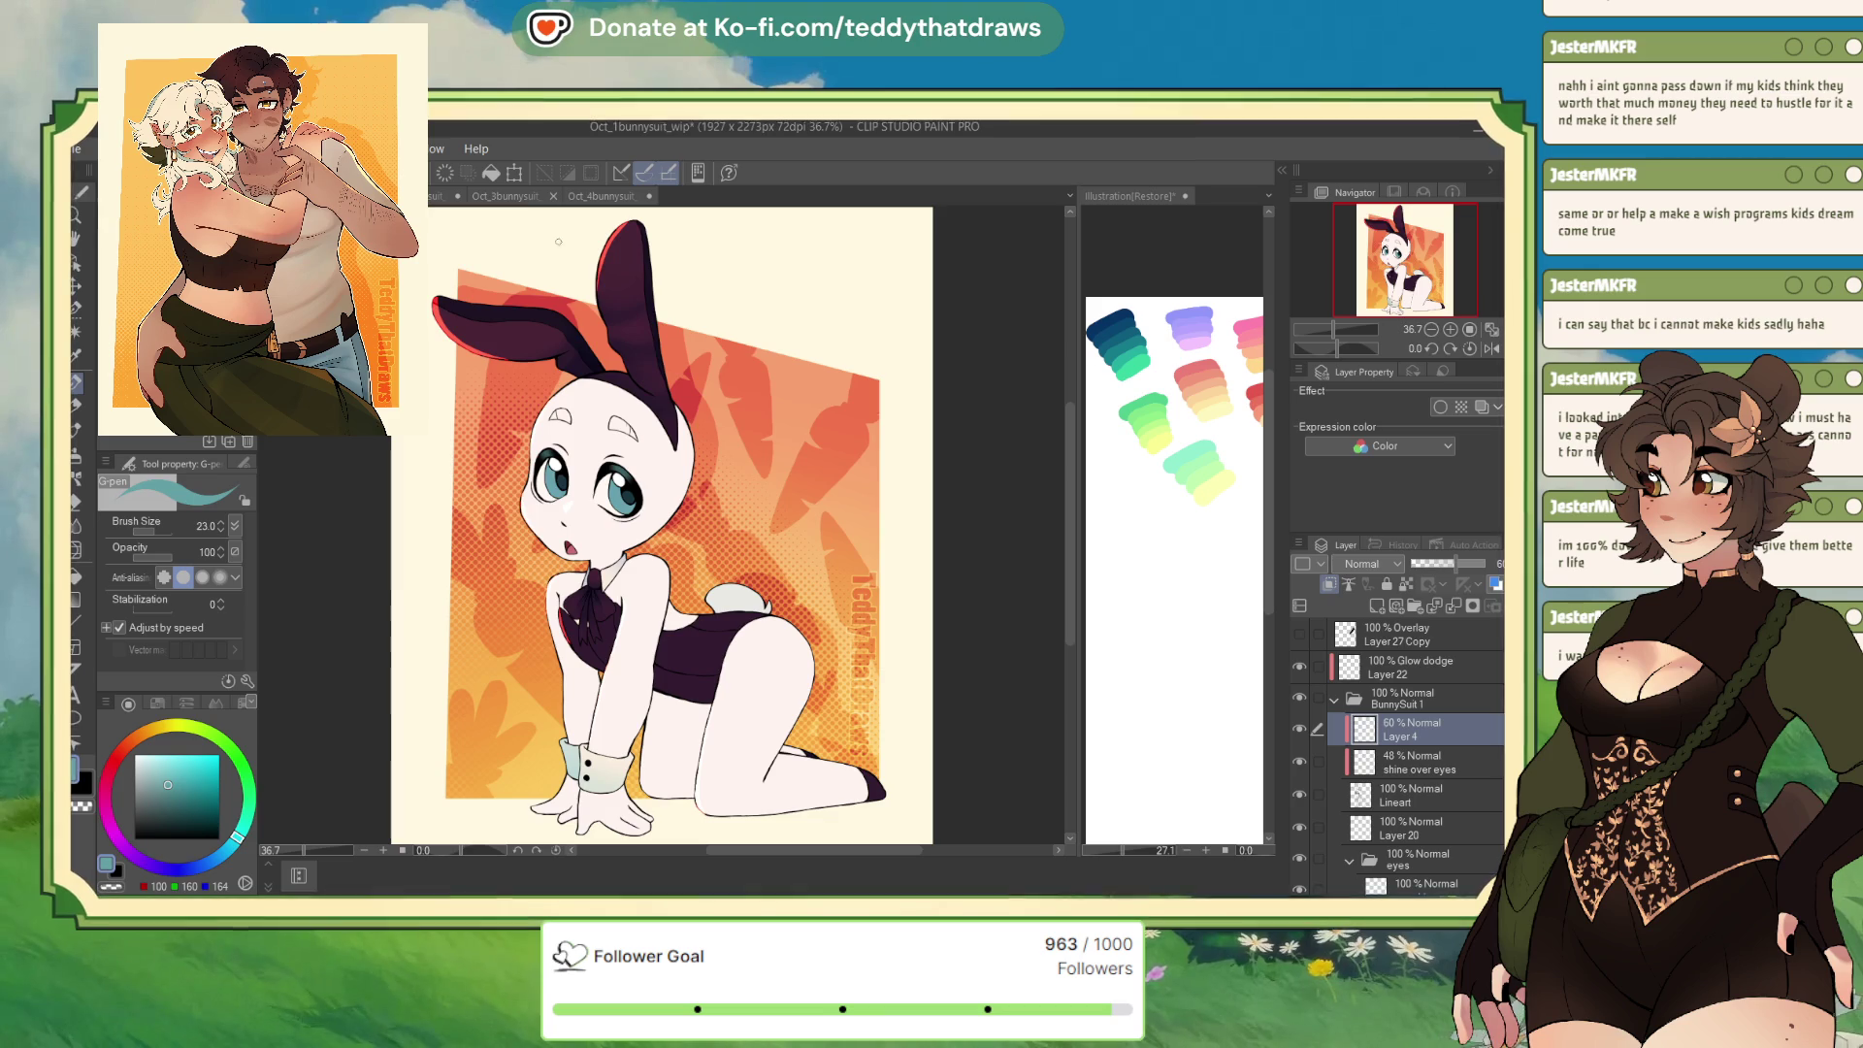
# Set the iris shading layer in Oct_4bunnysuit_wip to 60% opacity and select the lineart layer
pyautogui.click(533, 201)
pyautogui.click(608, 196)
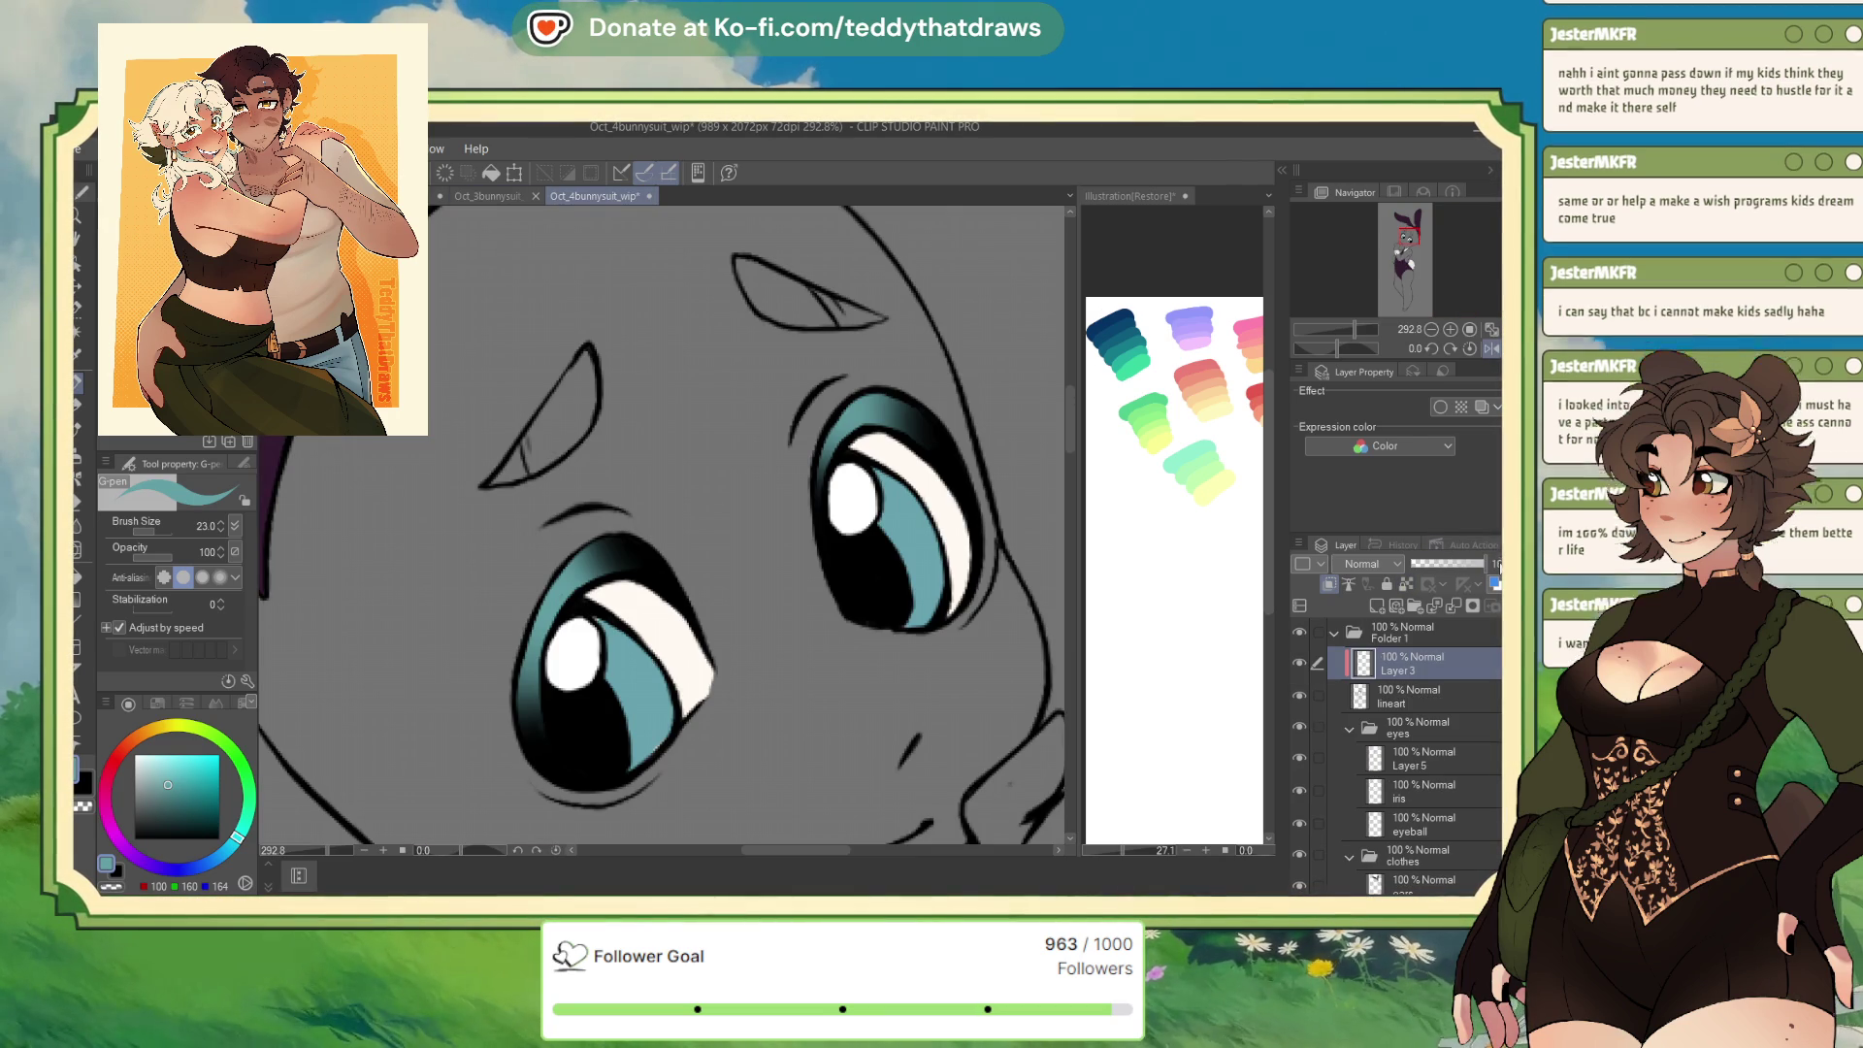
pyautogui.click(1454, 563)
pyautogui.click(1410, 696)
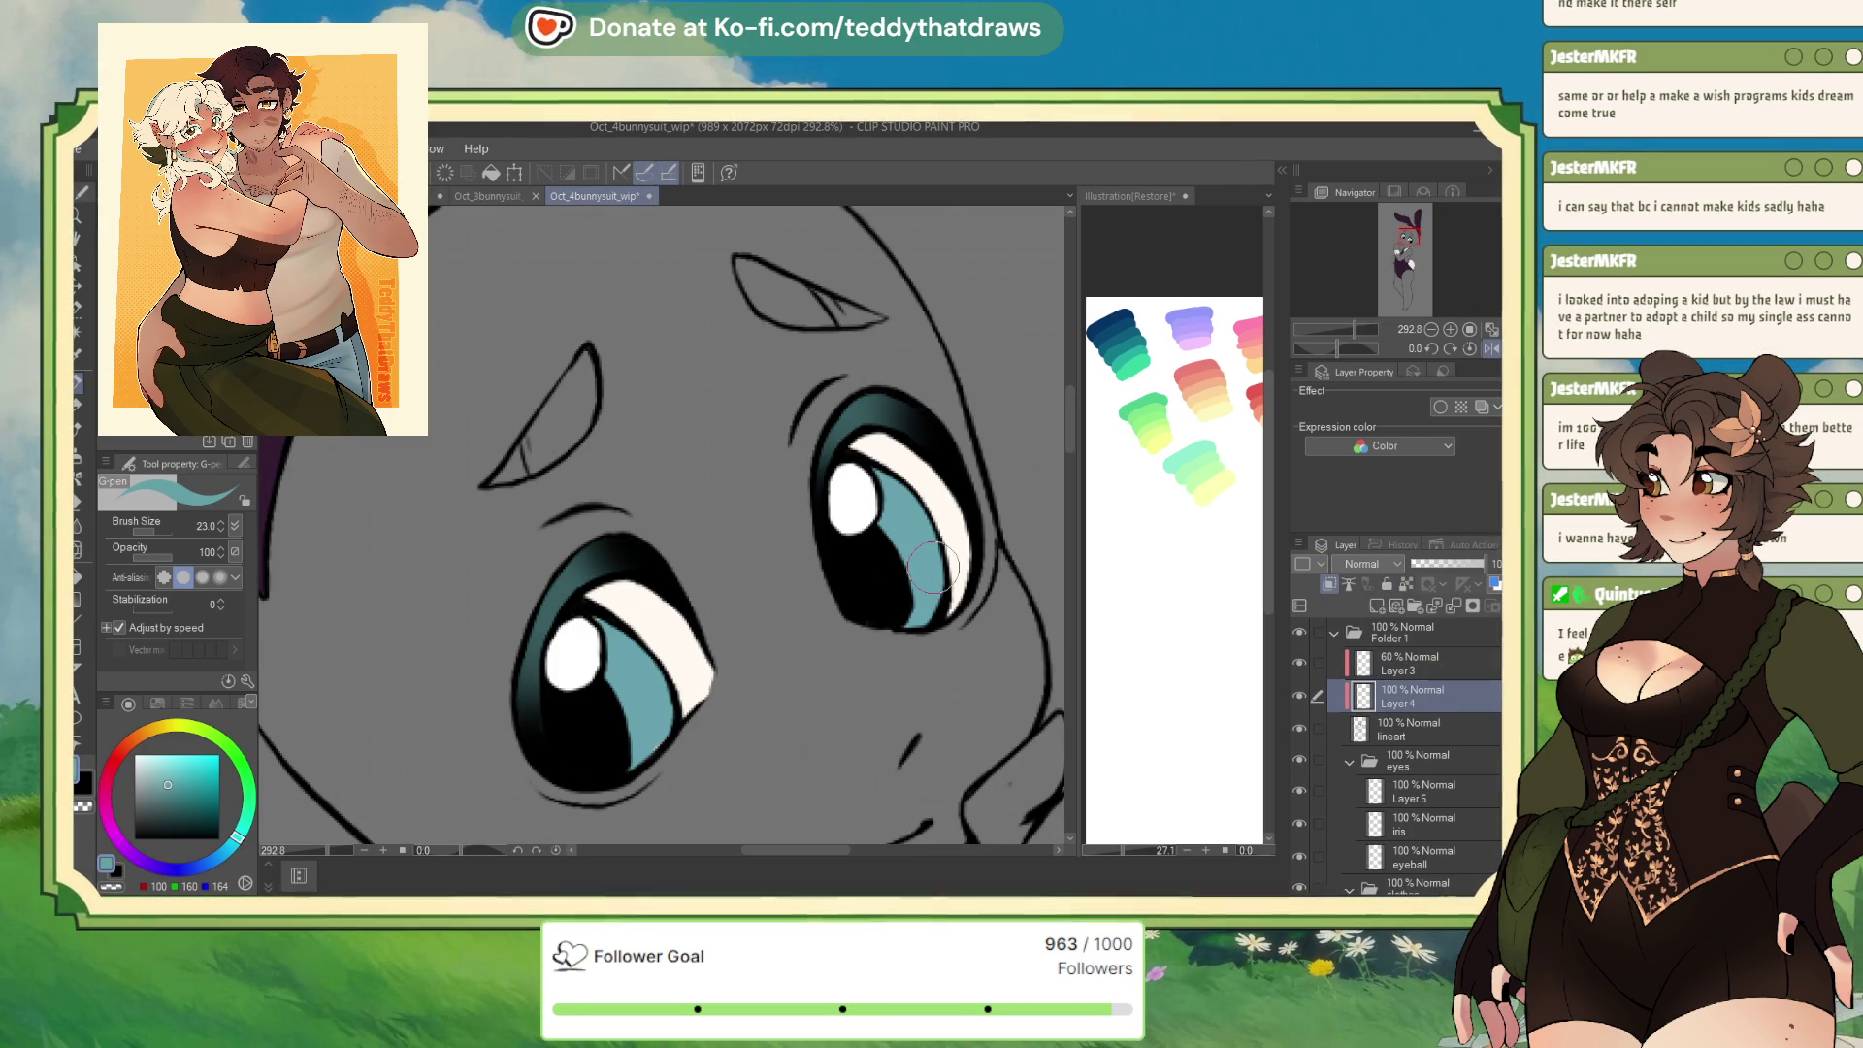
# Sample the dark teal from the finished eye in Oct_1bunnysuit_wip and return to Oct_4bunnysuit_wip
pyautogui.hotkey('ctrl', 'Tab')
pyautogui.click(1413, 765)
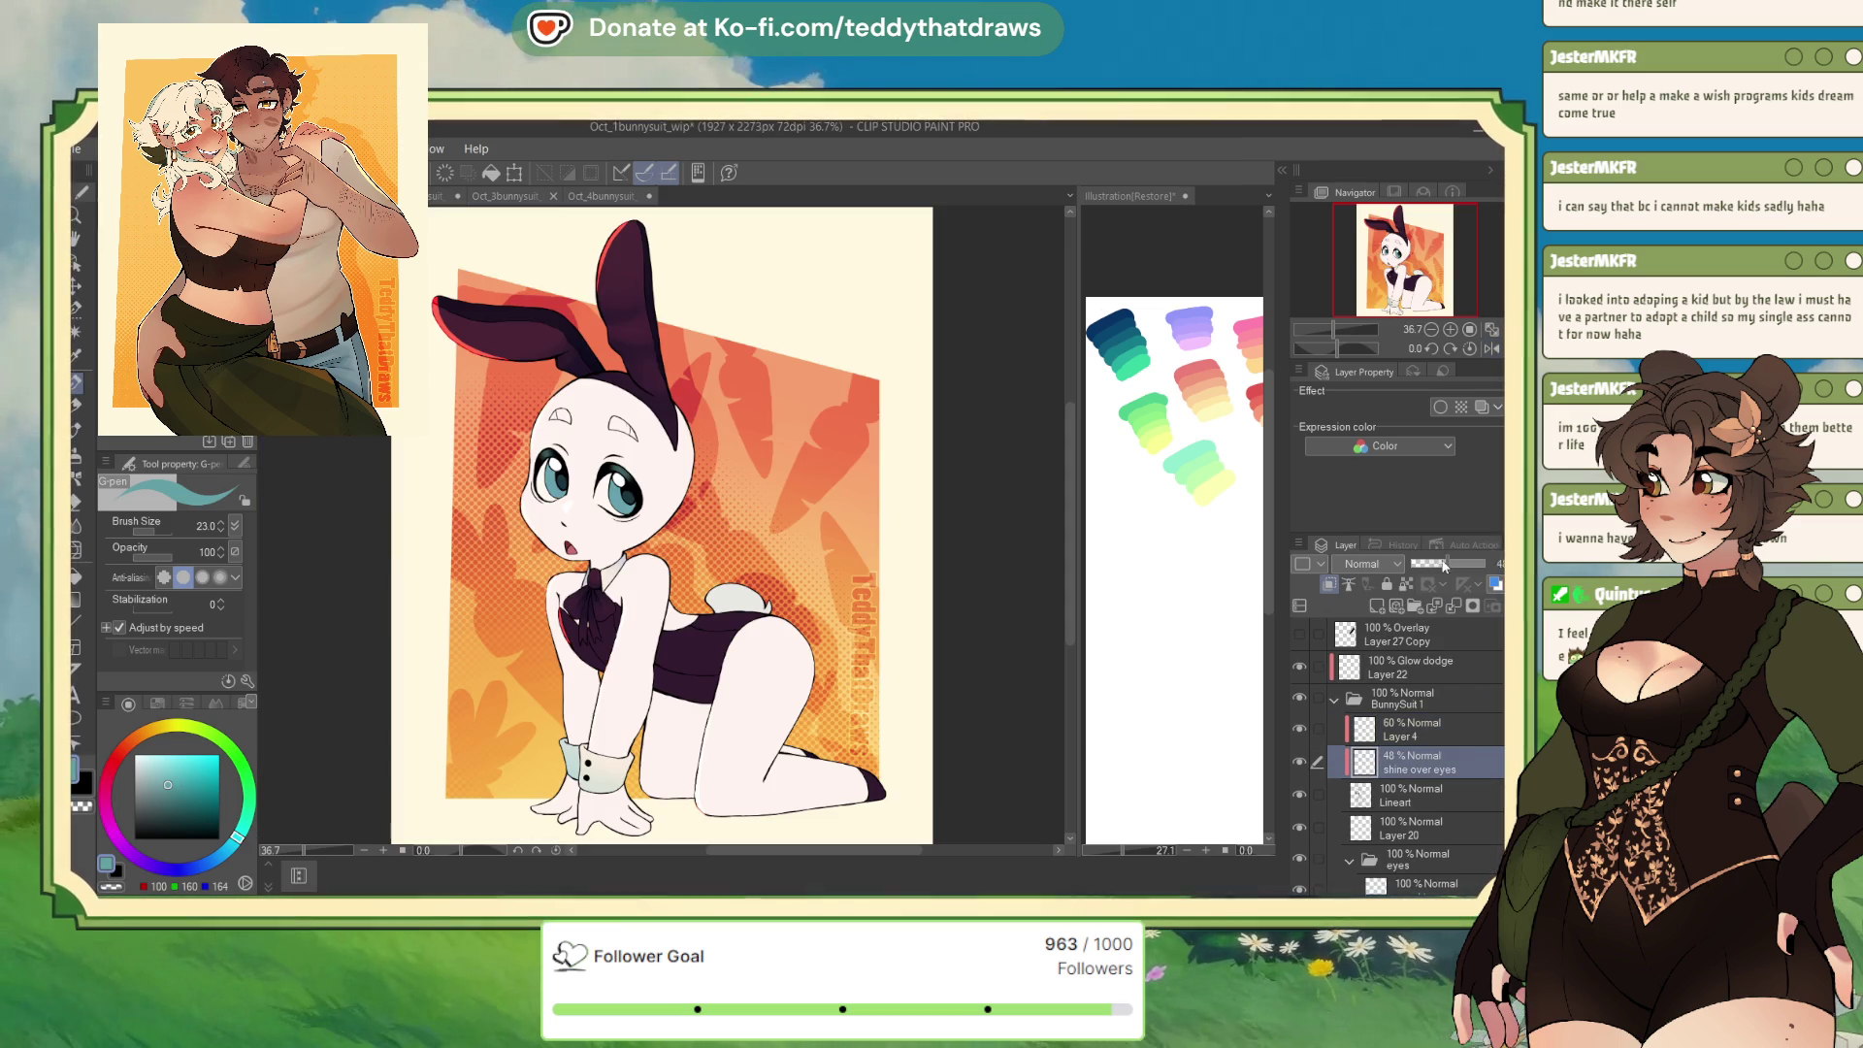
pyautogui.scroll(6, 621, 490)
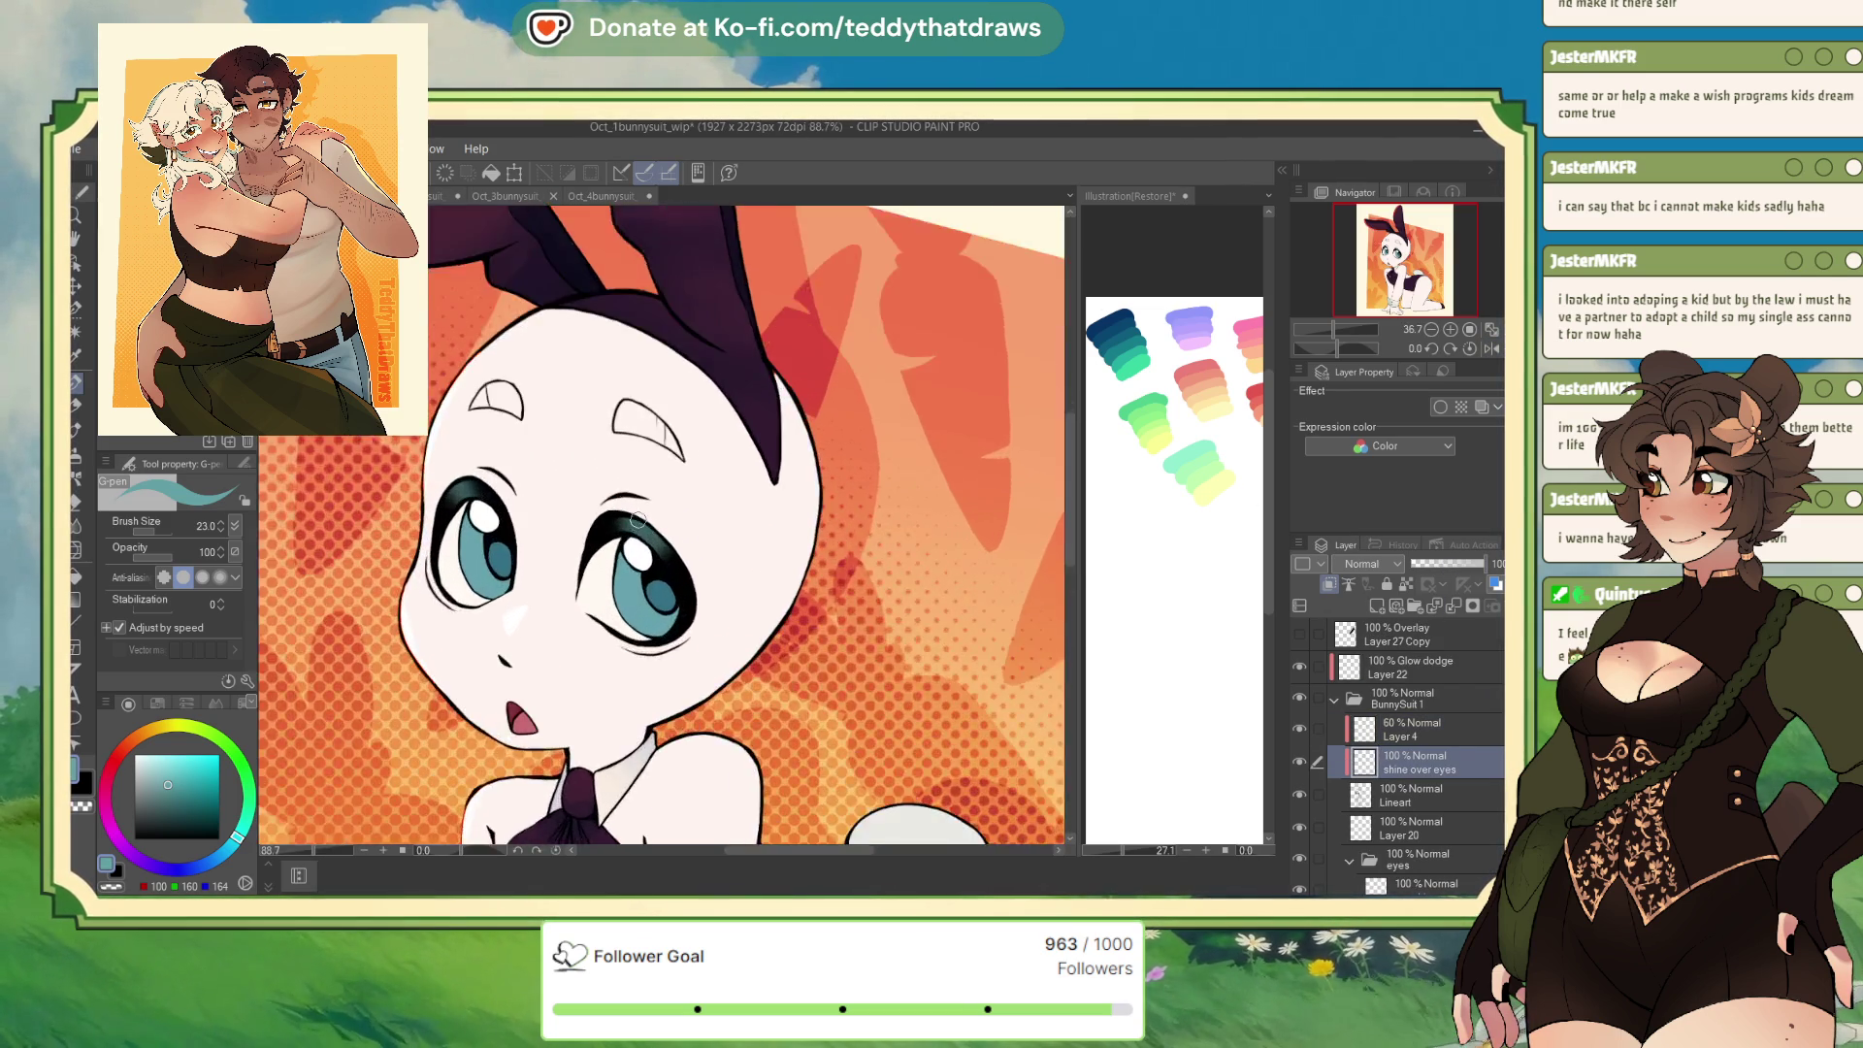
pyautogui.keyDown('alt'); pyautogui.click(660, 595); pyautogui.keyUp('alt')
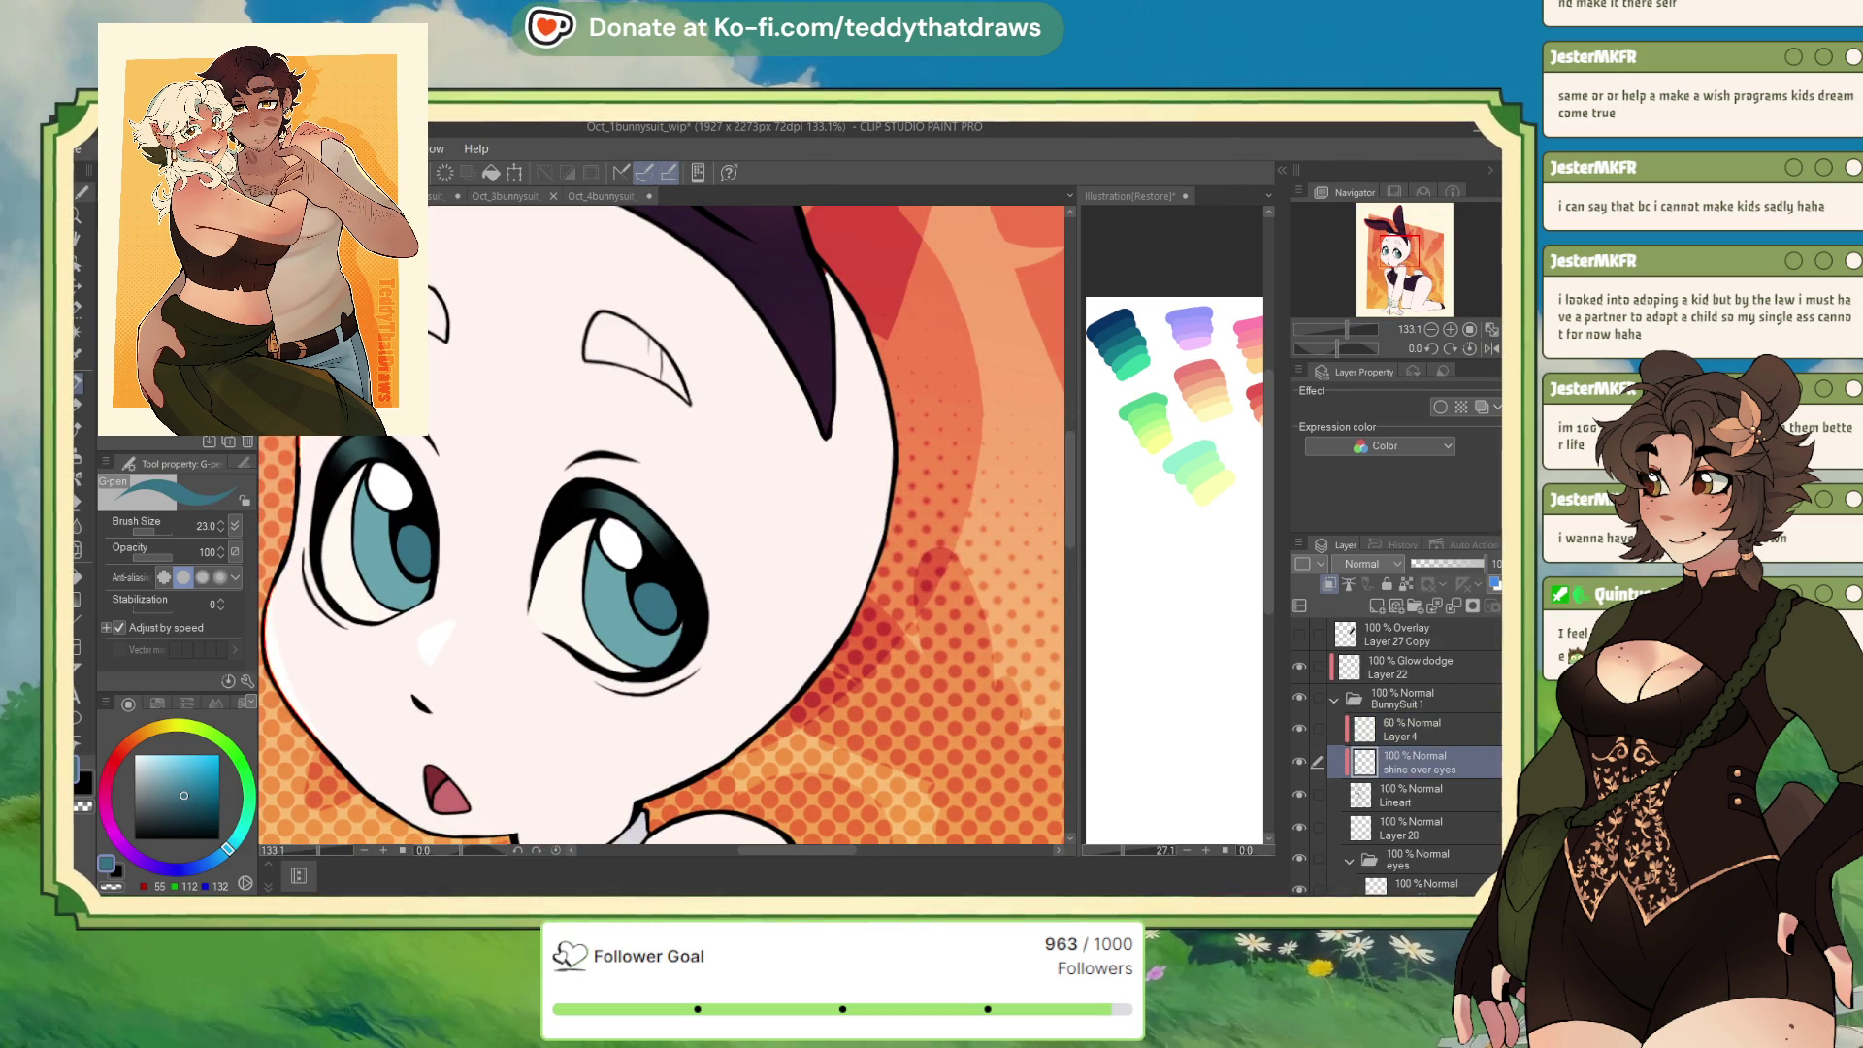
pyautogui.click(1446, 564)
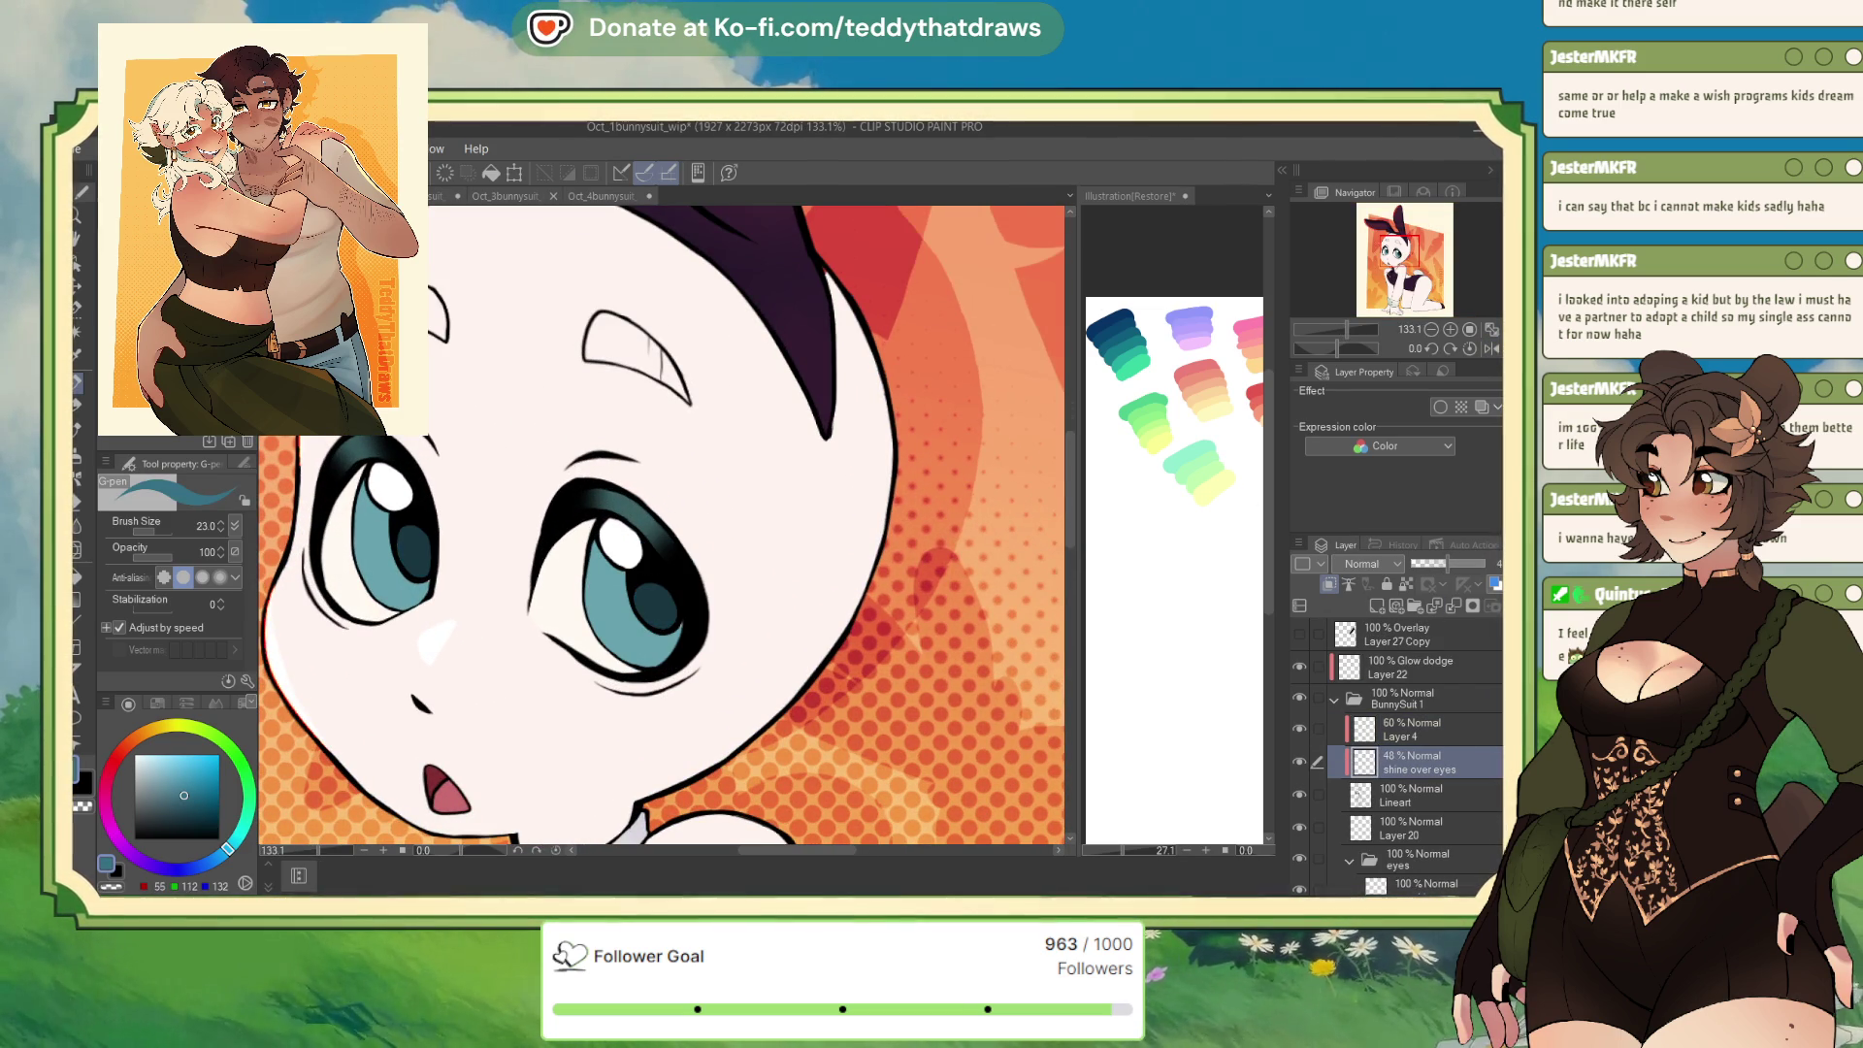
pyautogui.click(594, 197)
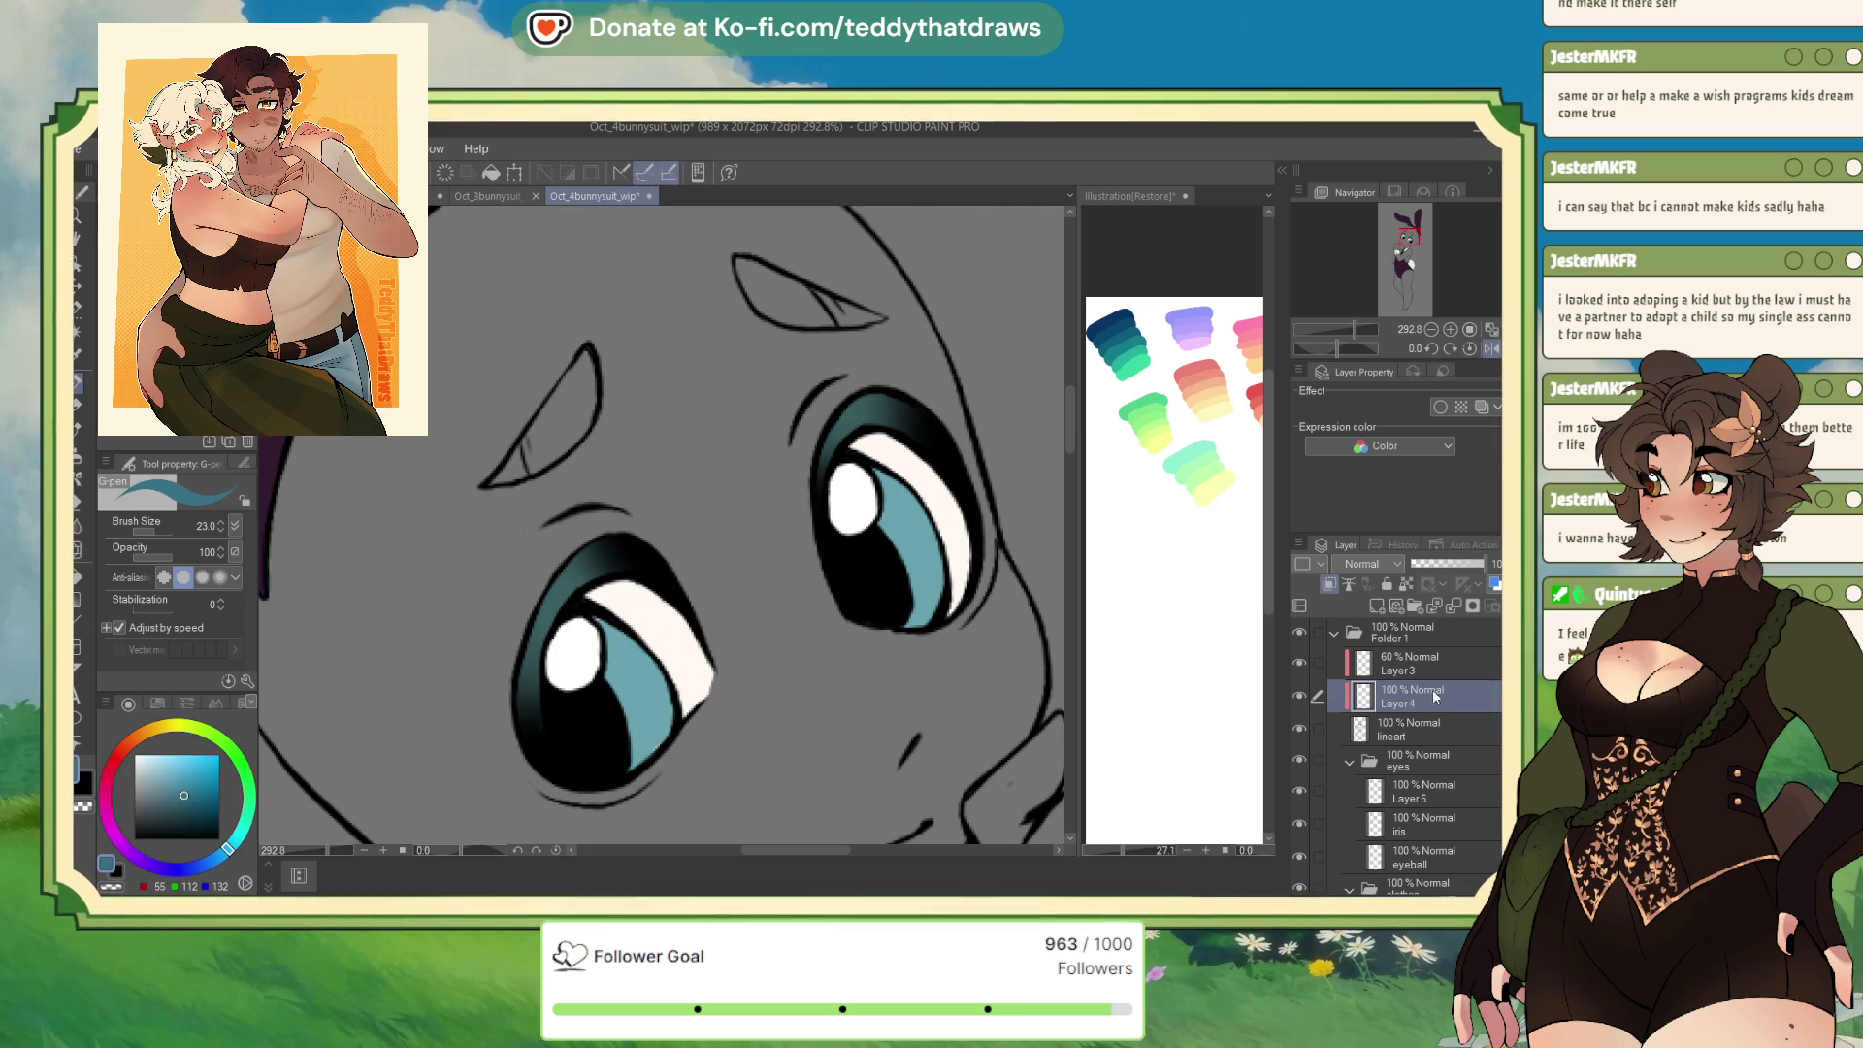
# On a new 48%-opacity layer, shade both lower irises dark teal
pyautogui.click(1415, 607)
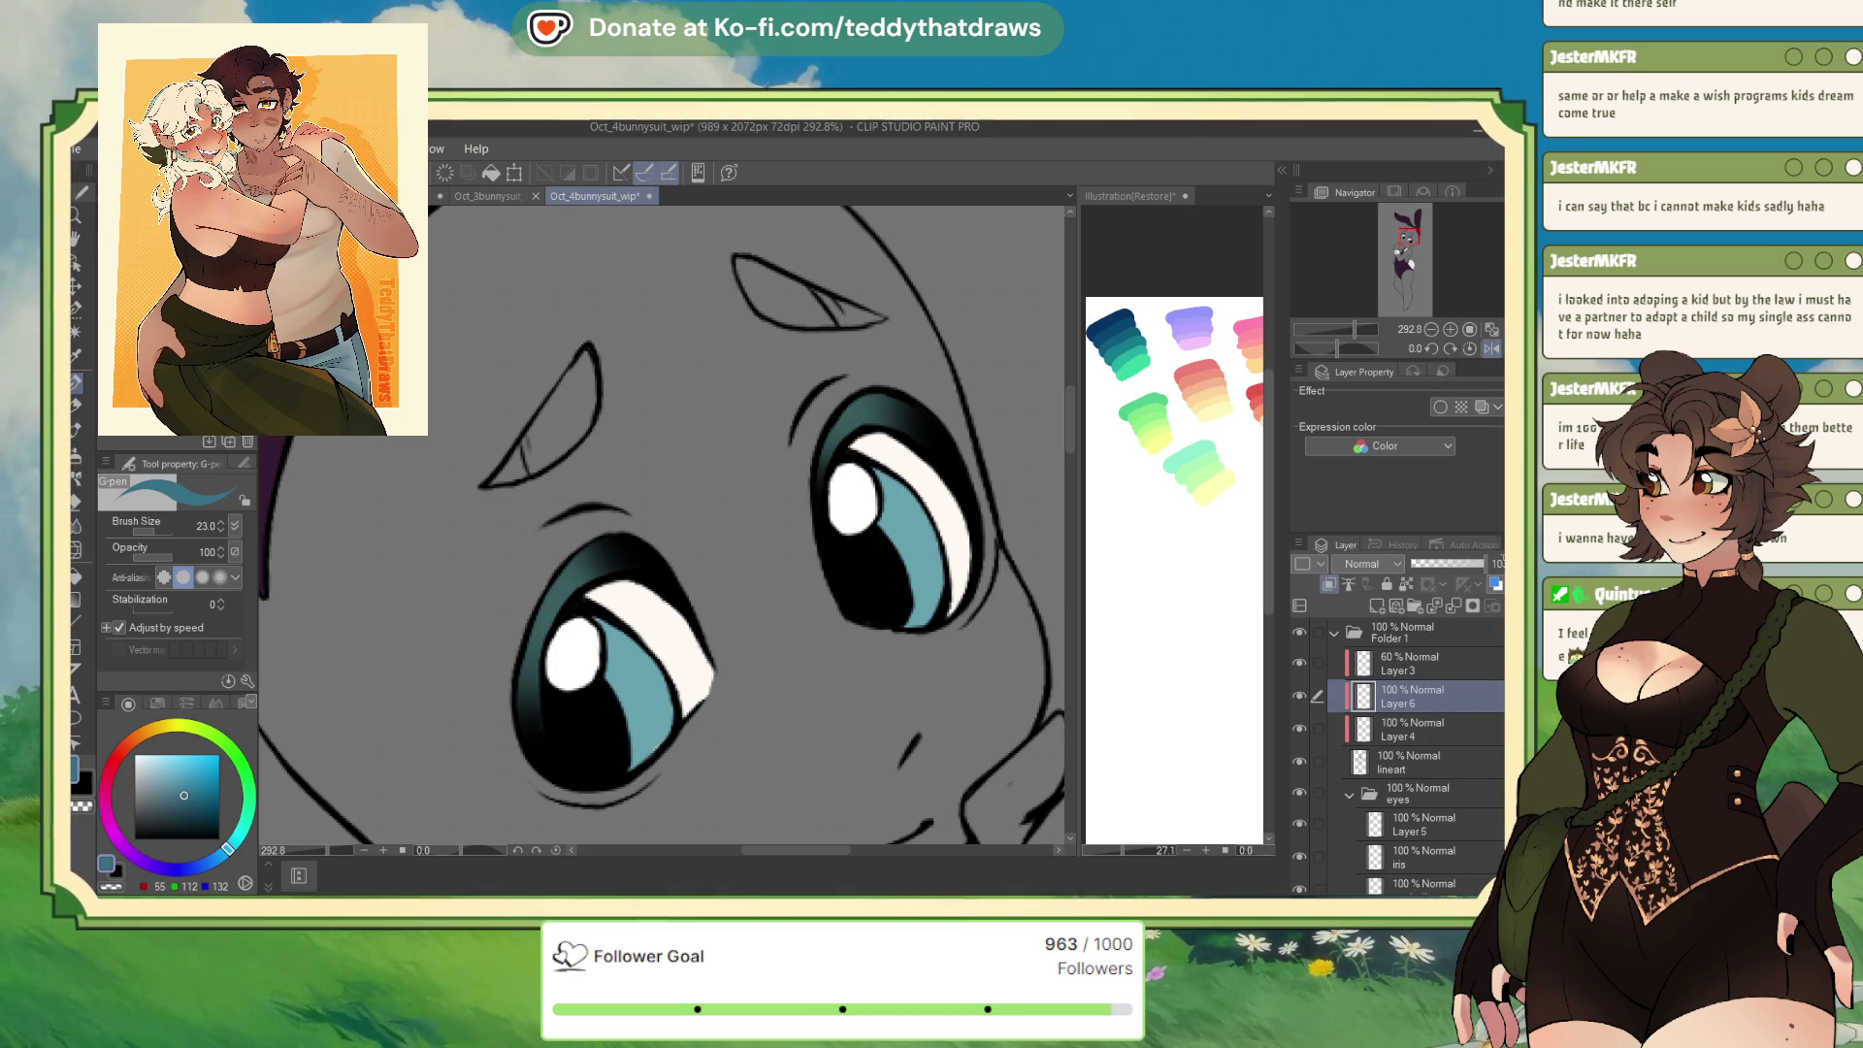
pyautogui.moveTo(1485, 563); pyautogui.dragTo(1448, 563)
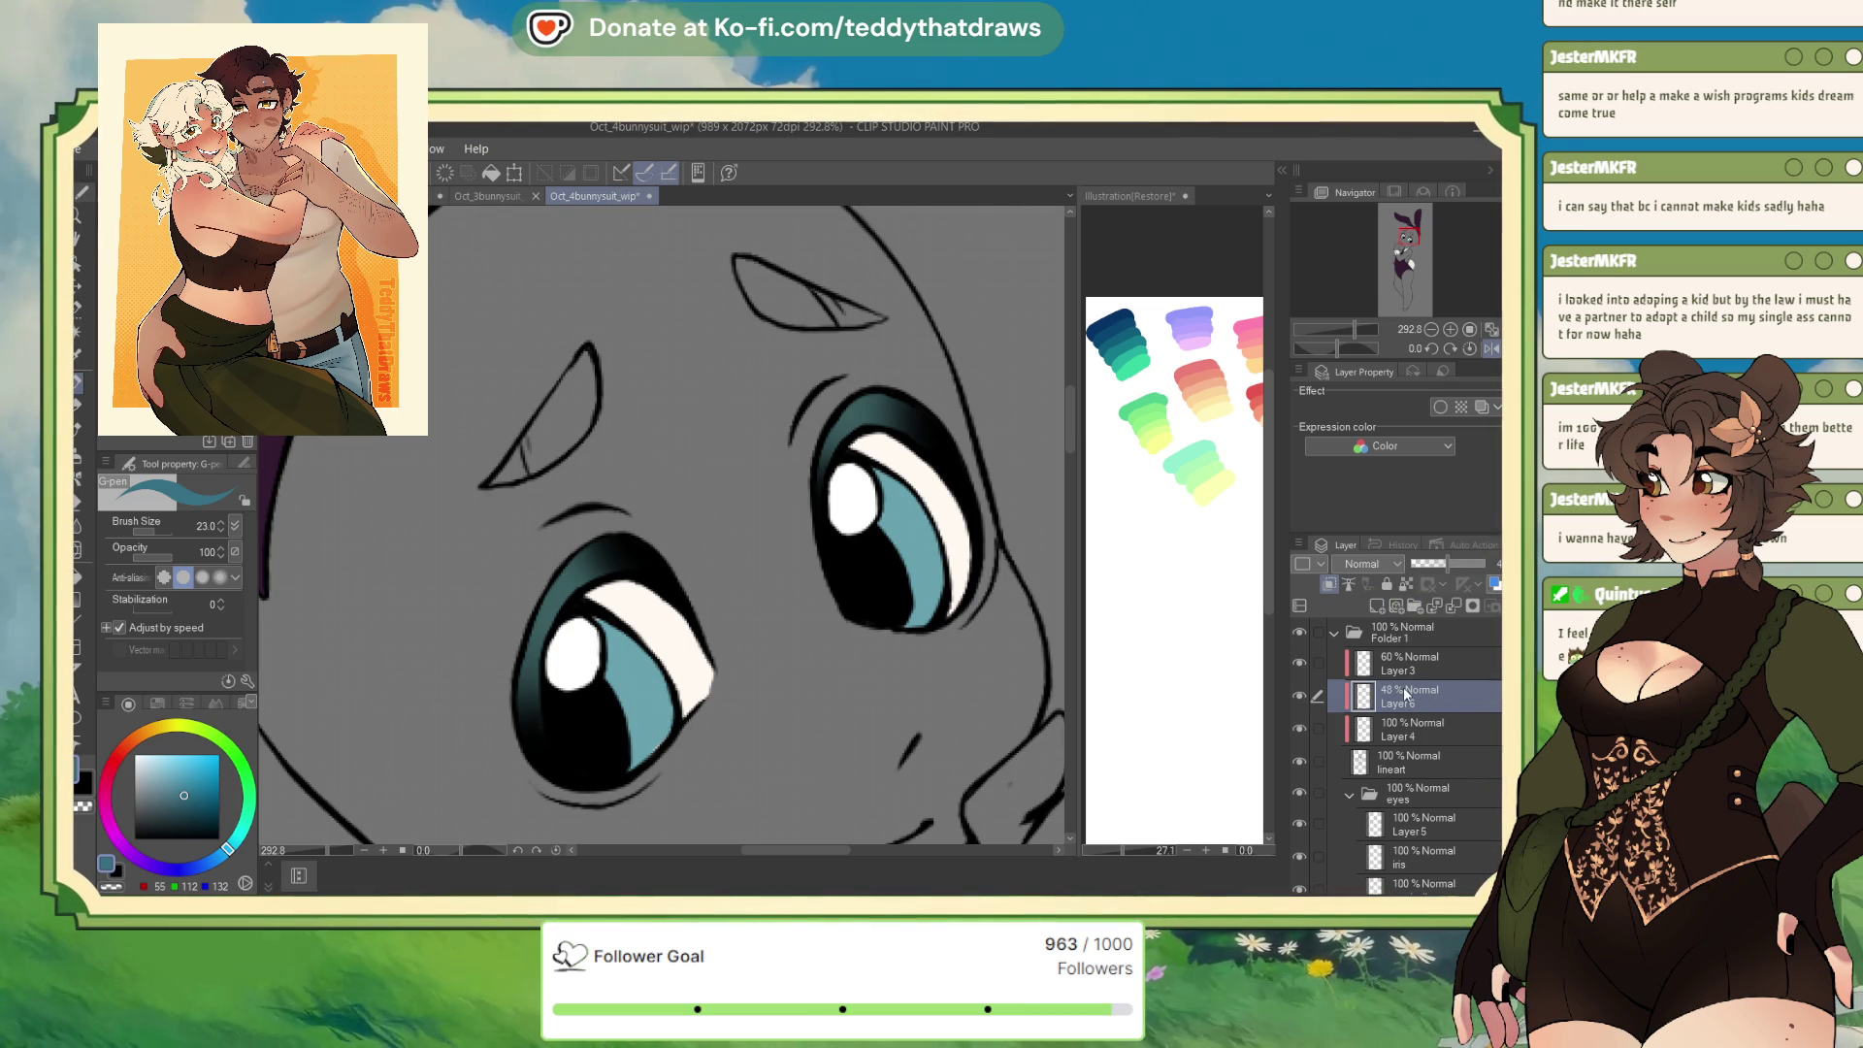
pyautogui.moveTo(863, 574); pyautogui.dragTo(875, 593)
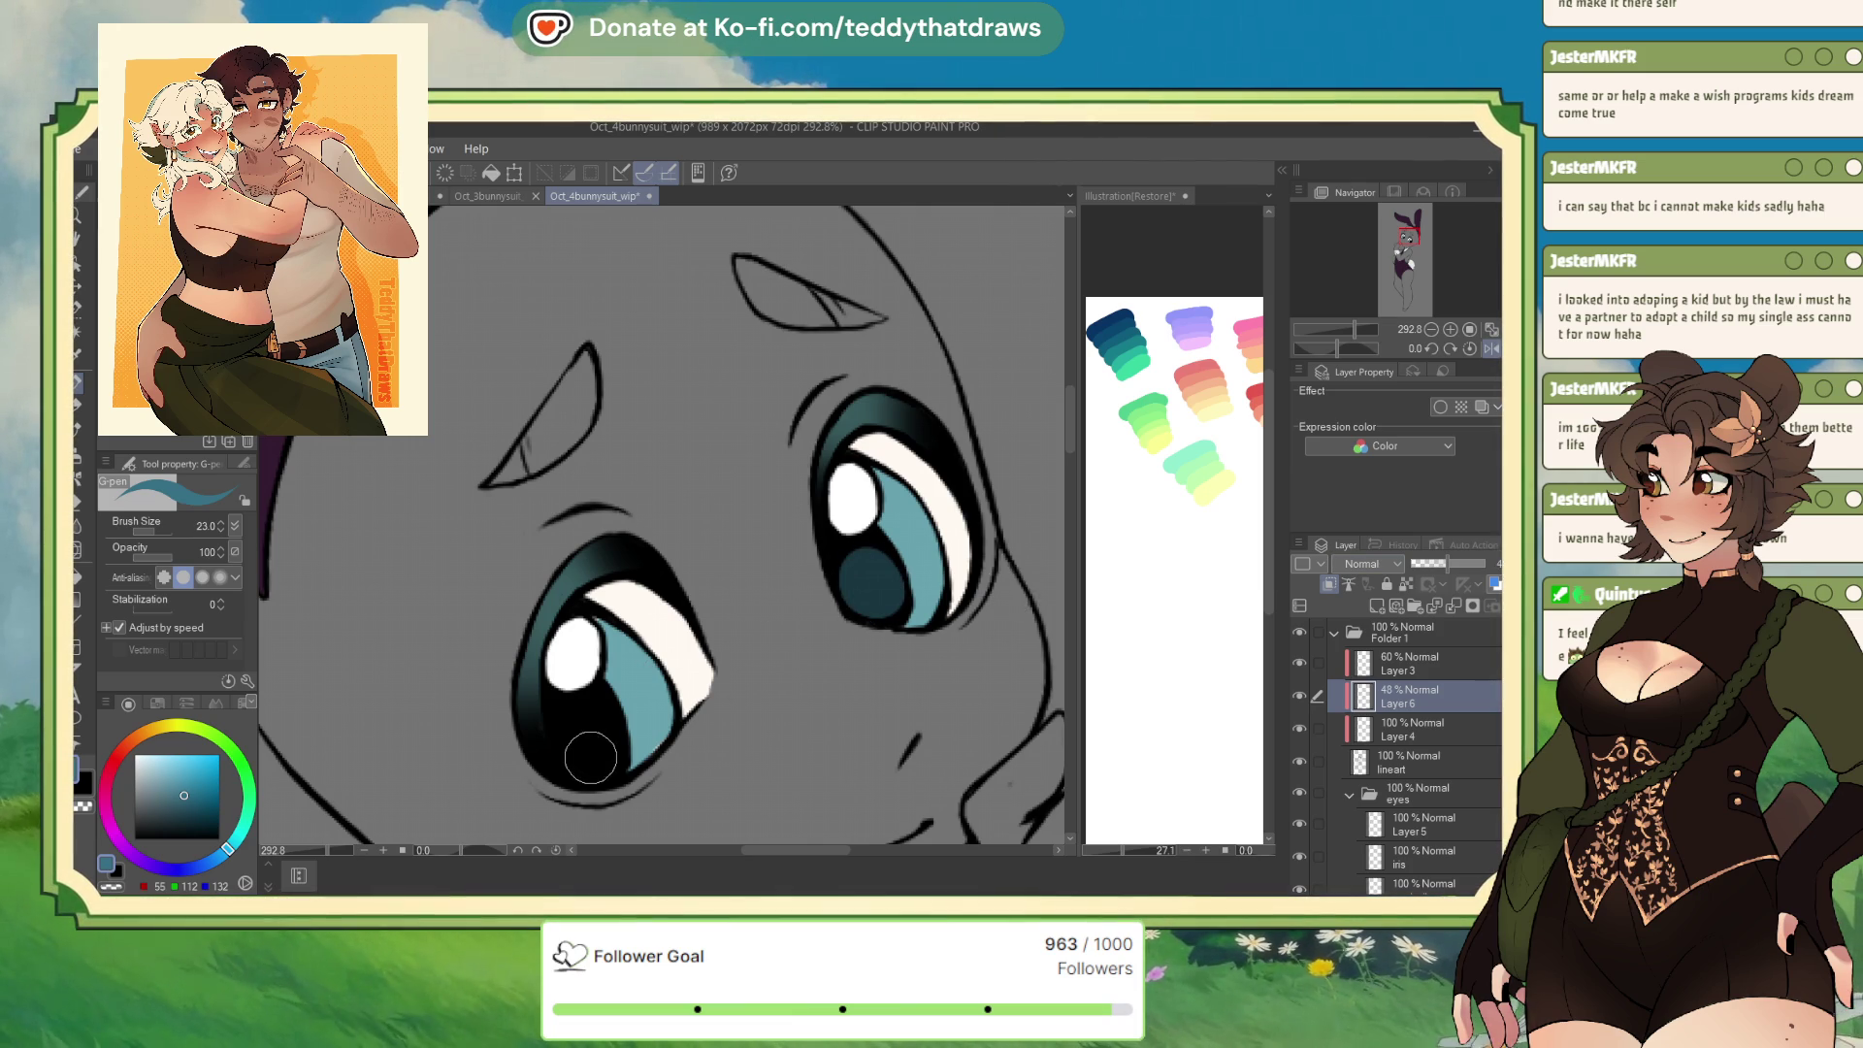
pyautogui.moveTo(582, 742); pyautogui.dragTo(570, 746)
# Zoom out to the whole bunny, then collapse and select the eyes folder
pyautogui.hotkey('ctrl', '-')
pyautogui.click(1350, 793)
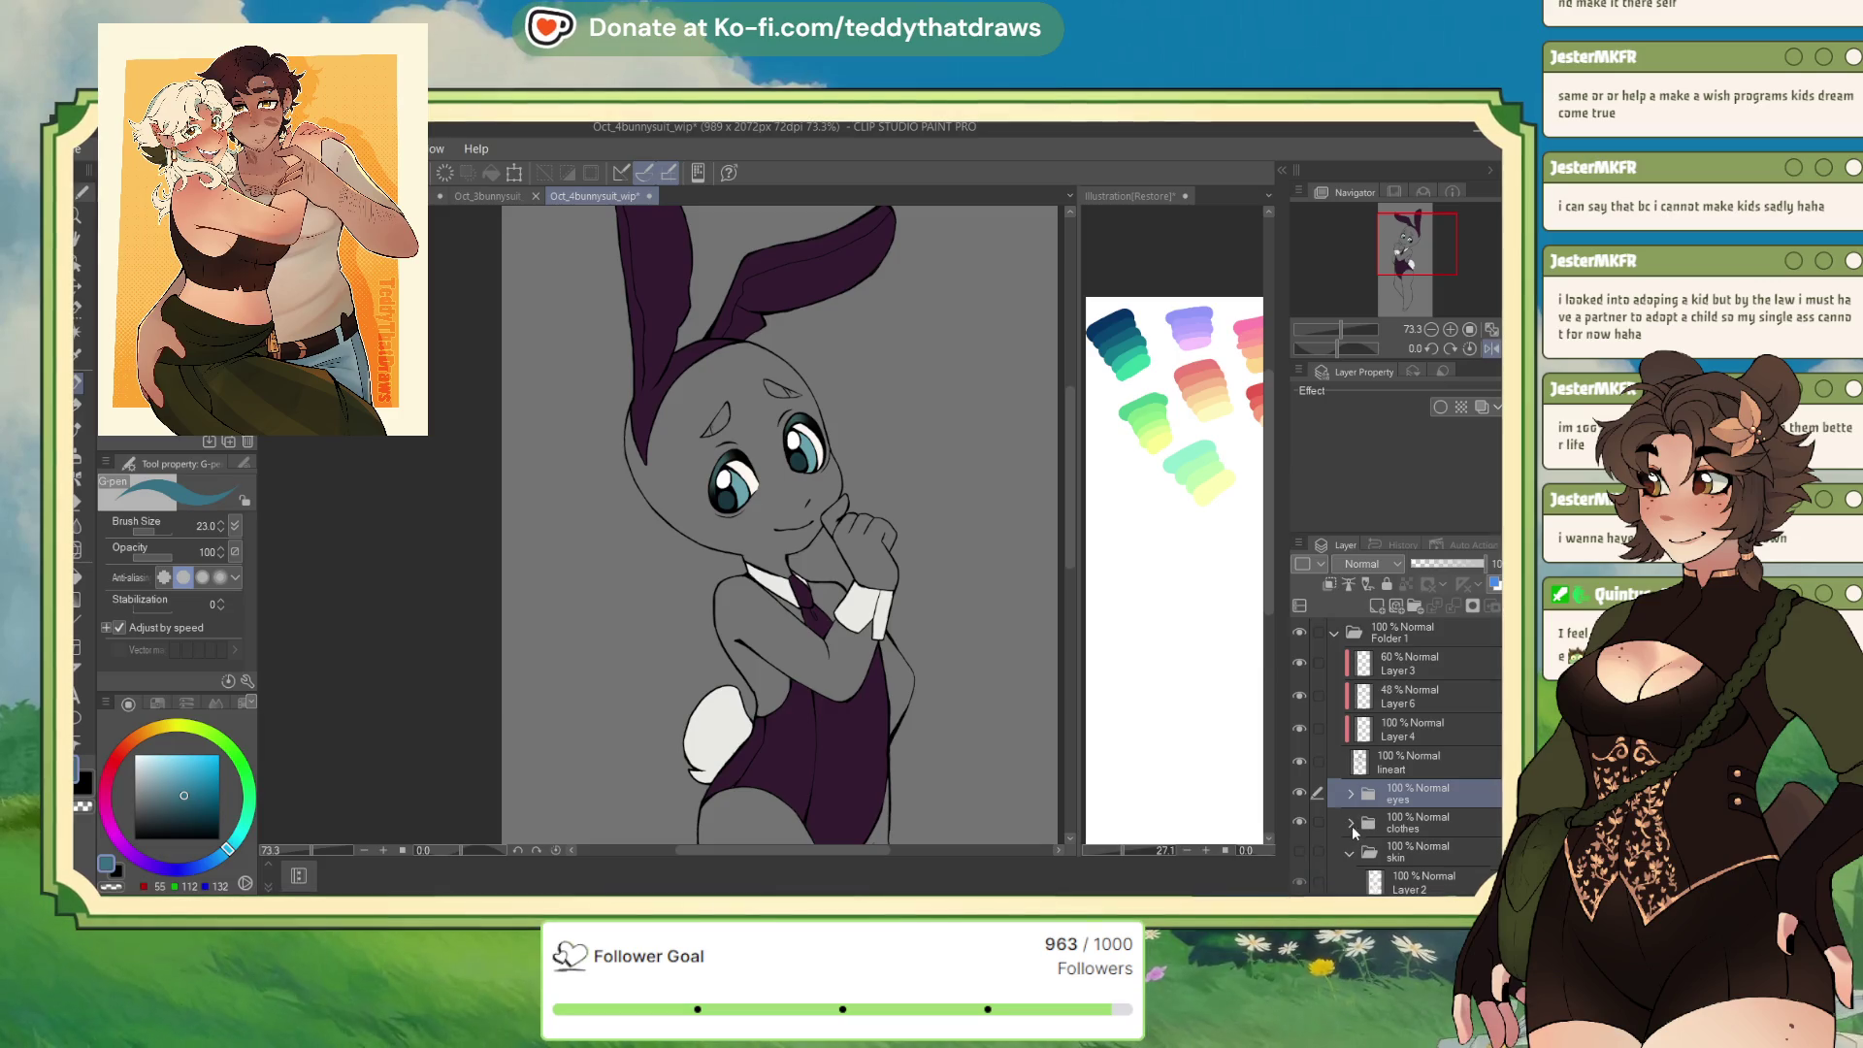
pyautogui.click(1301, 852)
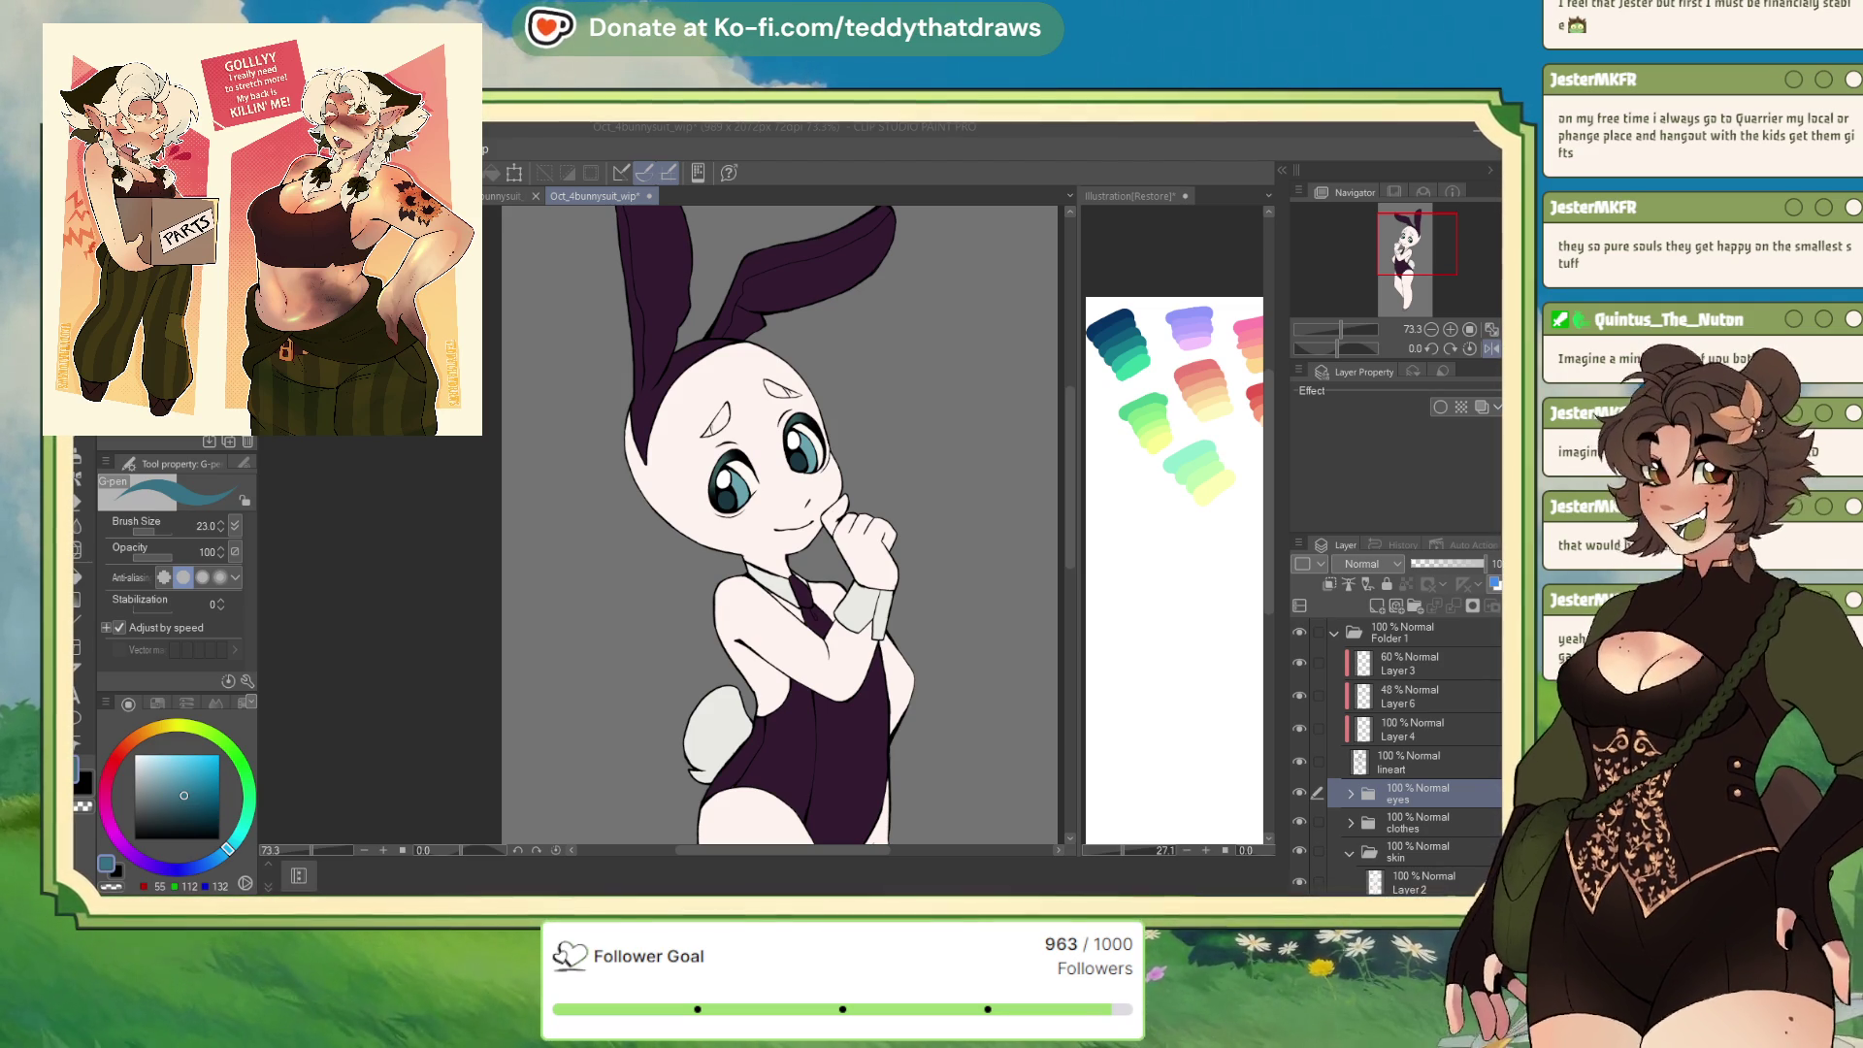
# Add a Multiply-blended Layer 7 inside the skin folder and zoom out to show the legs
pyautogui.click(1385, 852)
pyautogui.scroll(-1, 1385, 856)
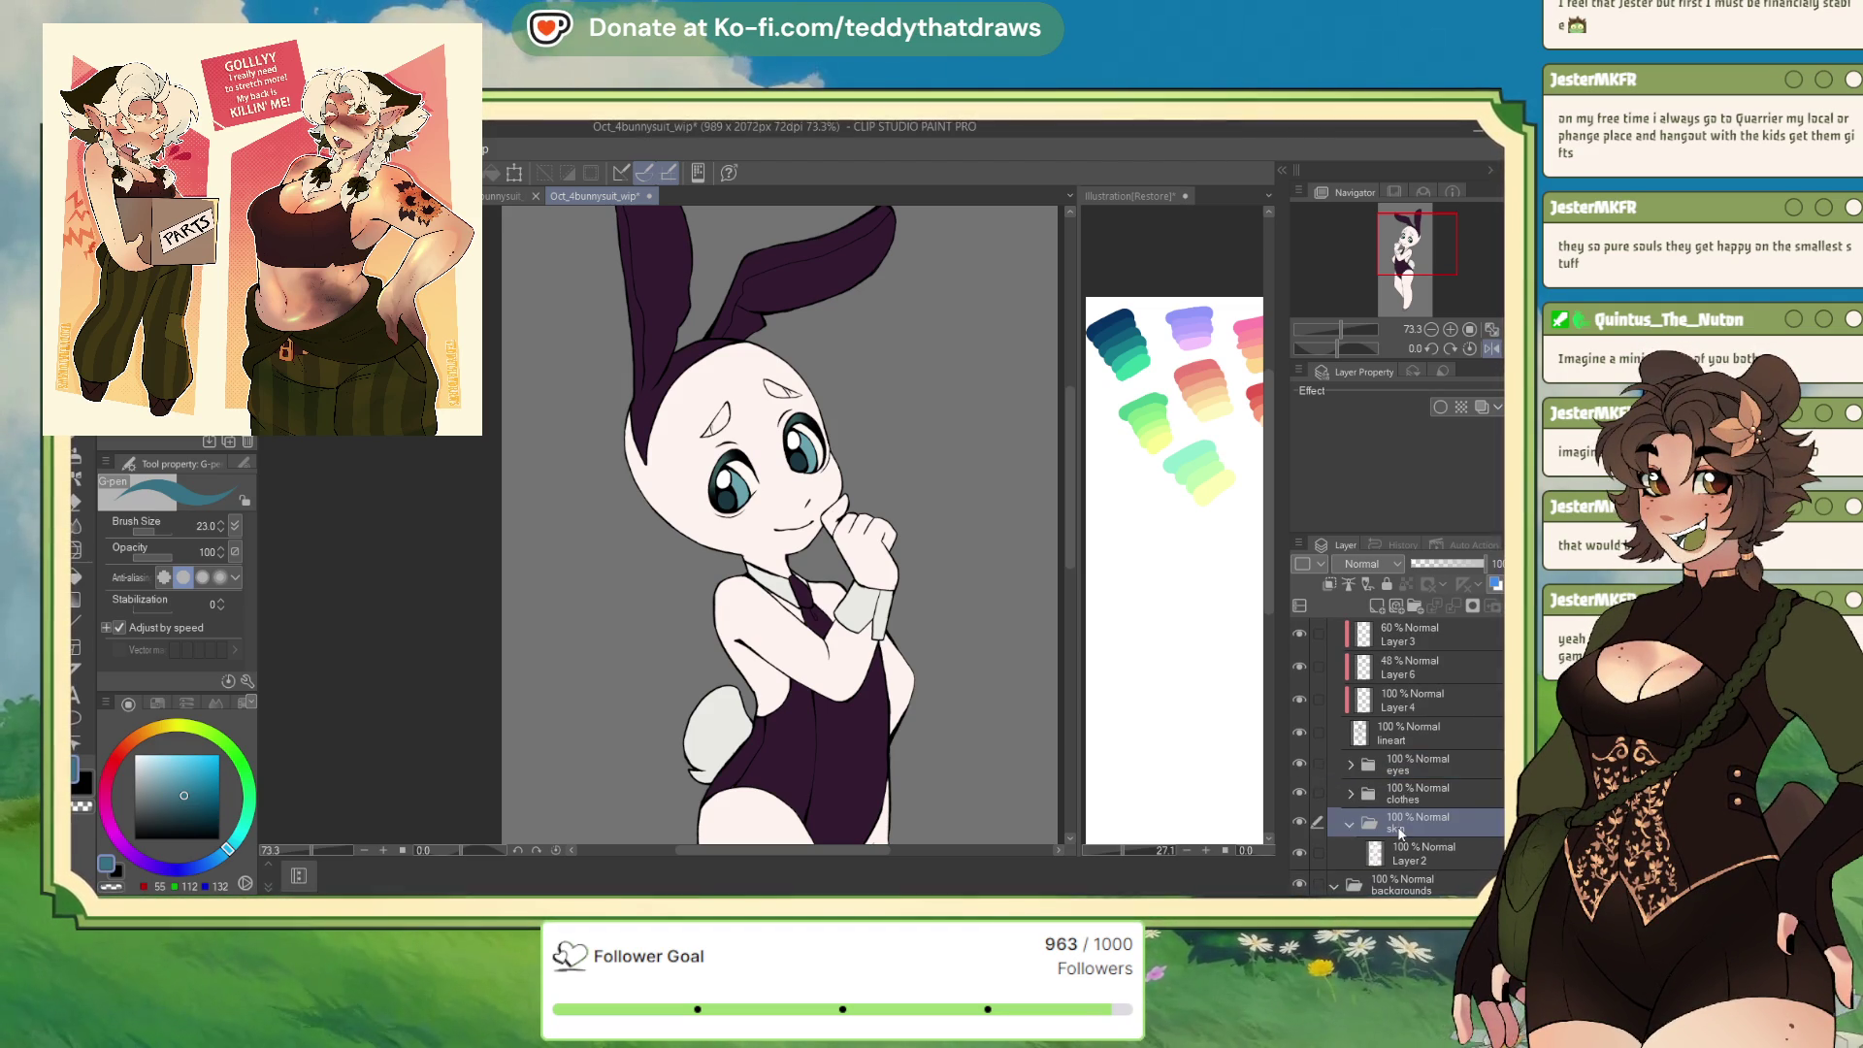
pyautogui.click(1376, 606)
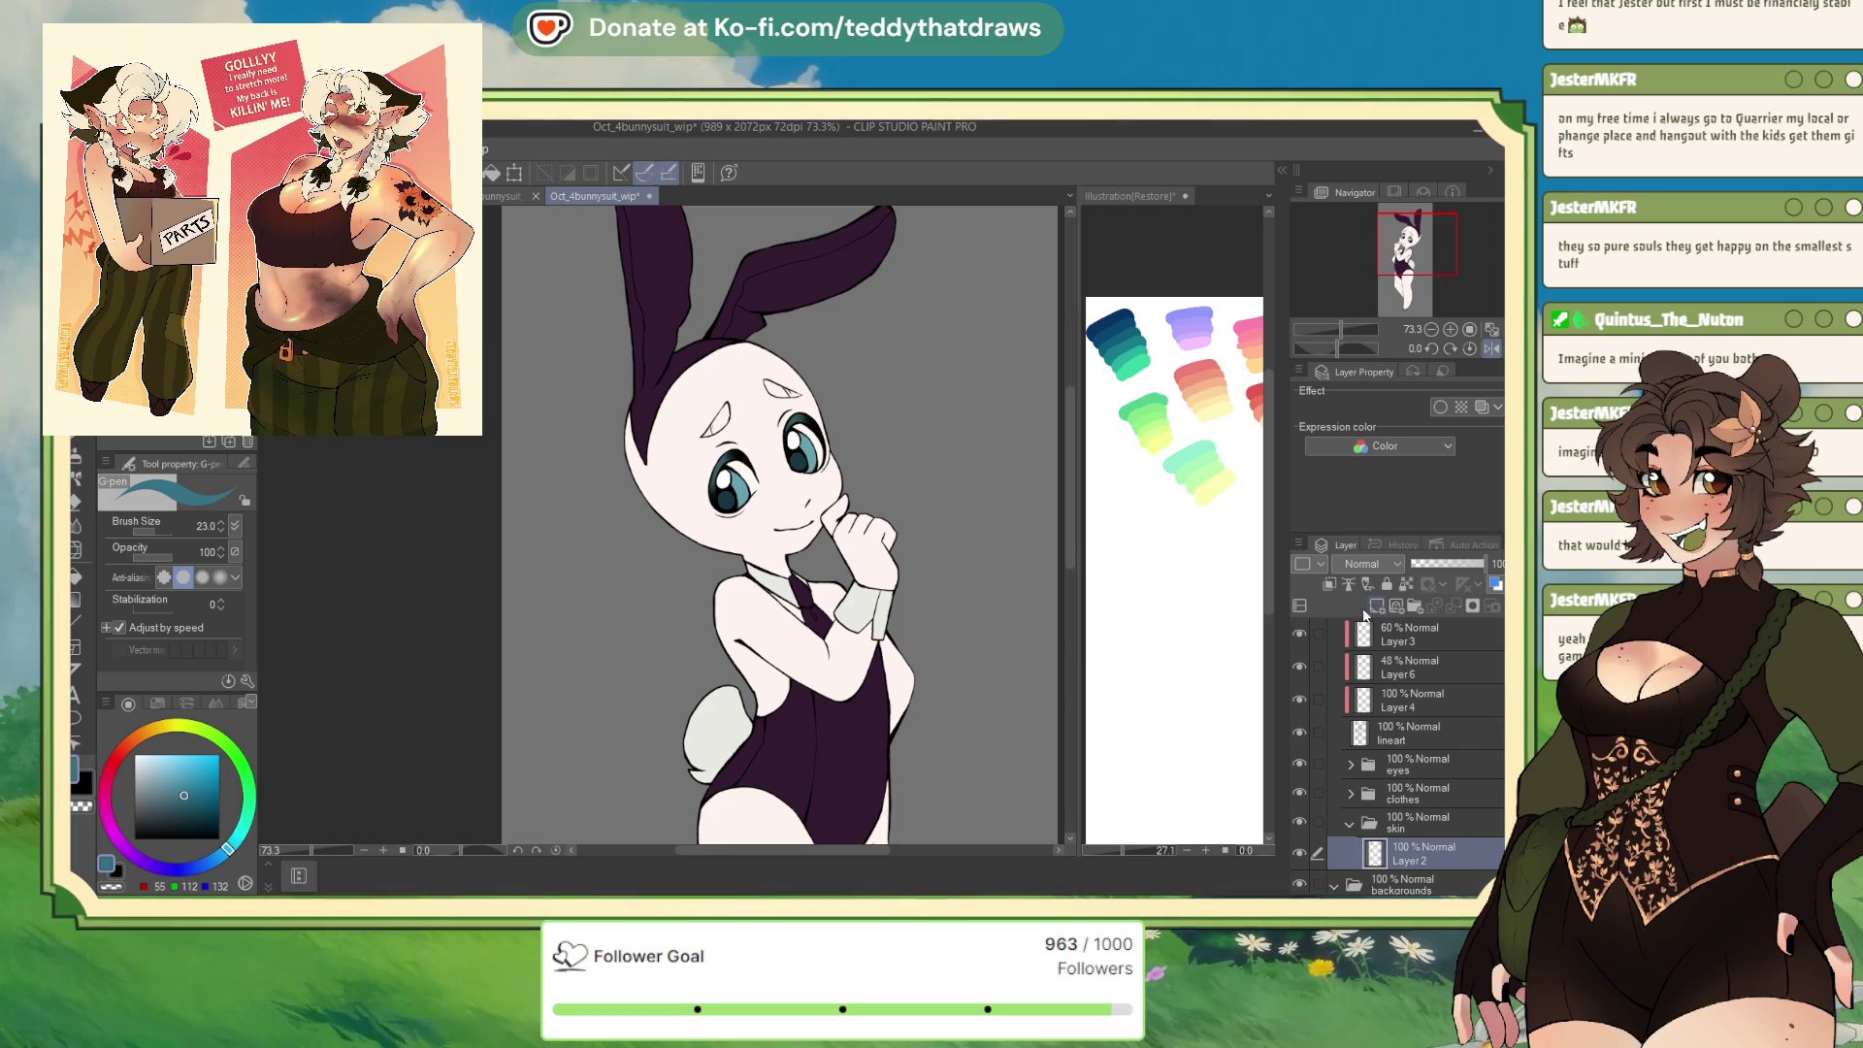
pyautogui.click(1368, 564)
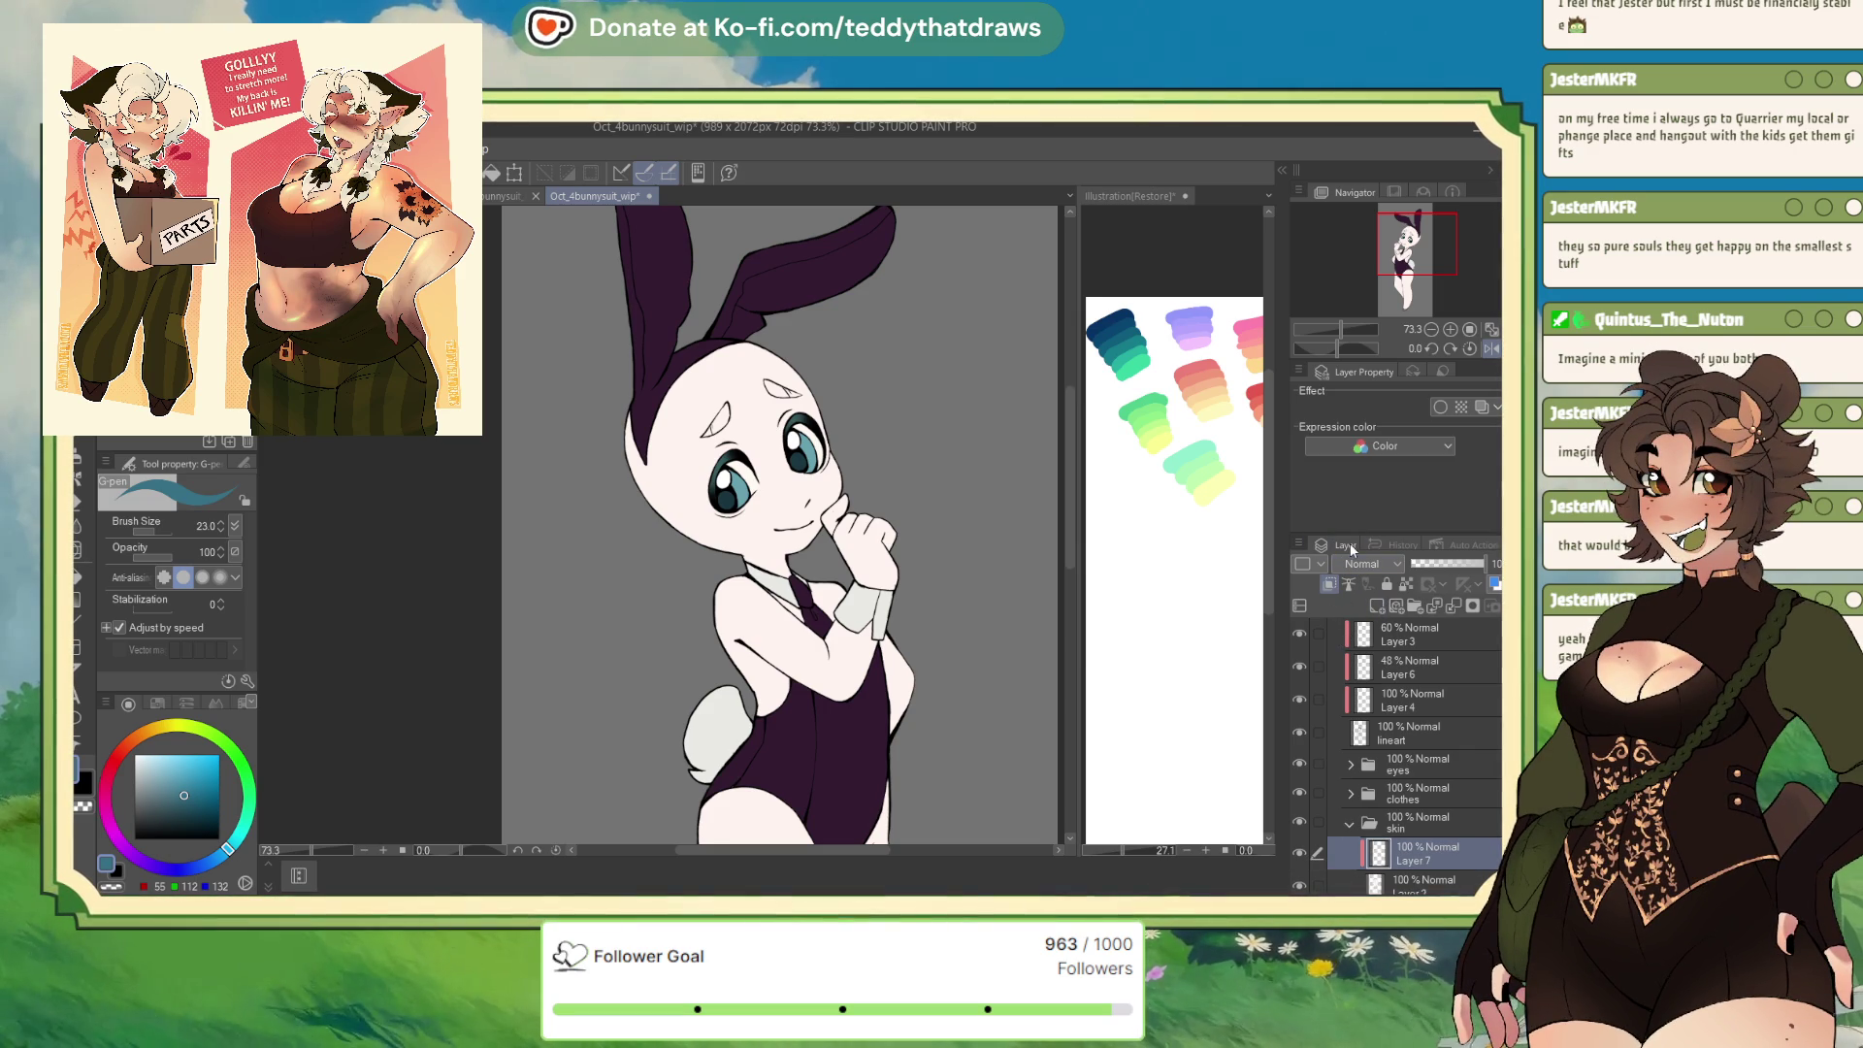
pyautogui.click(1353, 173)
pyautogui.click(1433, 329)
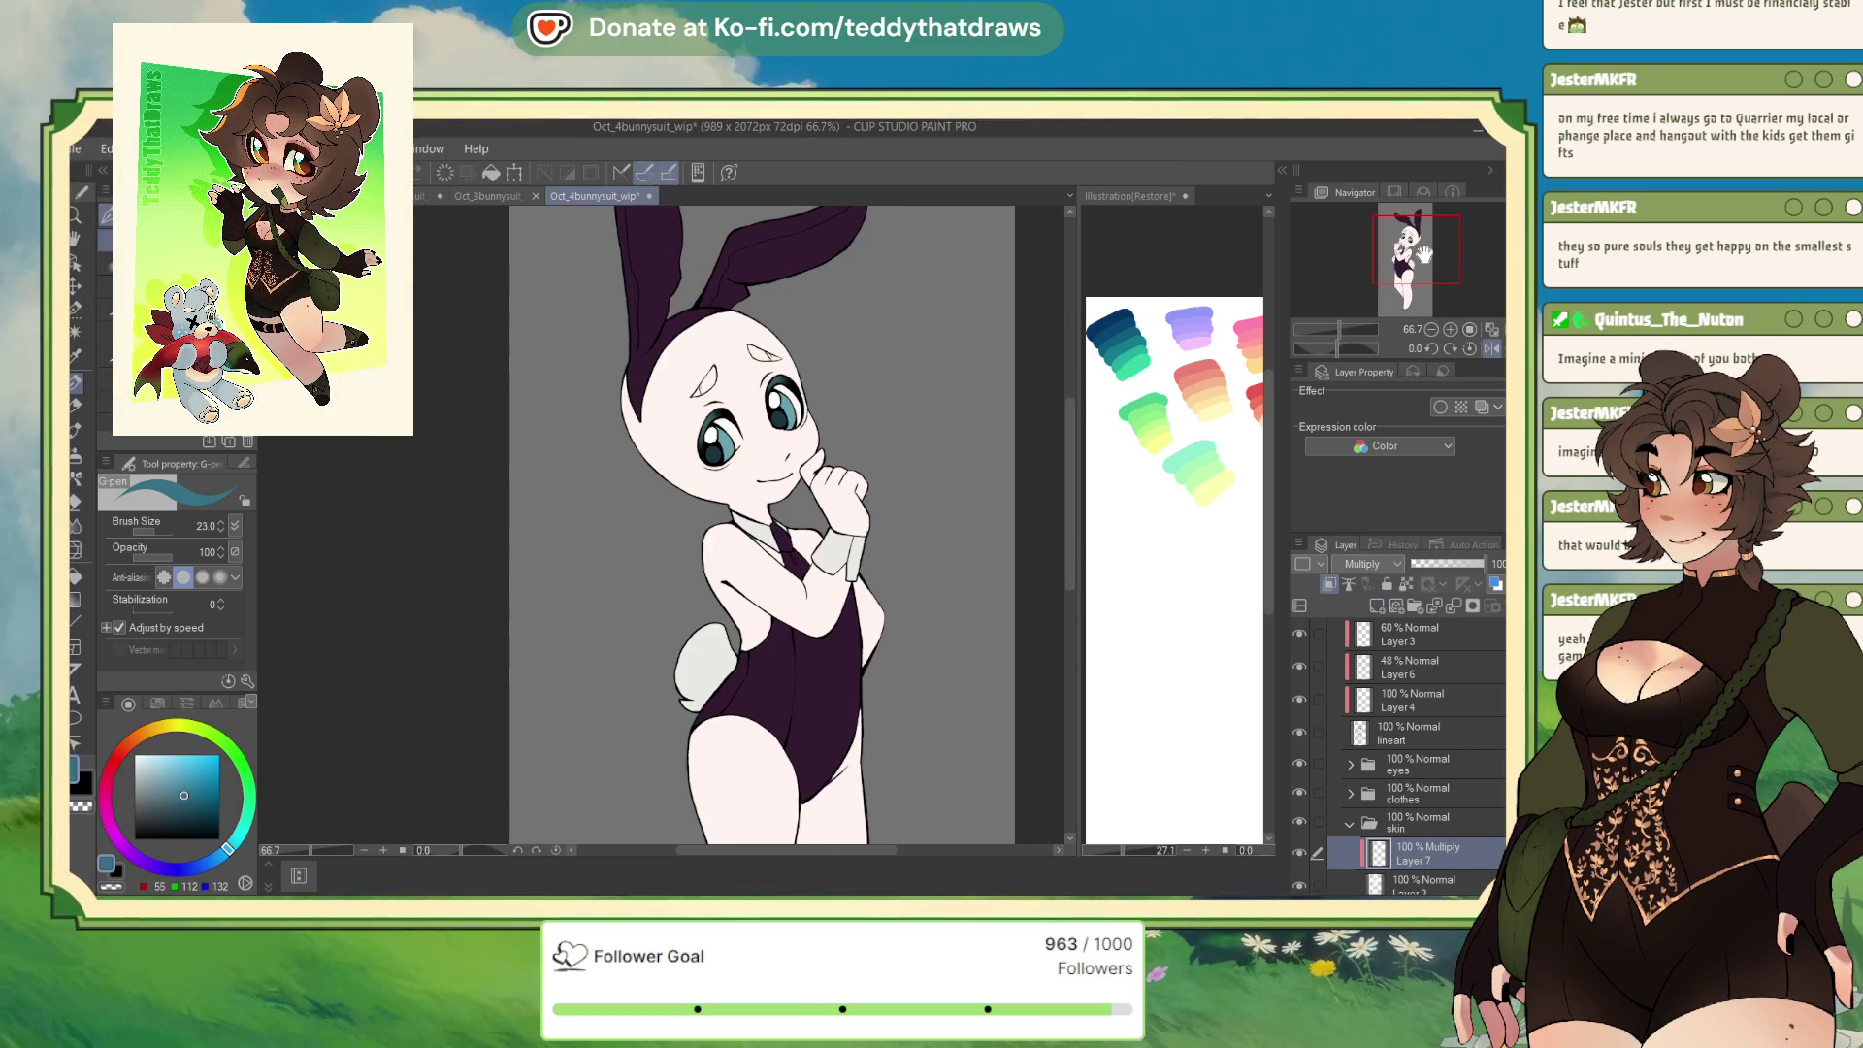
pyautogui.click(1432, 329)
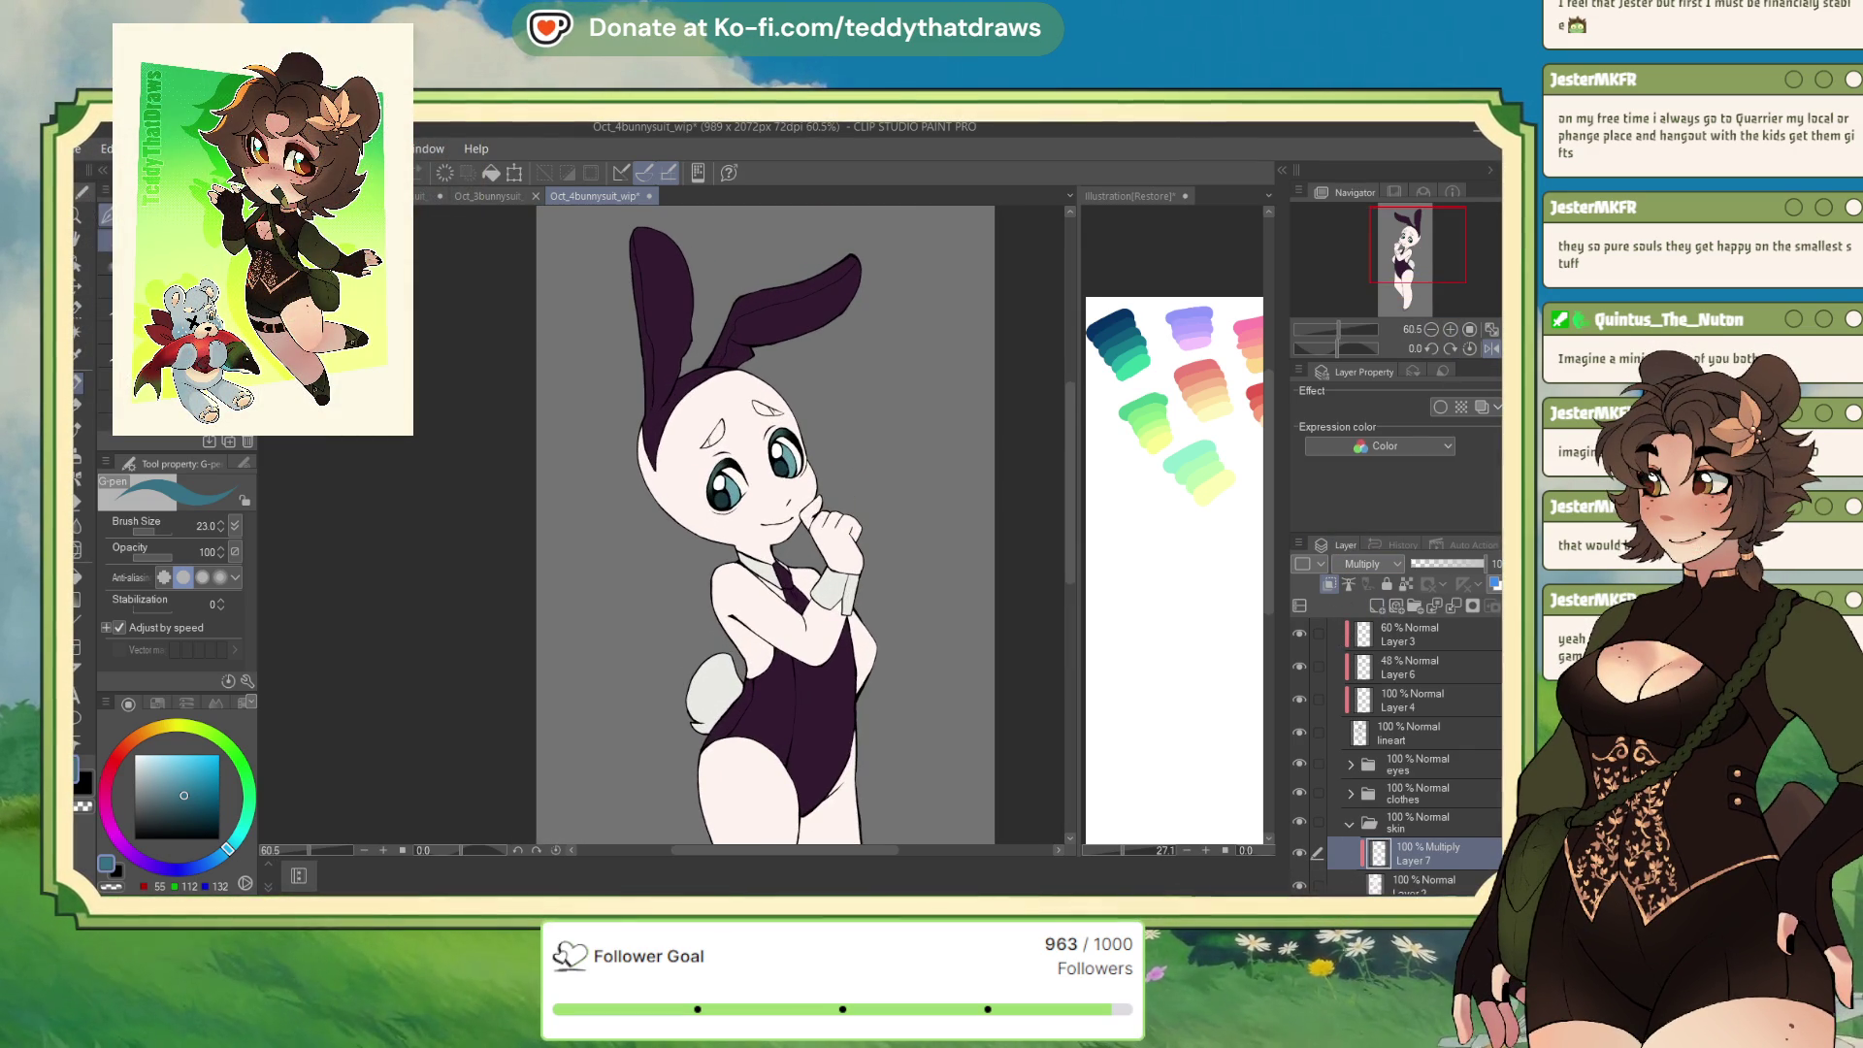
pyautogui.moveTo(766, 248); pyautogui.dragTo(721, 677)
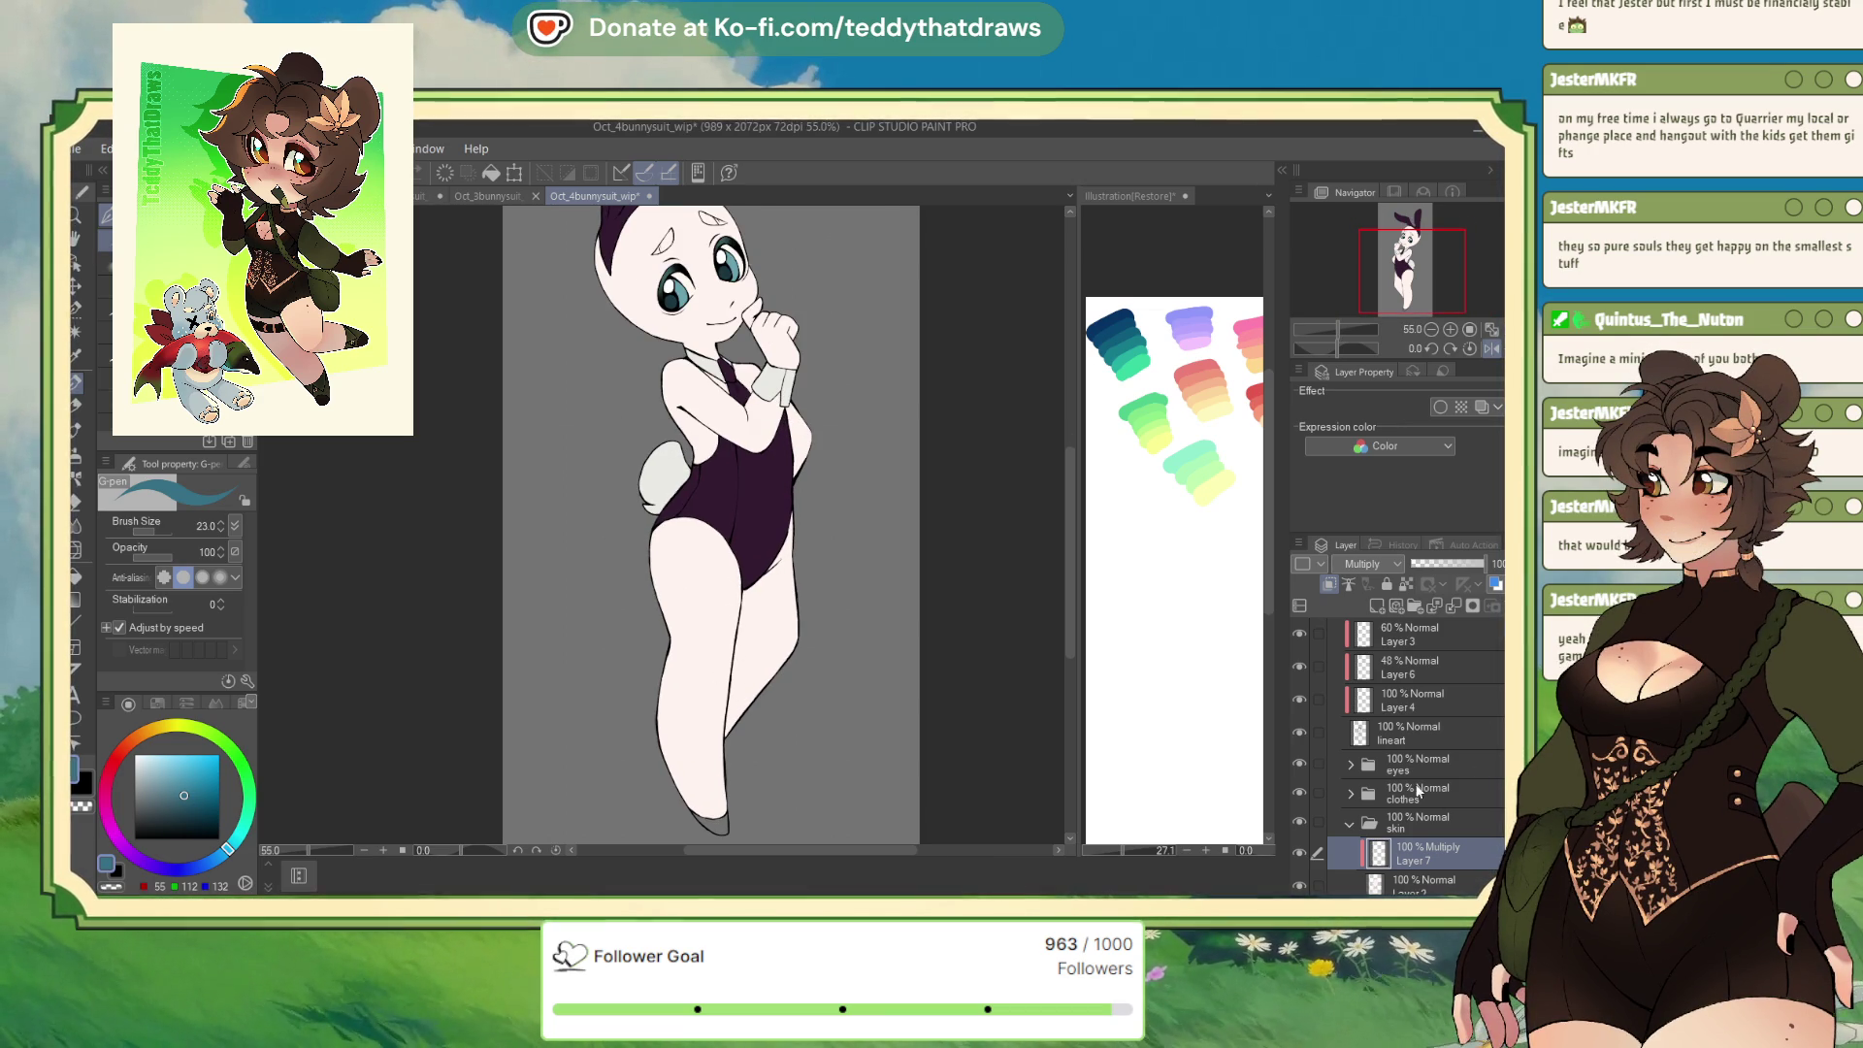
# Add a new layer named 'shoes' above the ears layer in the clothes folder
pyautogui.click(1351, 794)
pyautogui.click(1434, 823)
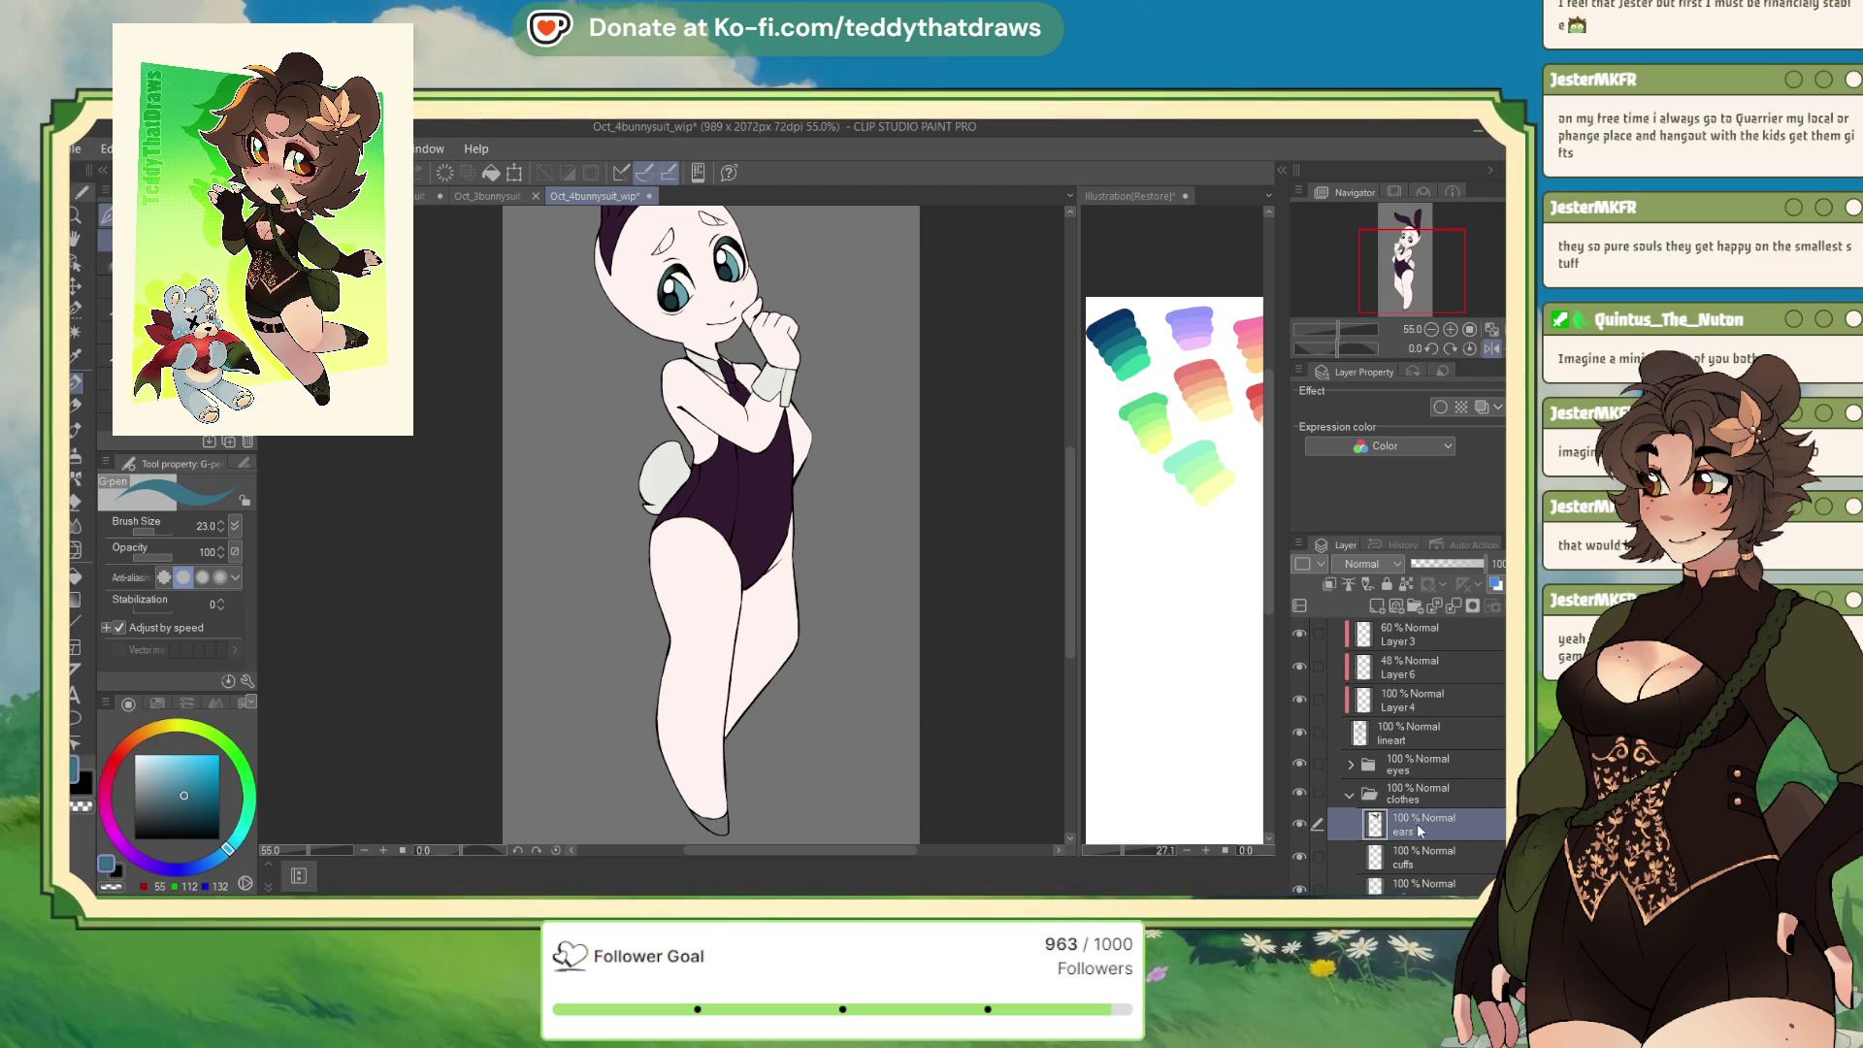
pyautogui.click(1378, 606)
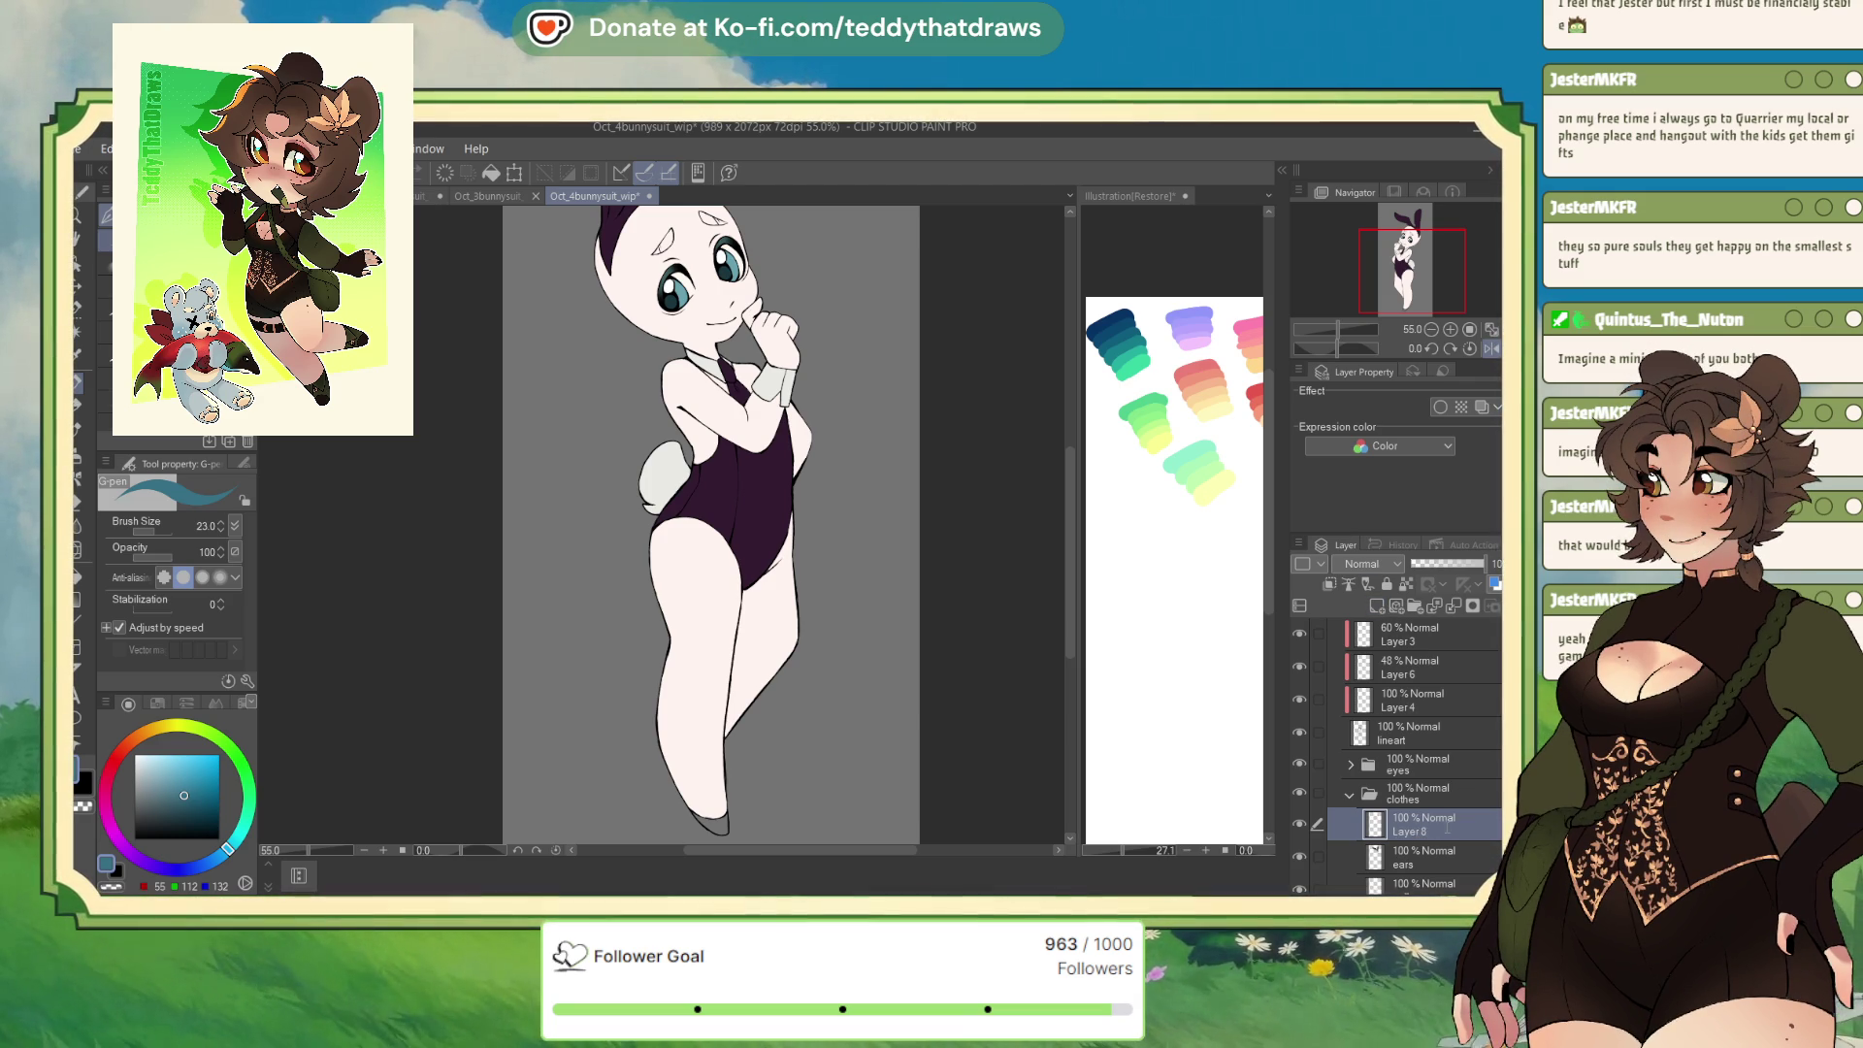
pyautogui.doubleClick(1402, 832)
pyautogui.write('shoes')
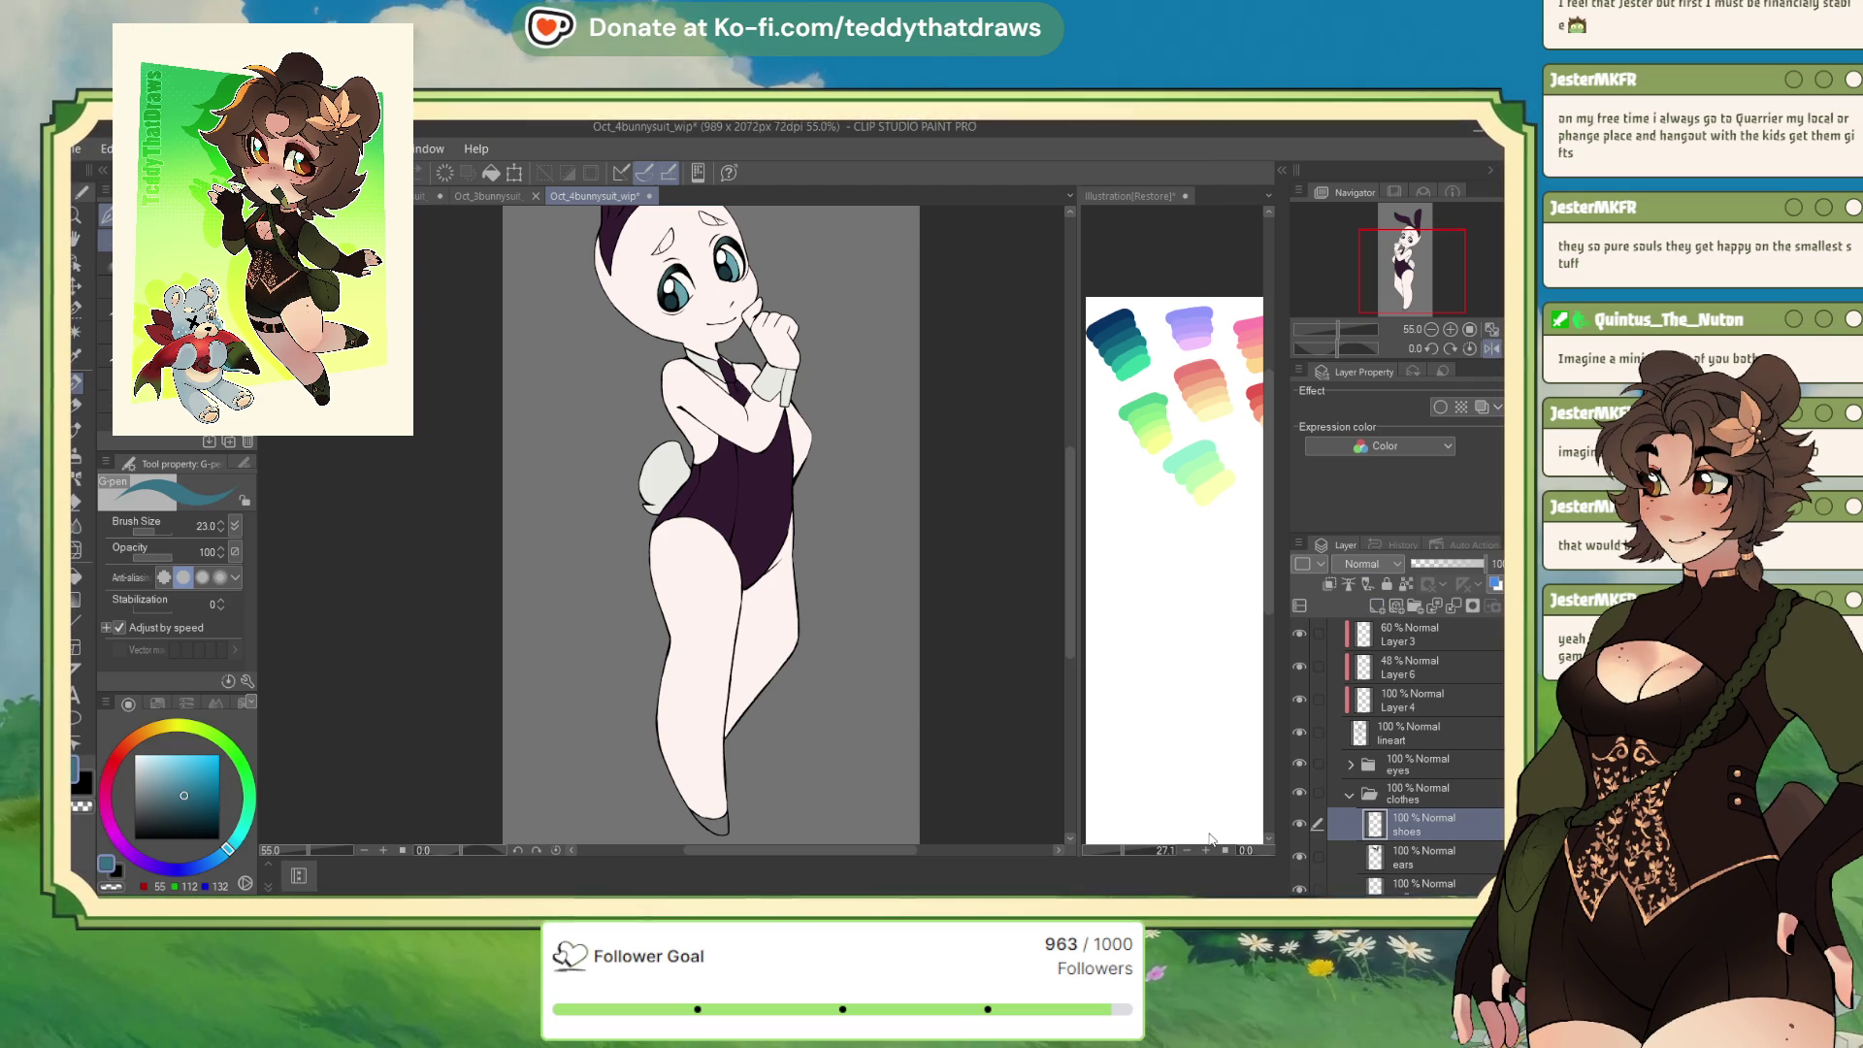
pyautogui.press('Return')
# Sample the bodysuit's dark purple and auto-select the shoe tip region
pyautogui.keyDown('alt'); pyautogui.click(760, 496); pyautogui.keyUp('alt')
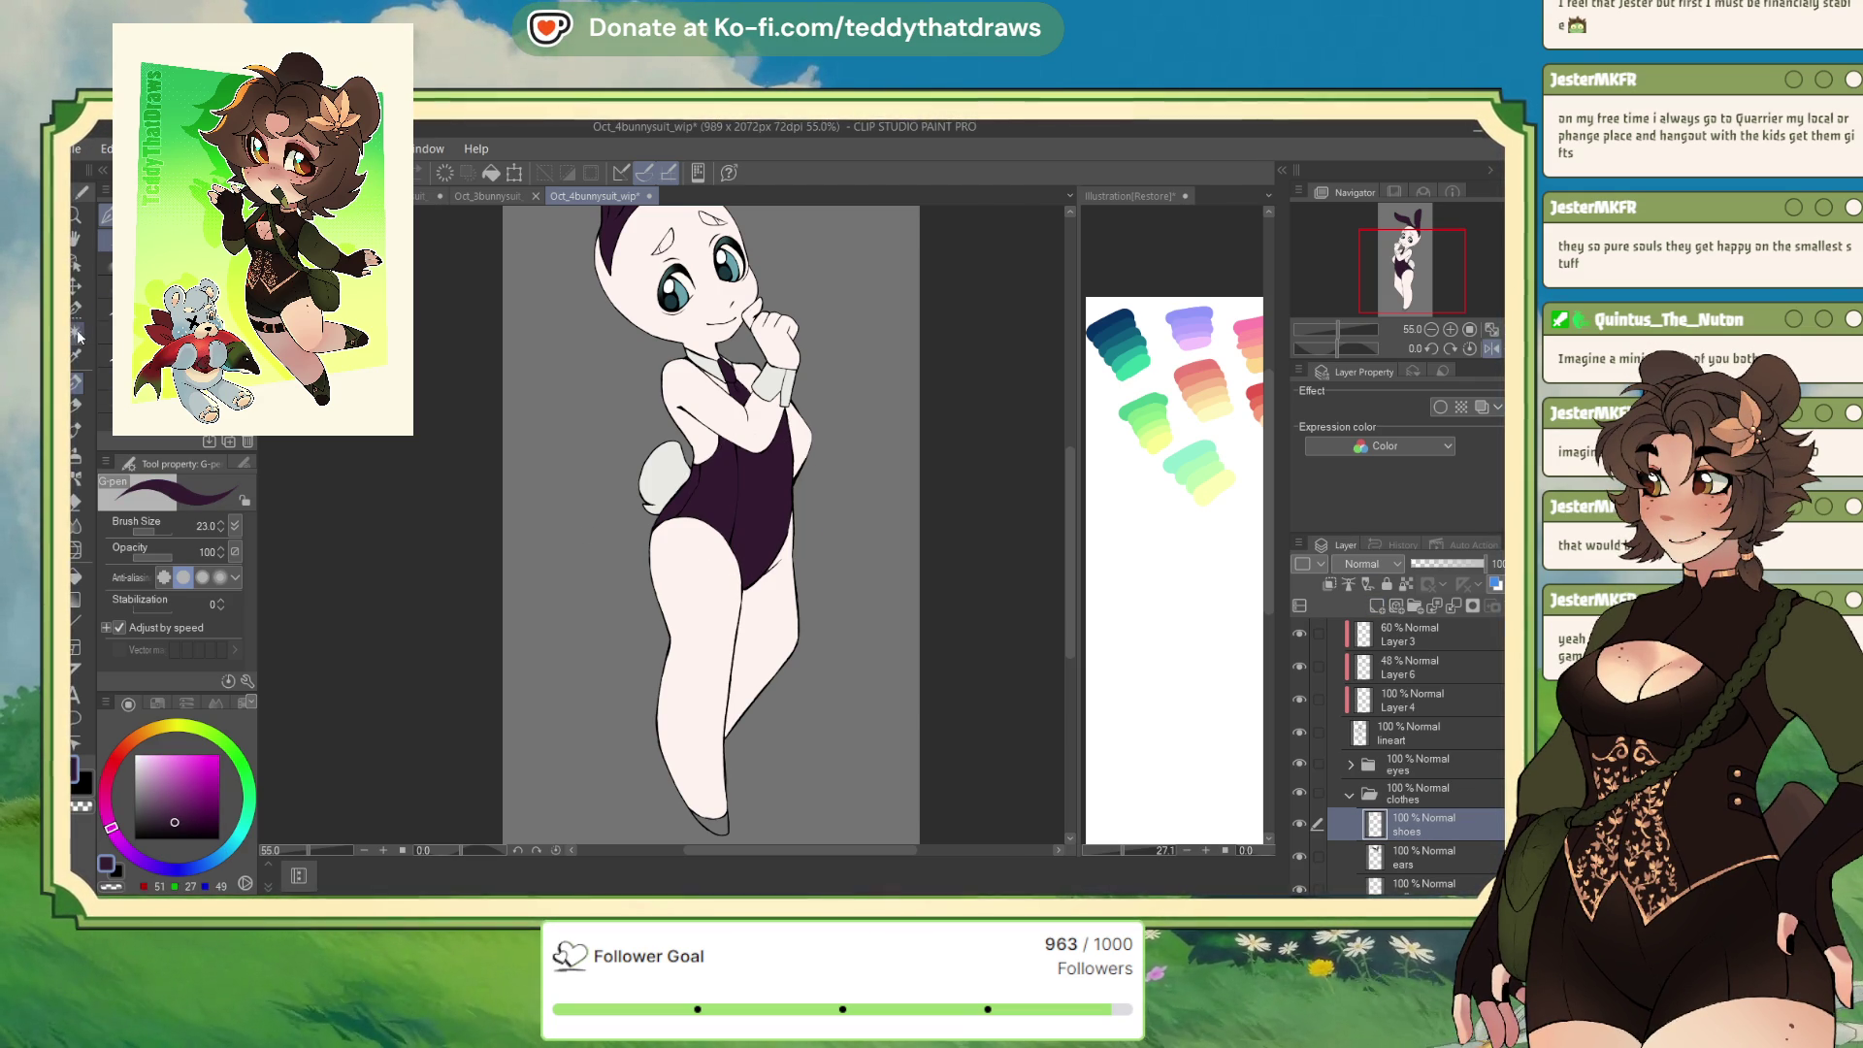
pyautogui.press('w')
pyautogui.click(763, 505)
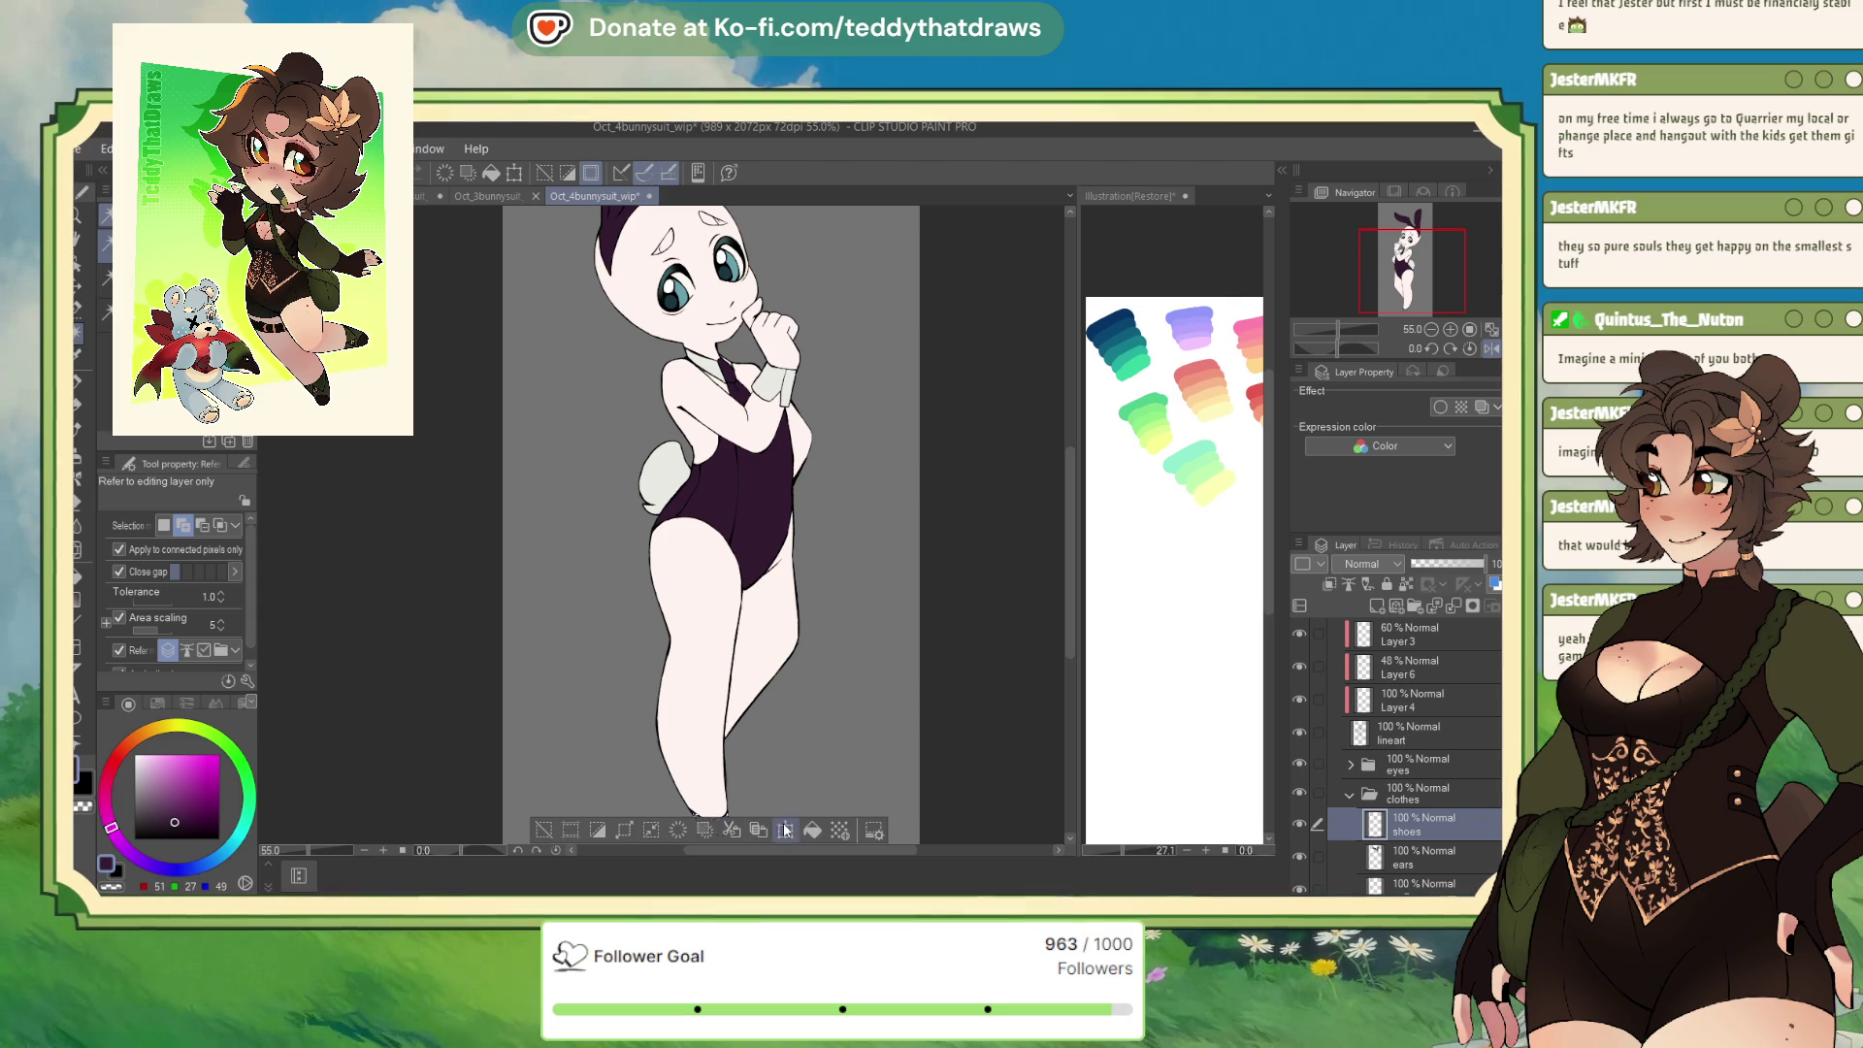
# Fill the shoe tip dark purple, deselect, and select the skin shading Layer 7
pyautogui.click(598, 831)
pyautogui.hotkey('ctrl', 'd')
pyautogui.scroll(-2, 1407, 720)
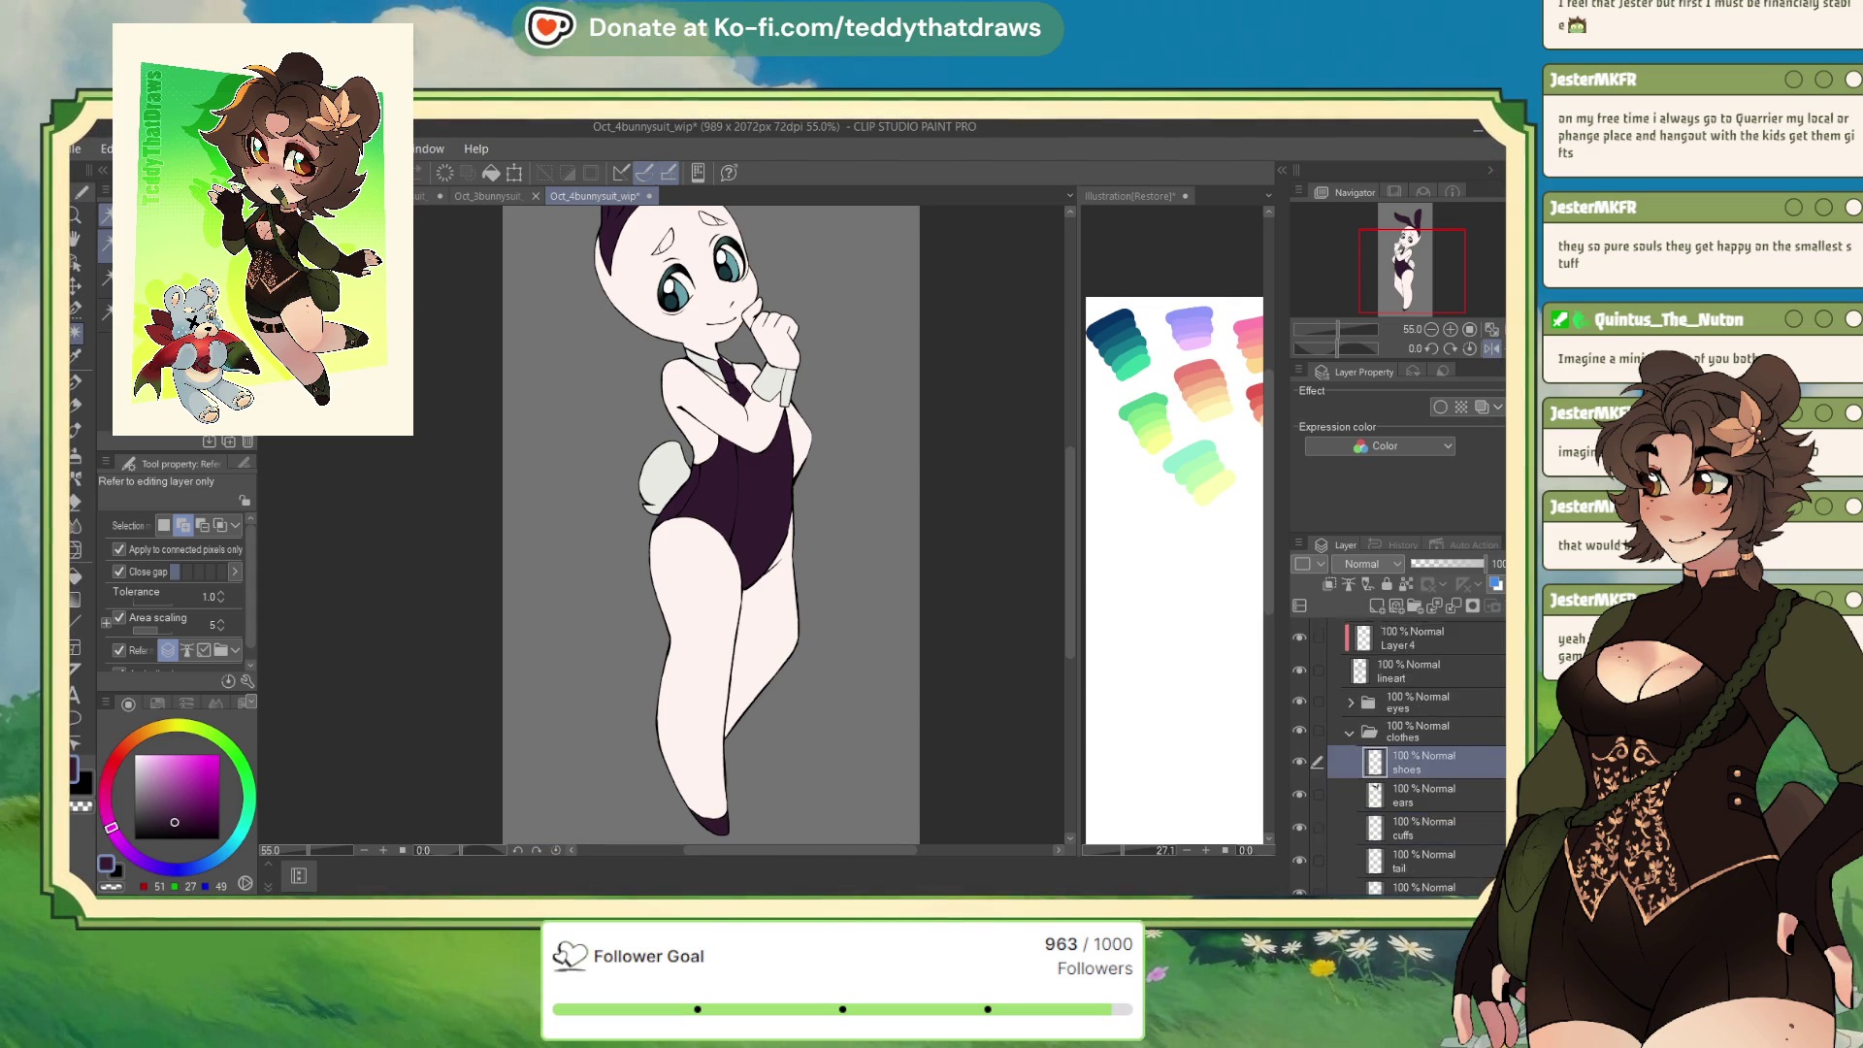
pyautogui.scroll(-3, 1430, 713)
pyautogui.scroll(-3, 1430, 714)
pyautogui.scroll(-2, 1430, 713)
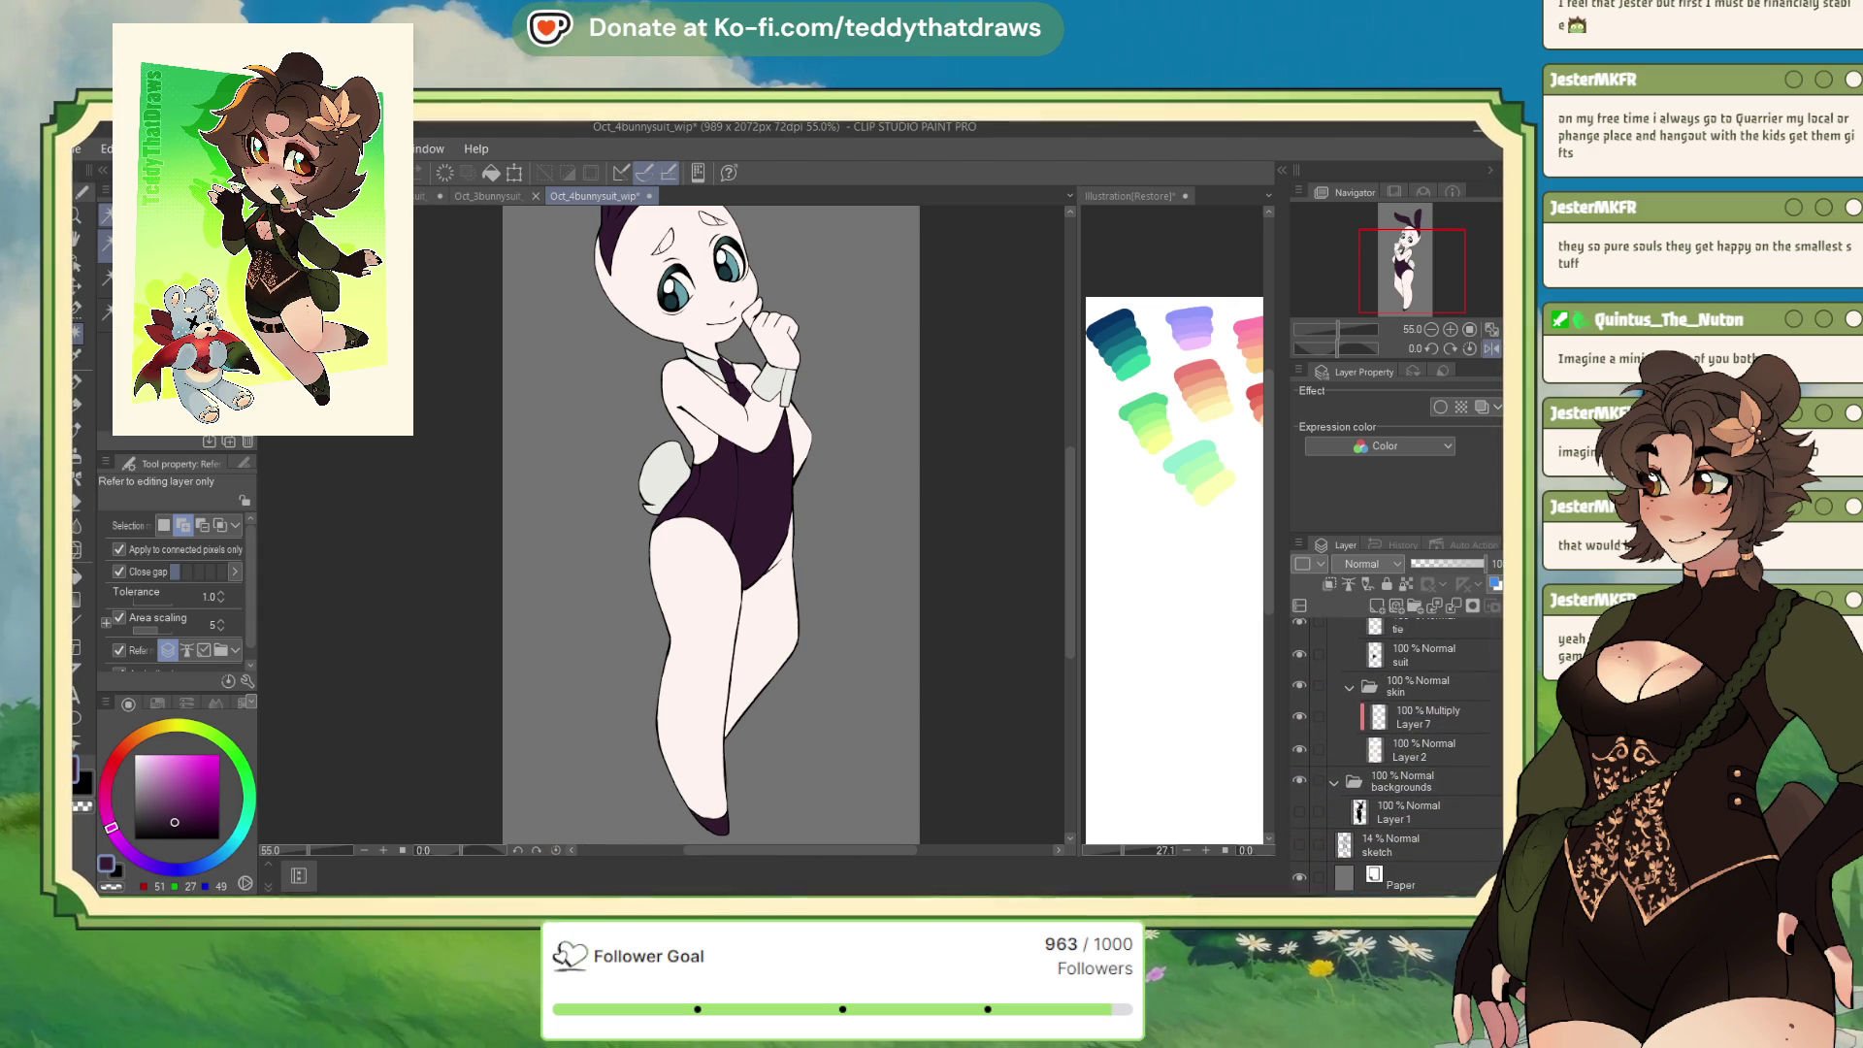
pyautogui.click(1433, 713)
# In Oct_1bunnysuit_wip, show the Hard Shading layer, sample its light blue, and set it to 81%
pyautogui.hotkey('ctrl', 'Tab')
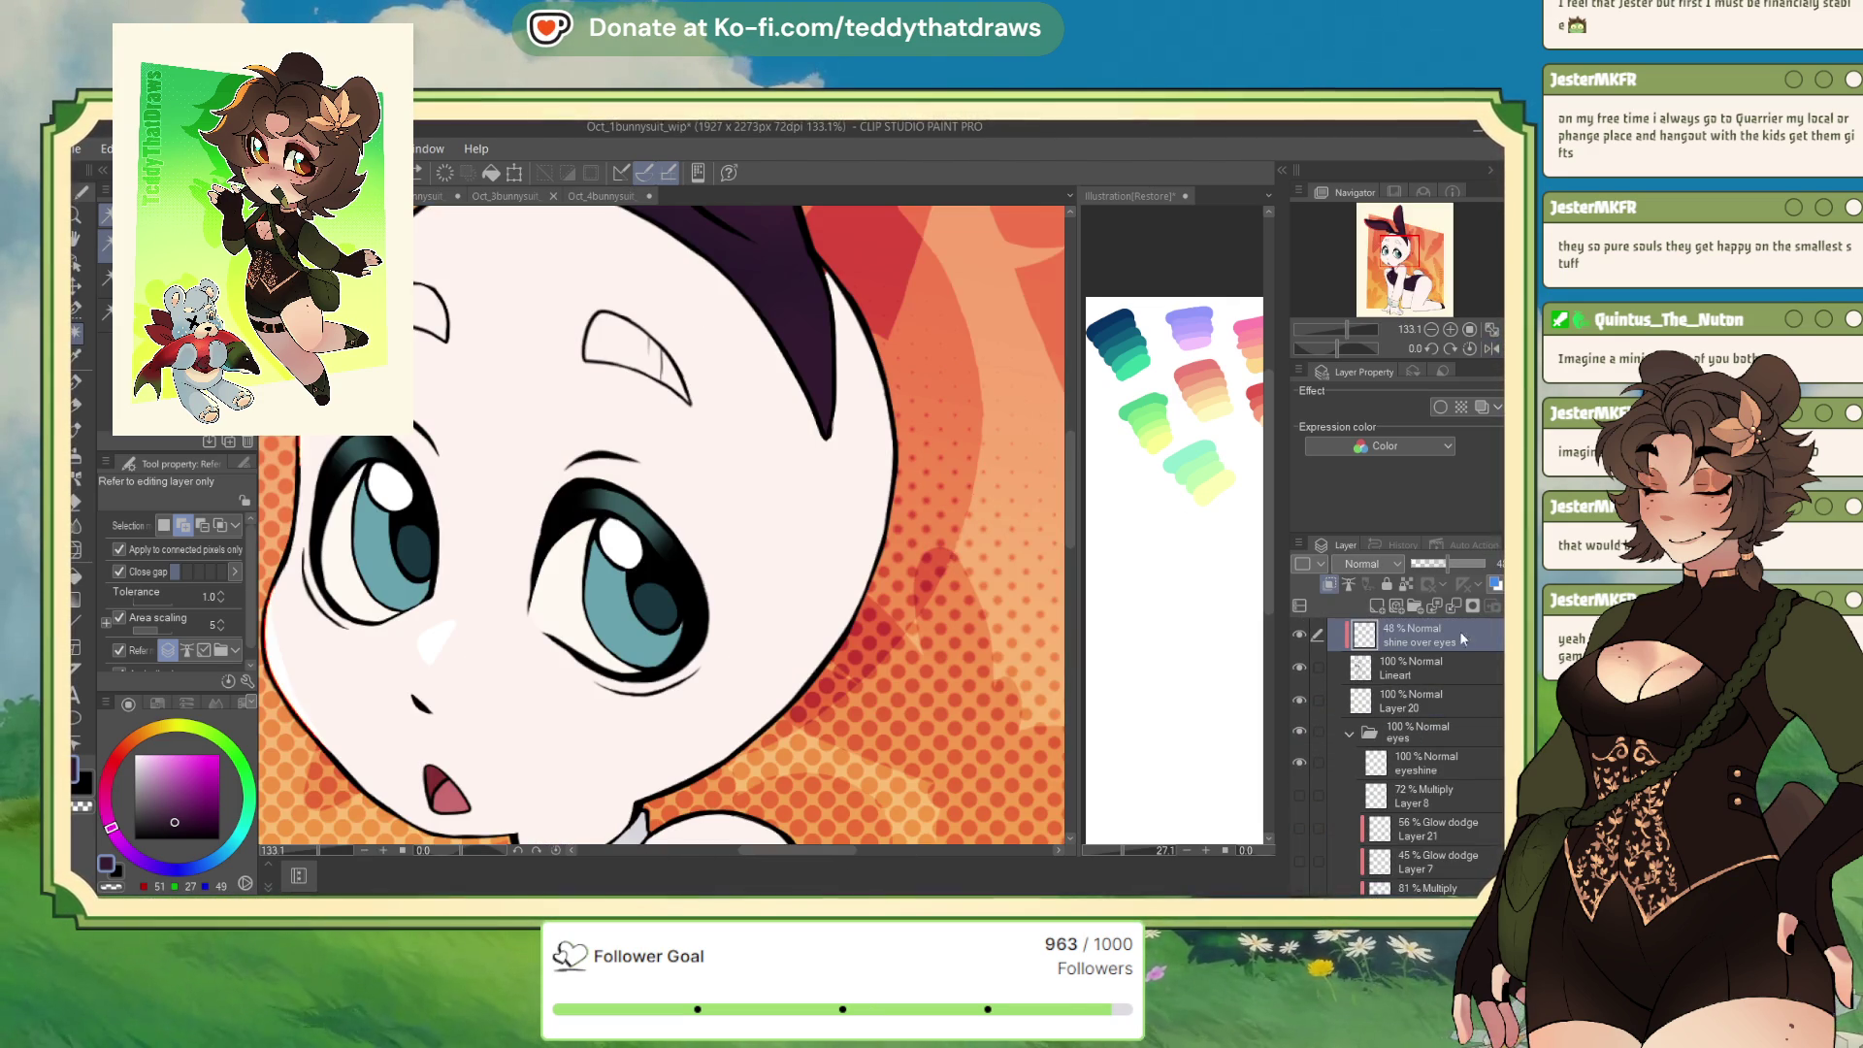
pyautogui.scroll(-3, 1430, 737)
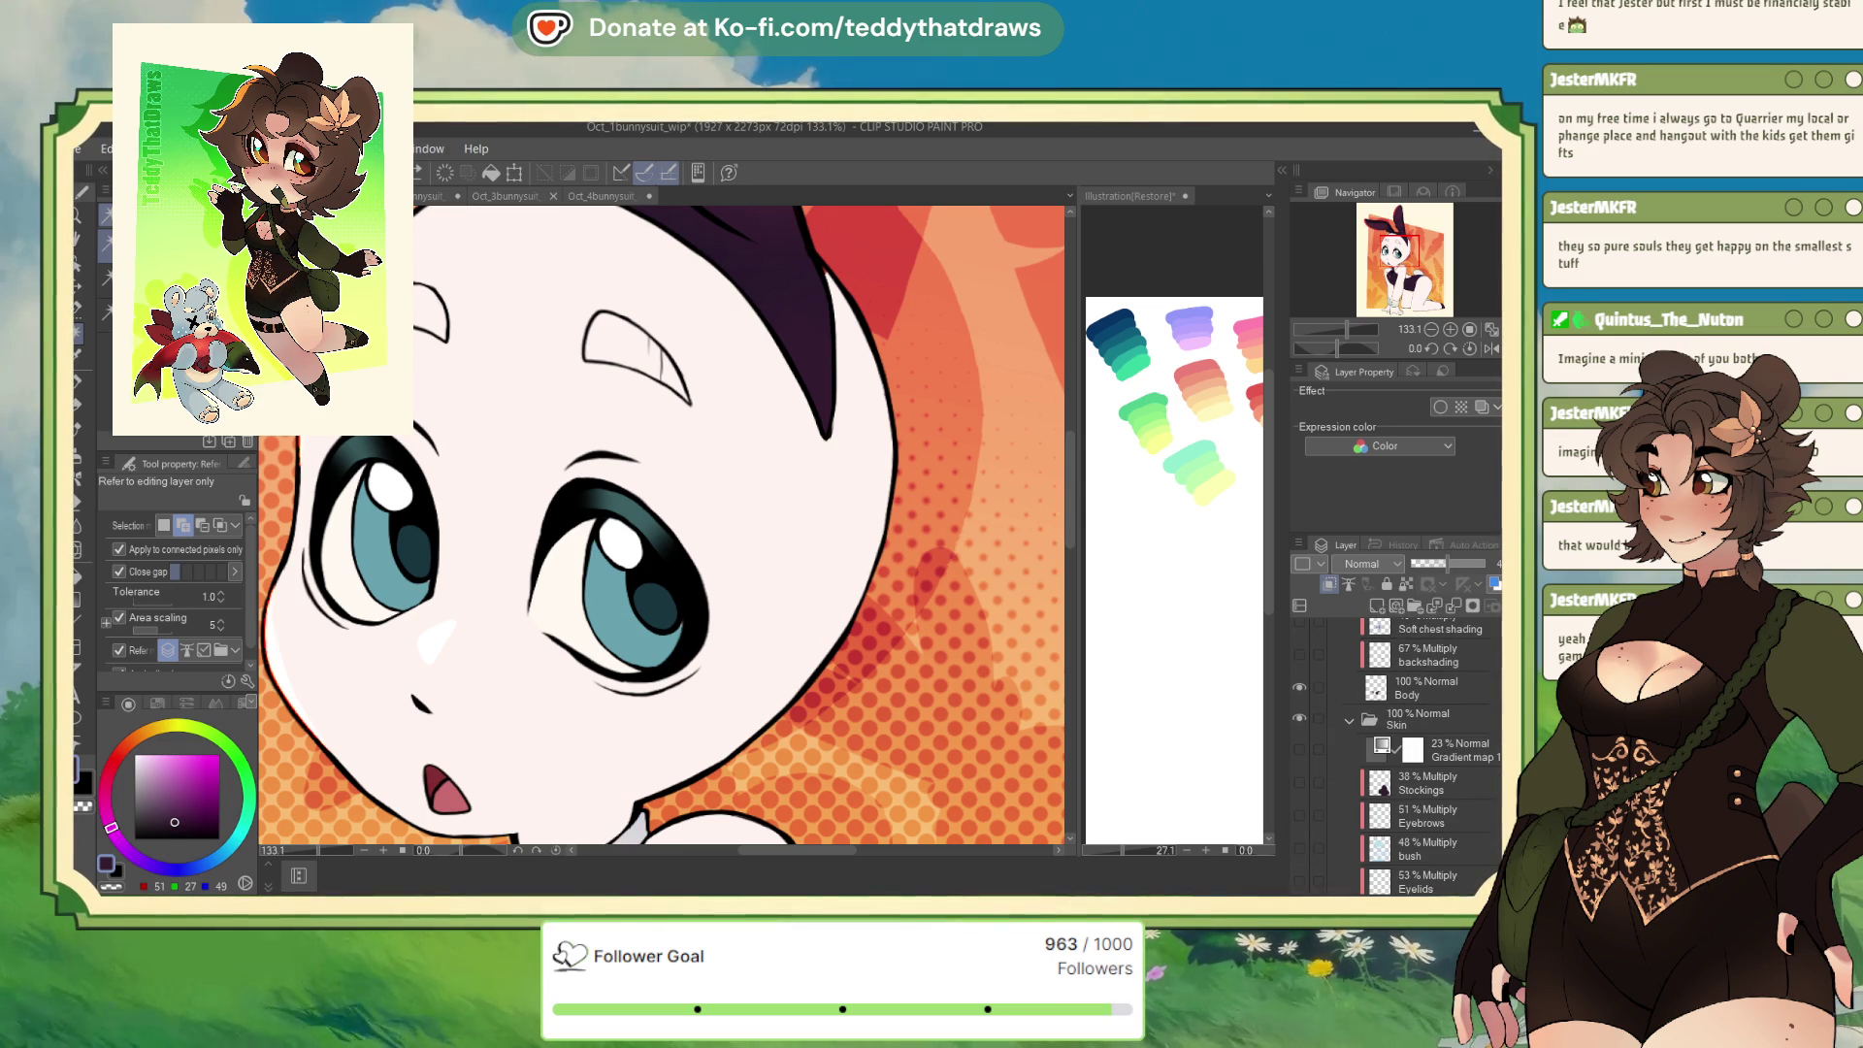
pyautogui.scroll(-4, 1427, 738)
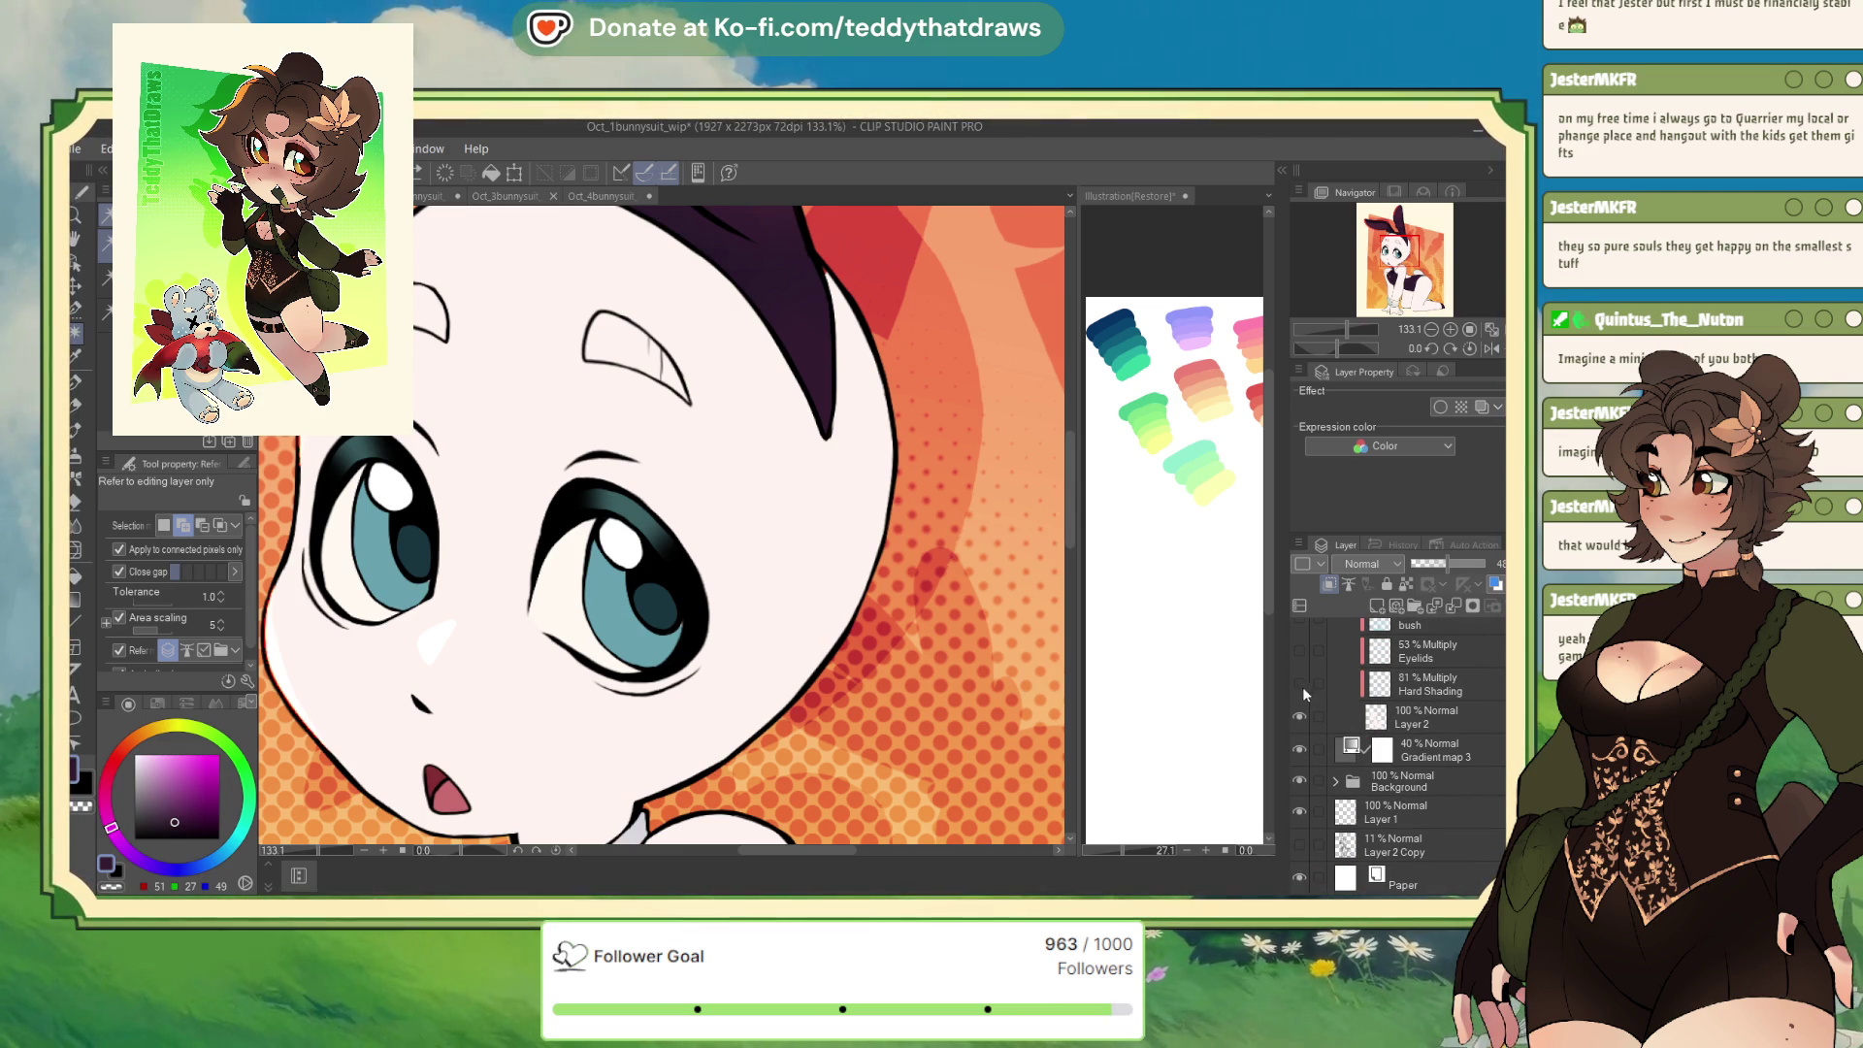
pyautogui.click(1300, 684)
pyautogui.click(1426, 684)
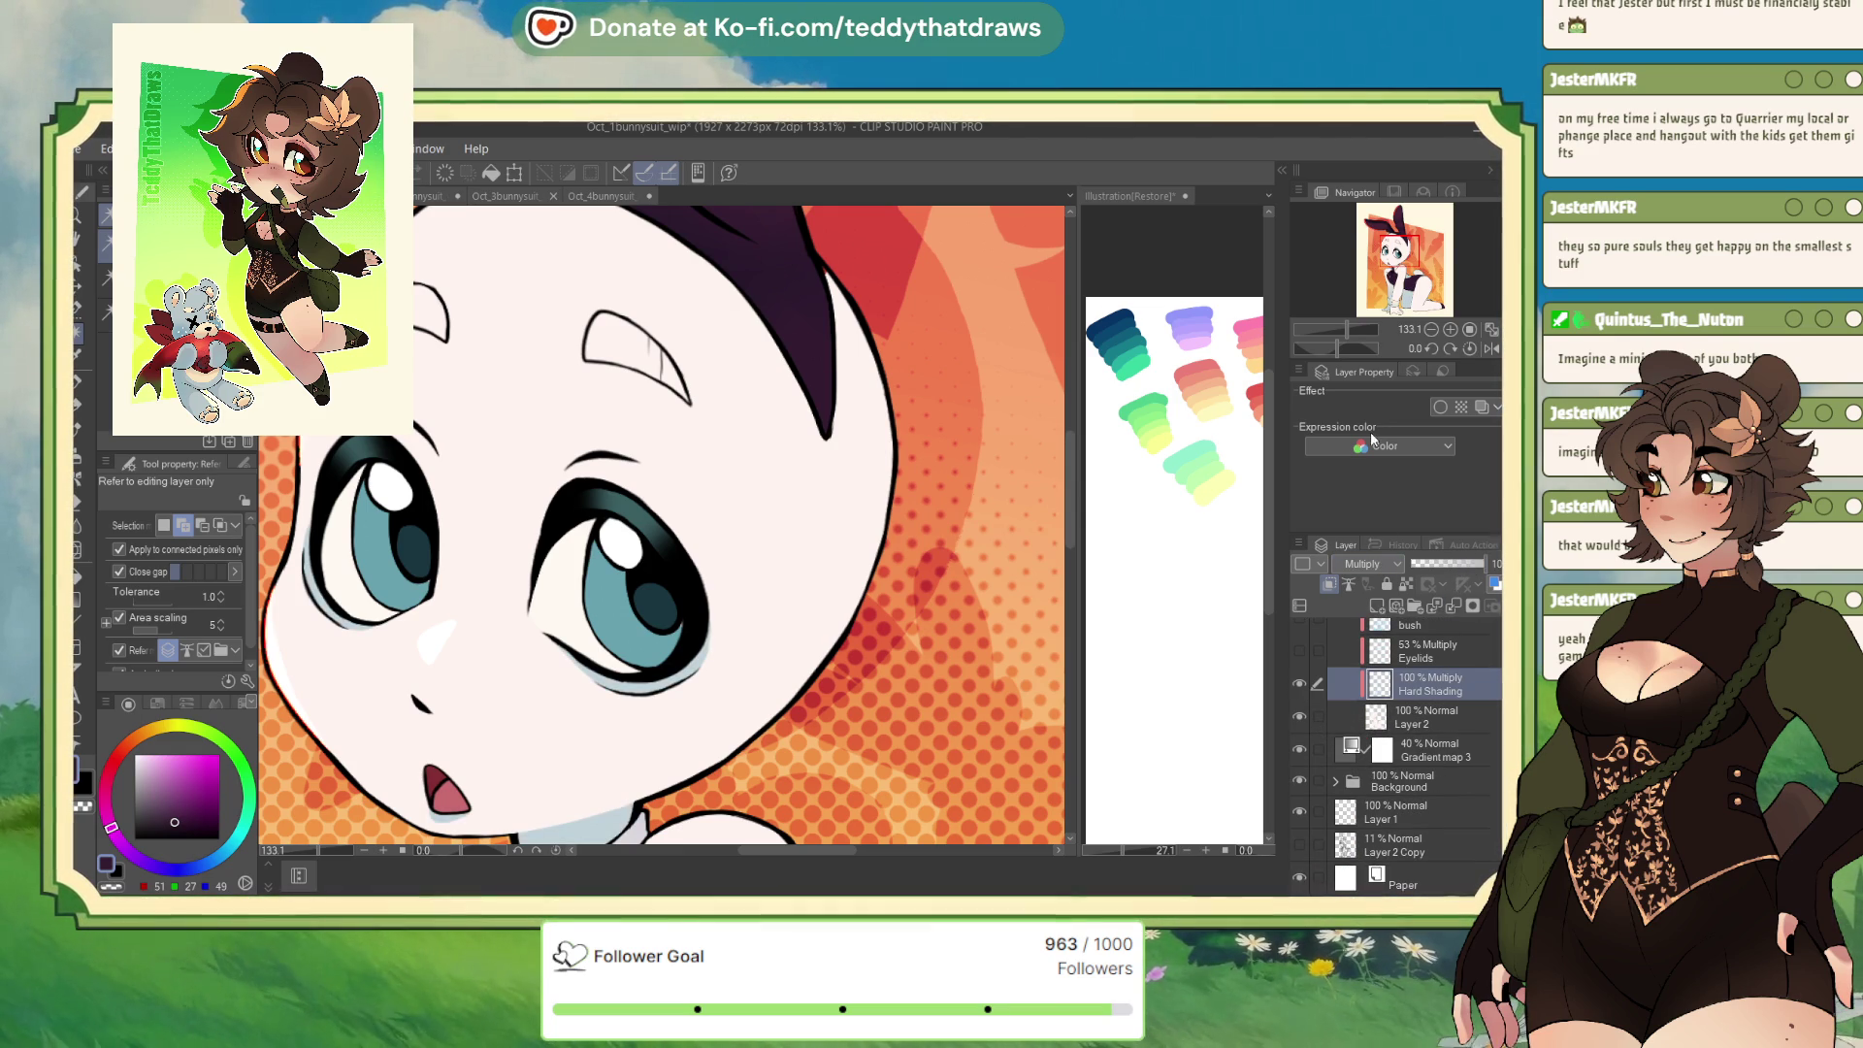
pyautogui.keyDown('alt'); pyautogui.click(607, 815); pyautogui.keyUp('alt')
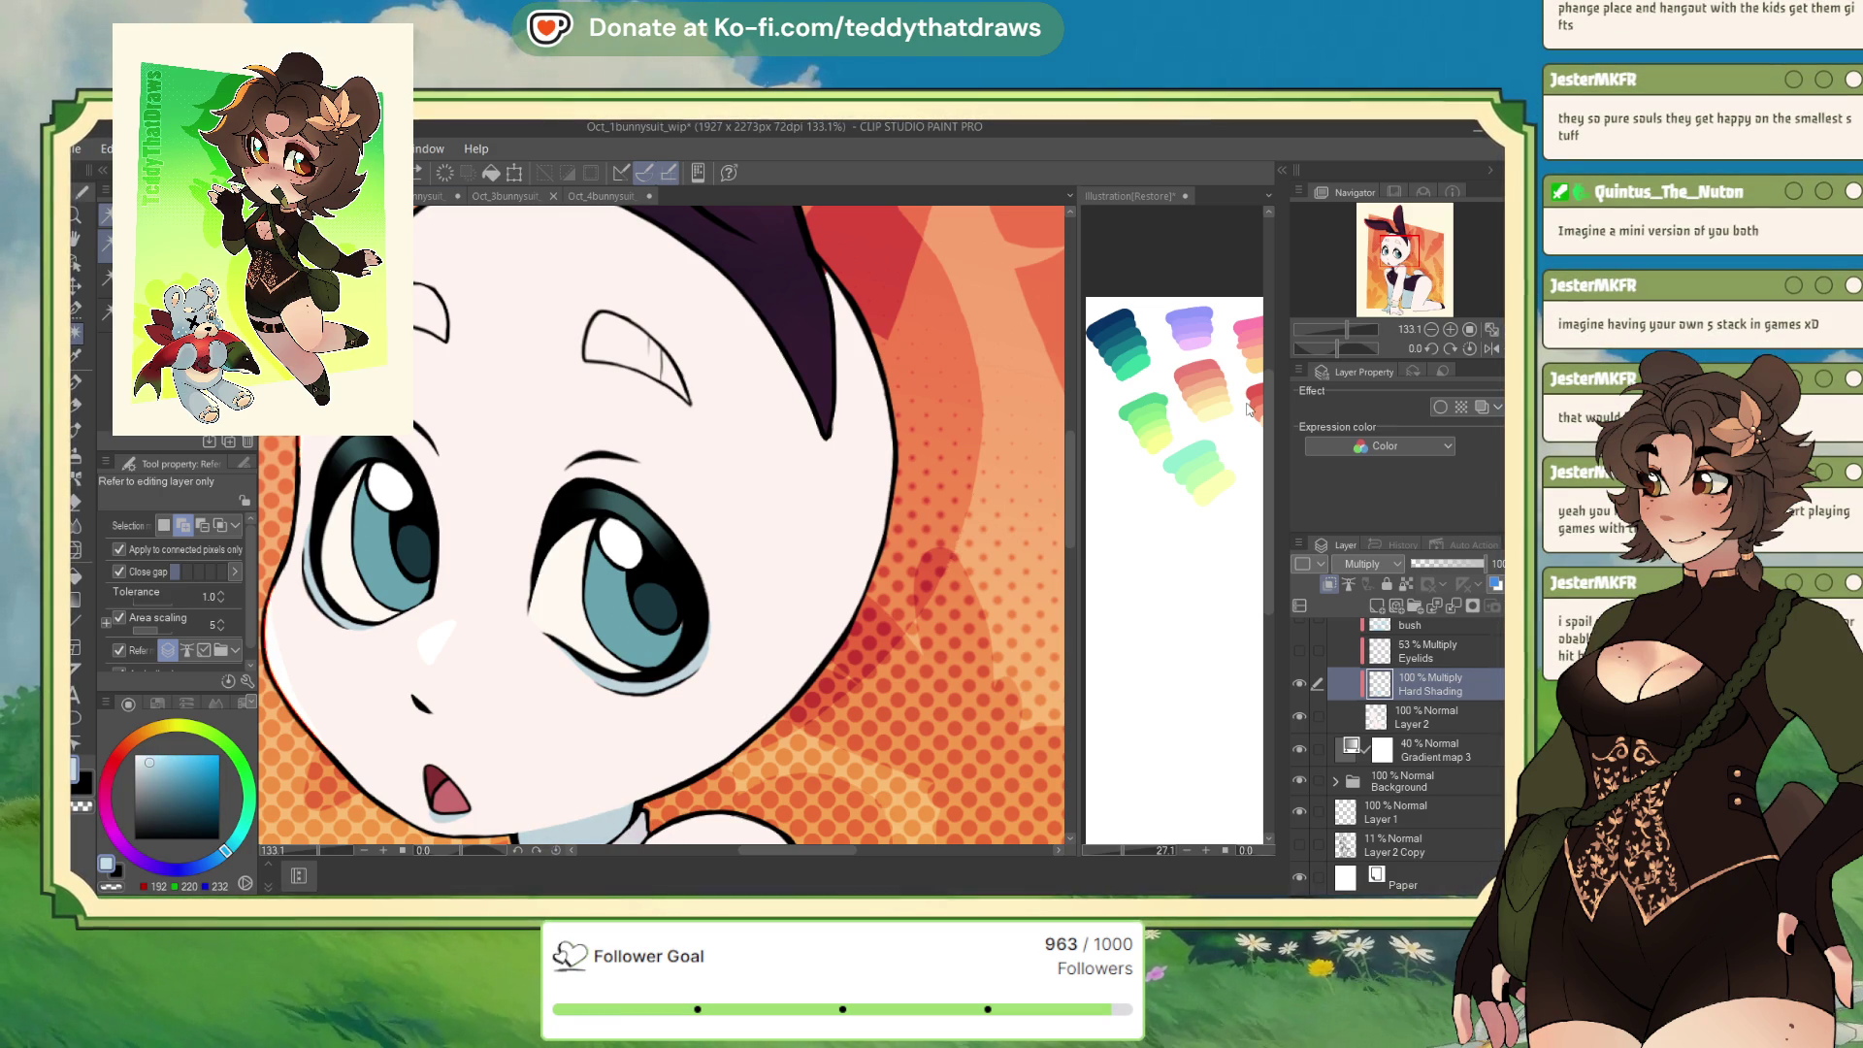
pyautogui.moveTo(1483, 562); pyautogui.dragTo(1469, 563)
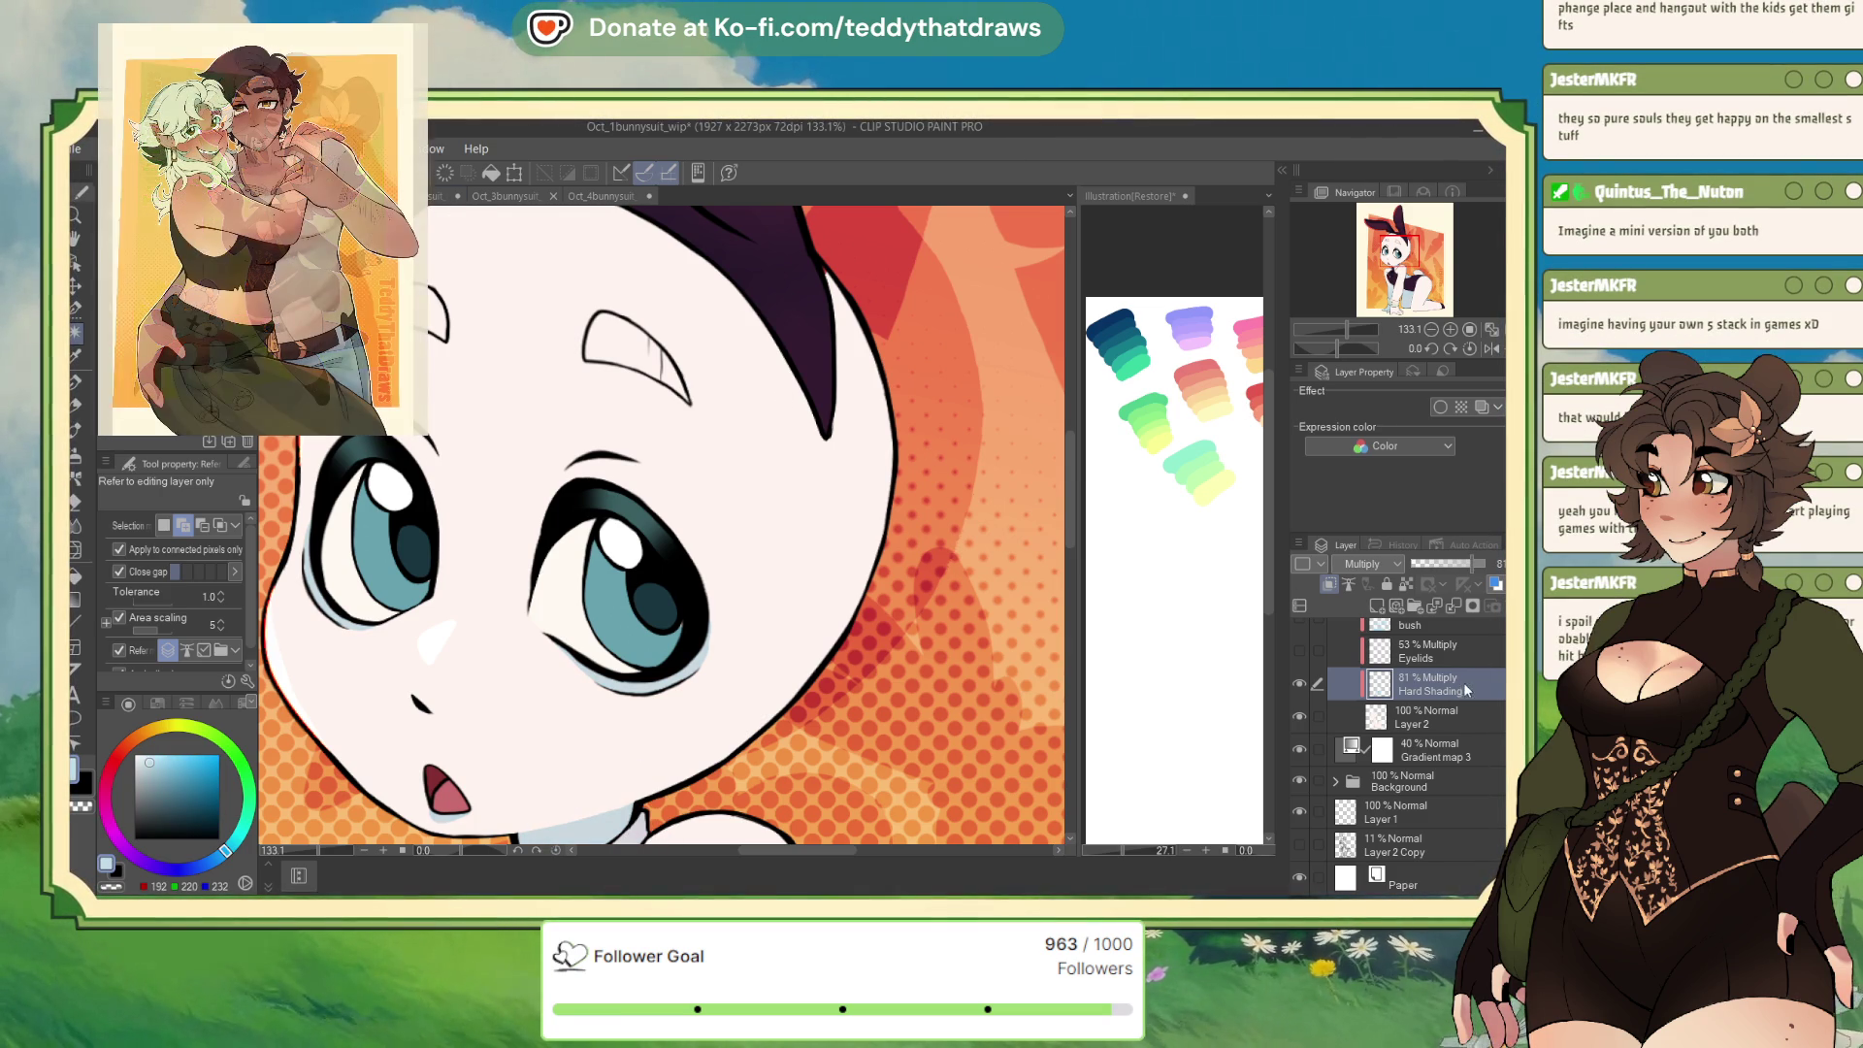
# Cycle through the bunny-suit document tabs back to Oct_4bunnysuit_wip
pyautogui.click(437, 198)
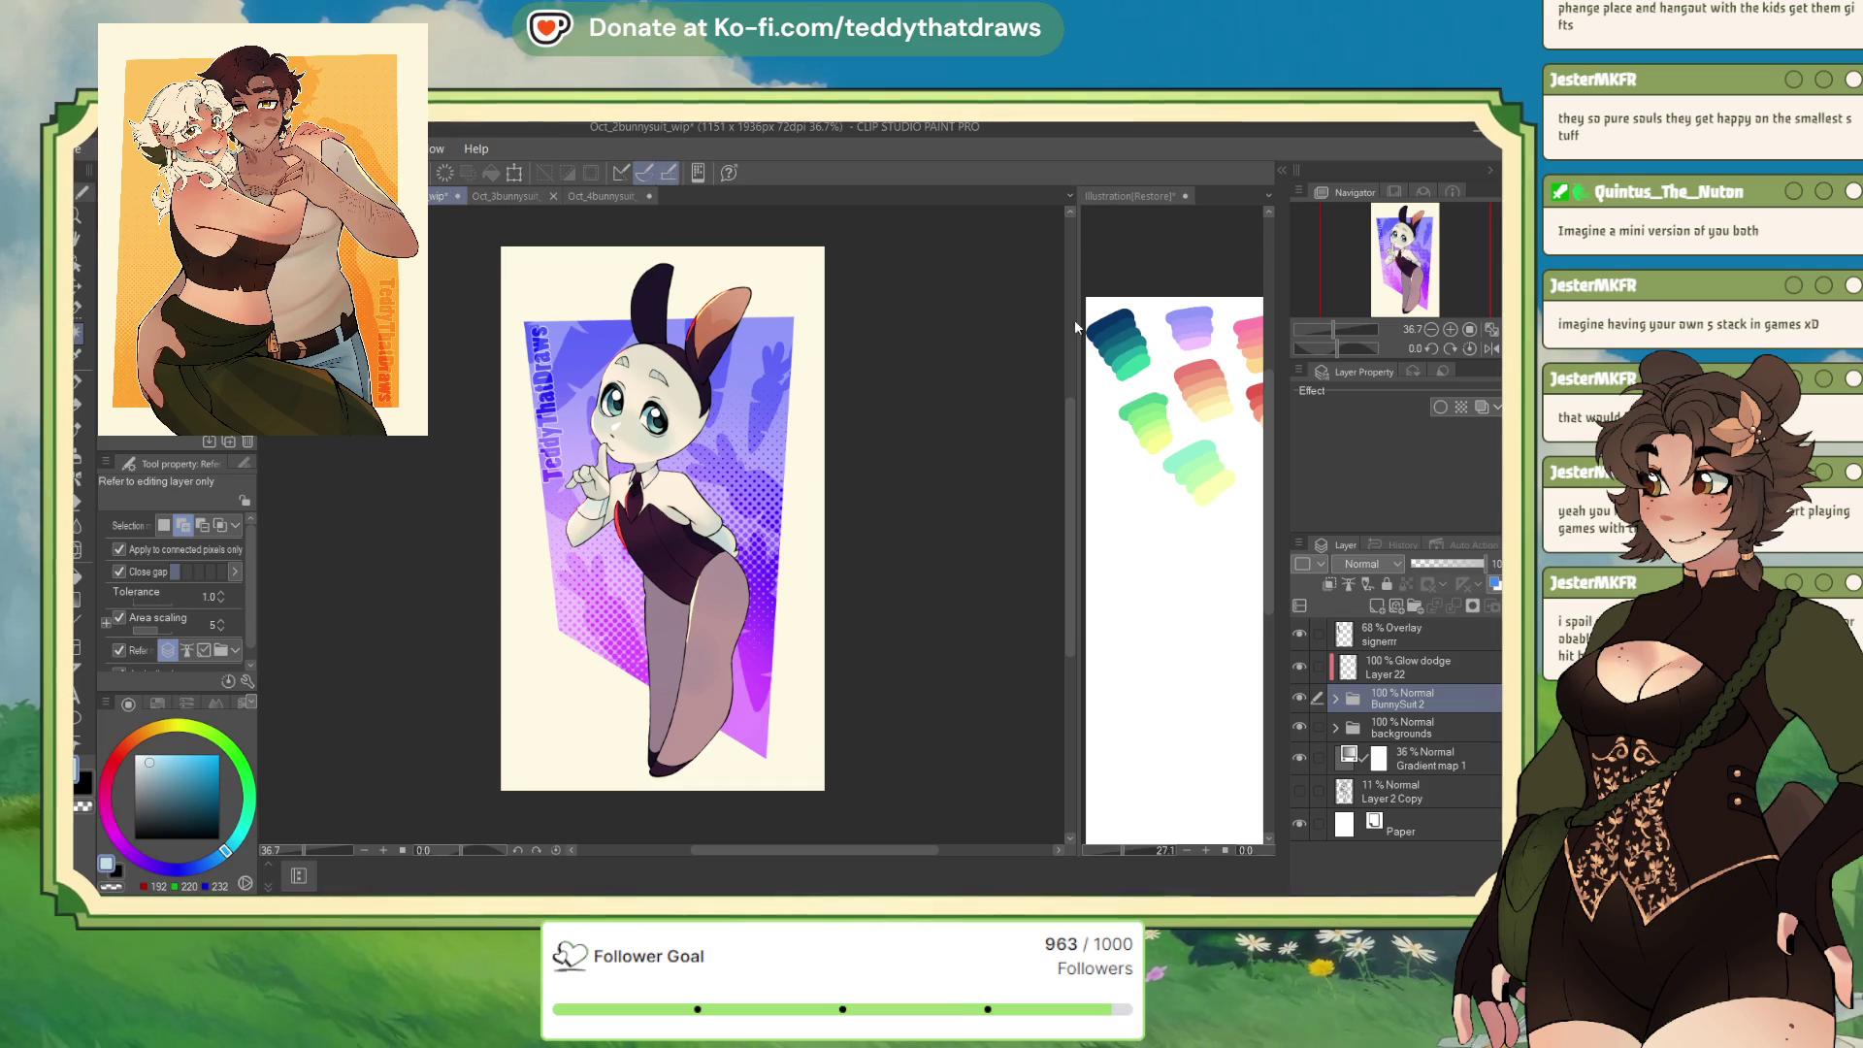
pyautogui.click(490, 196)
pyautogui.click(599, 197)
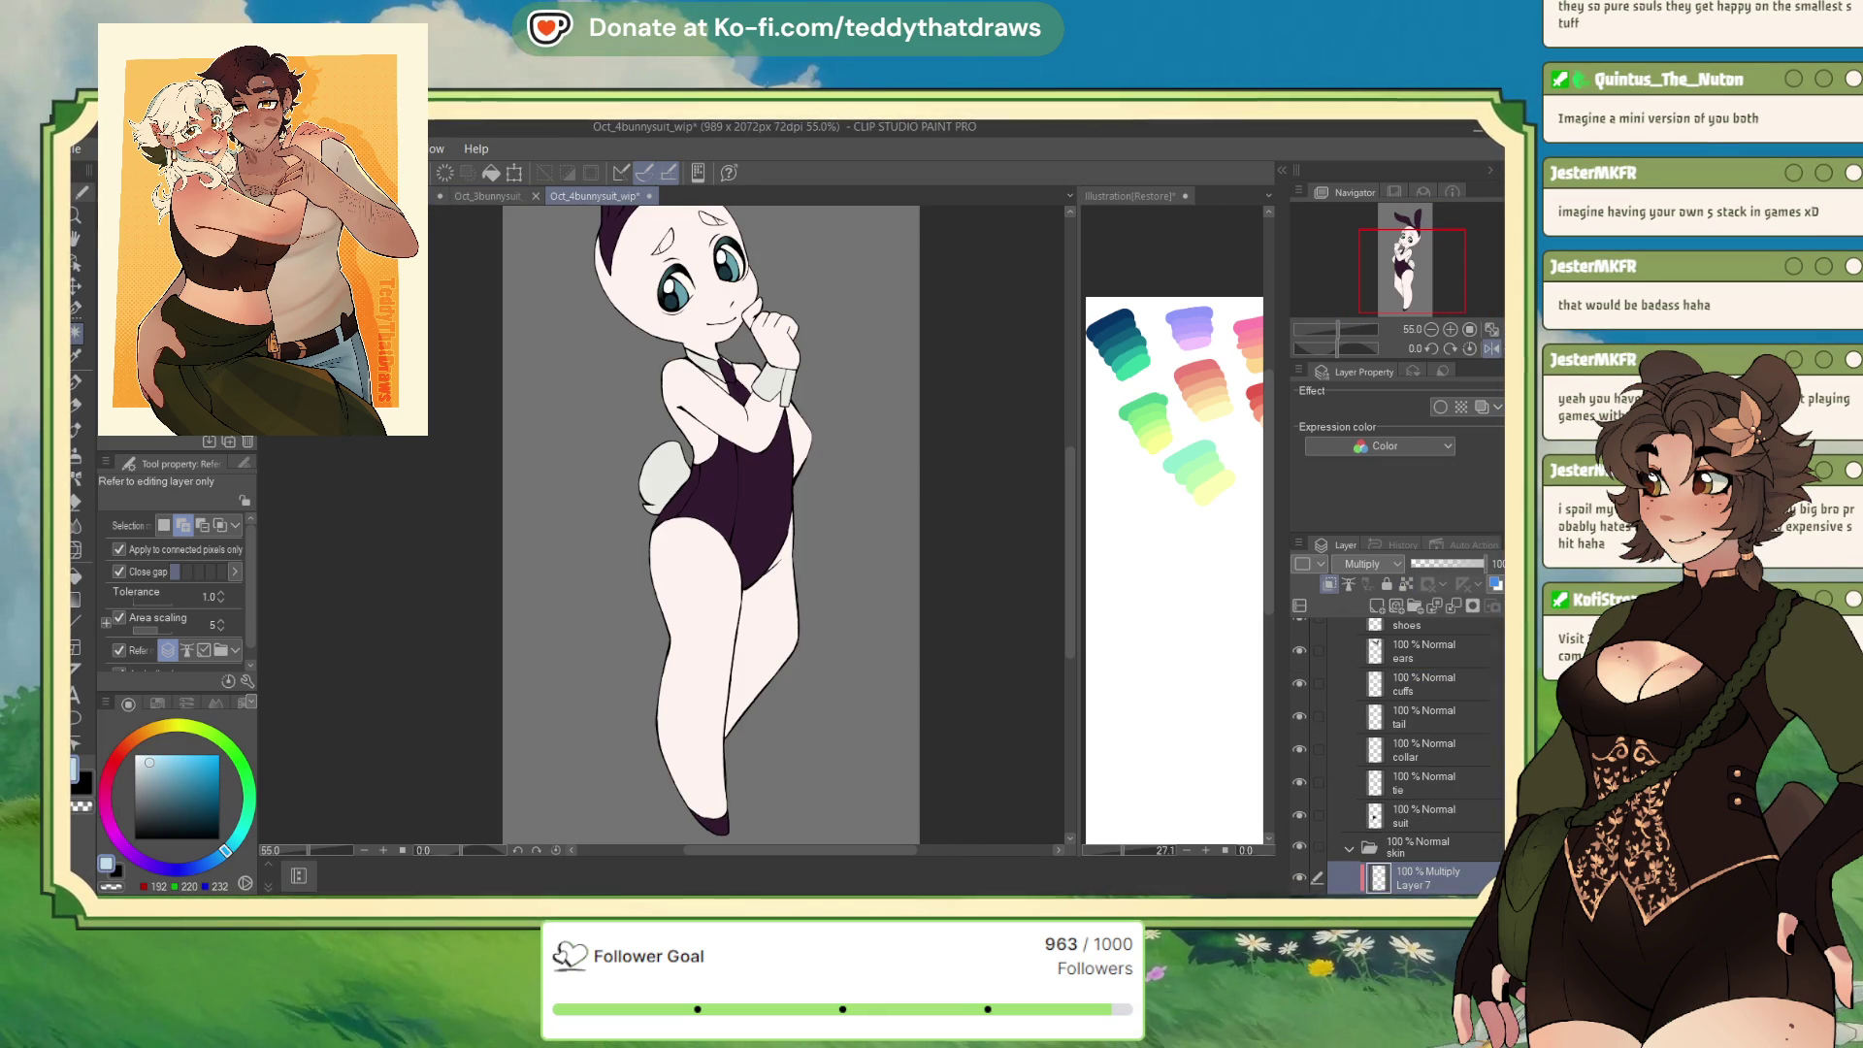
# Scroll the Layer panel down to the Multiply Layer 7 in the skin folder
pyautogui.scroll(-3, 1479, 687)
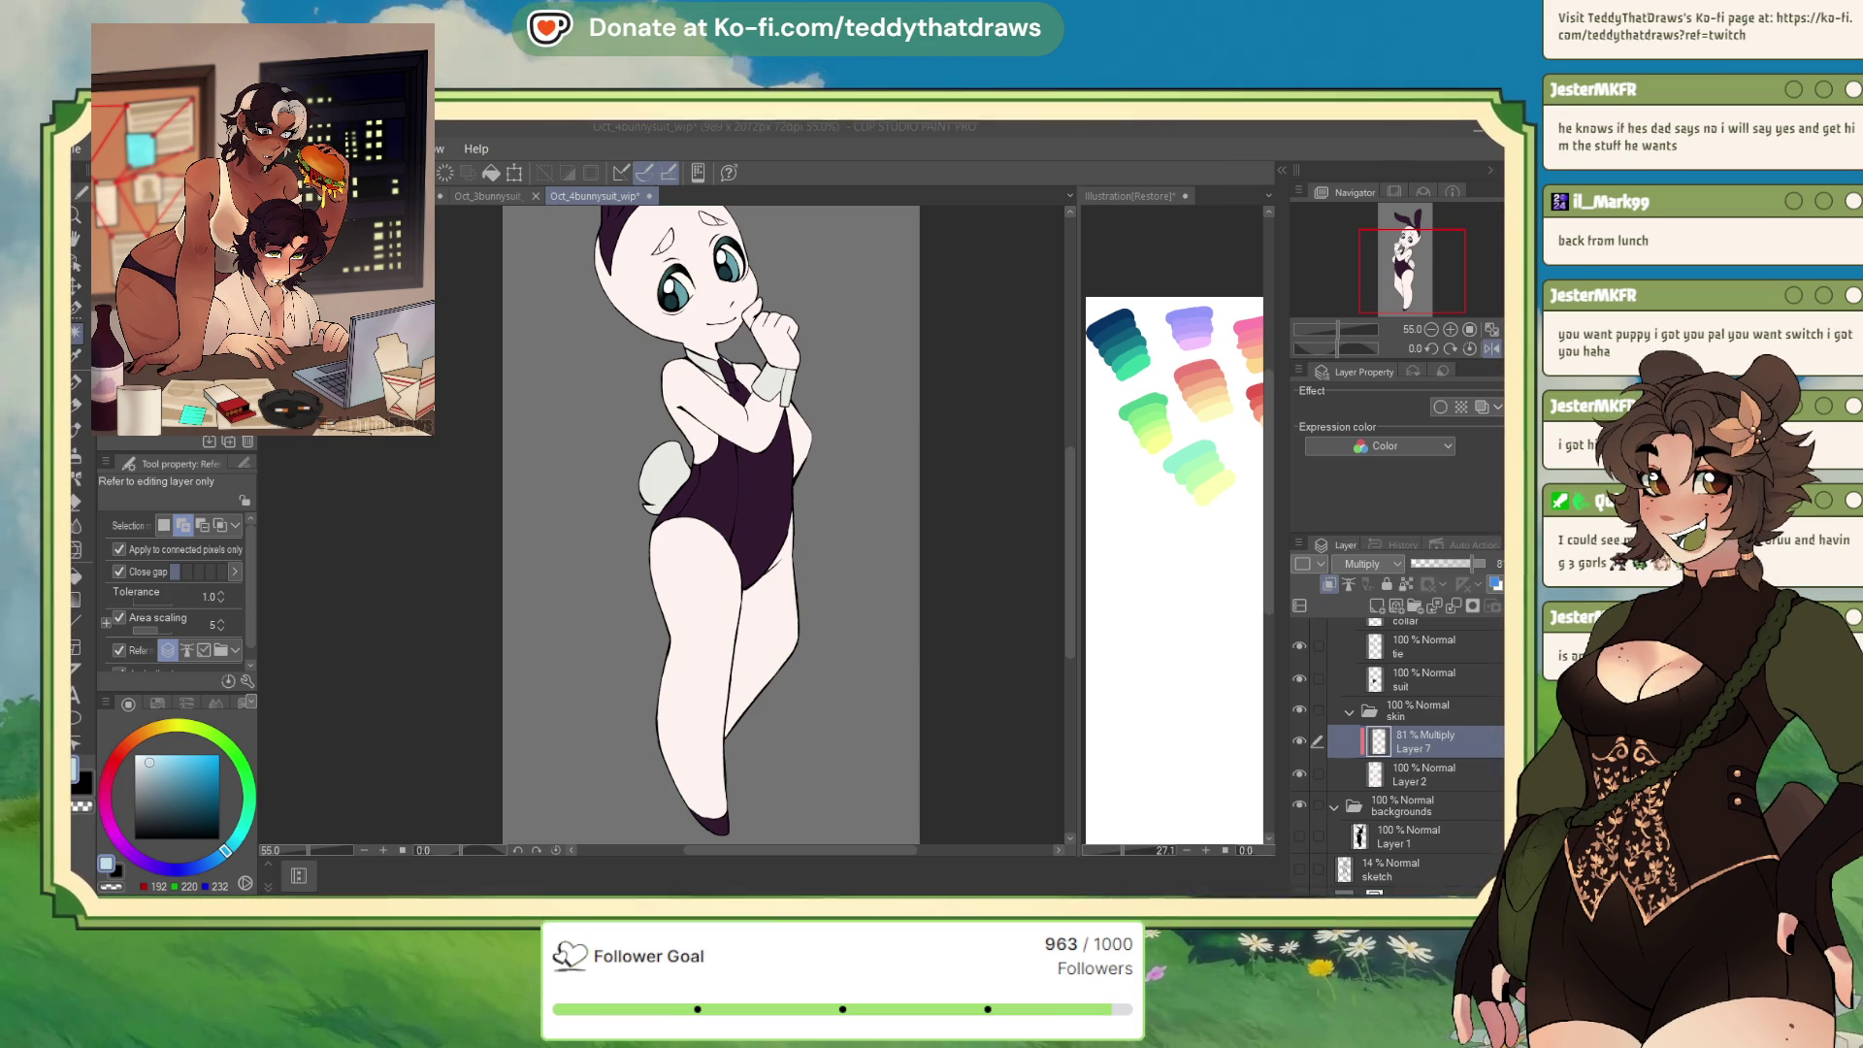
# Fill the rear leg with light grey-blue shadow
pyautogui.click(1393, 275)
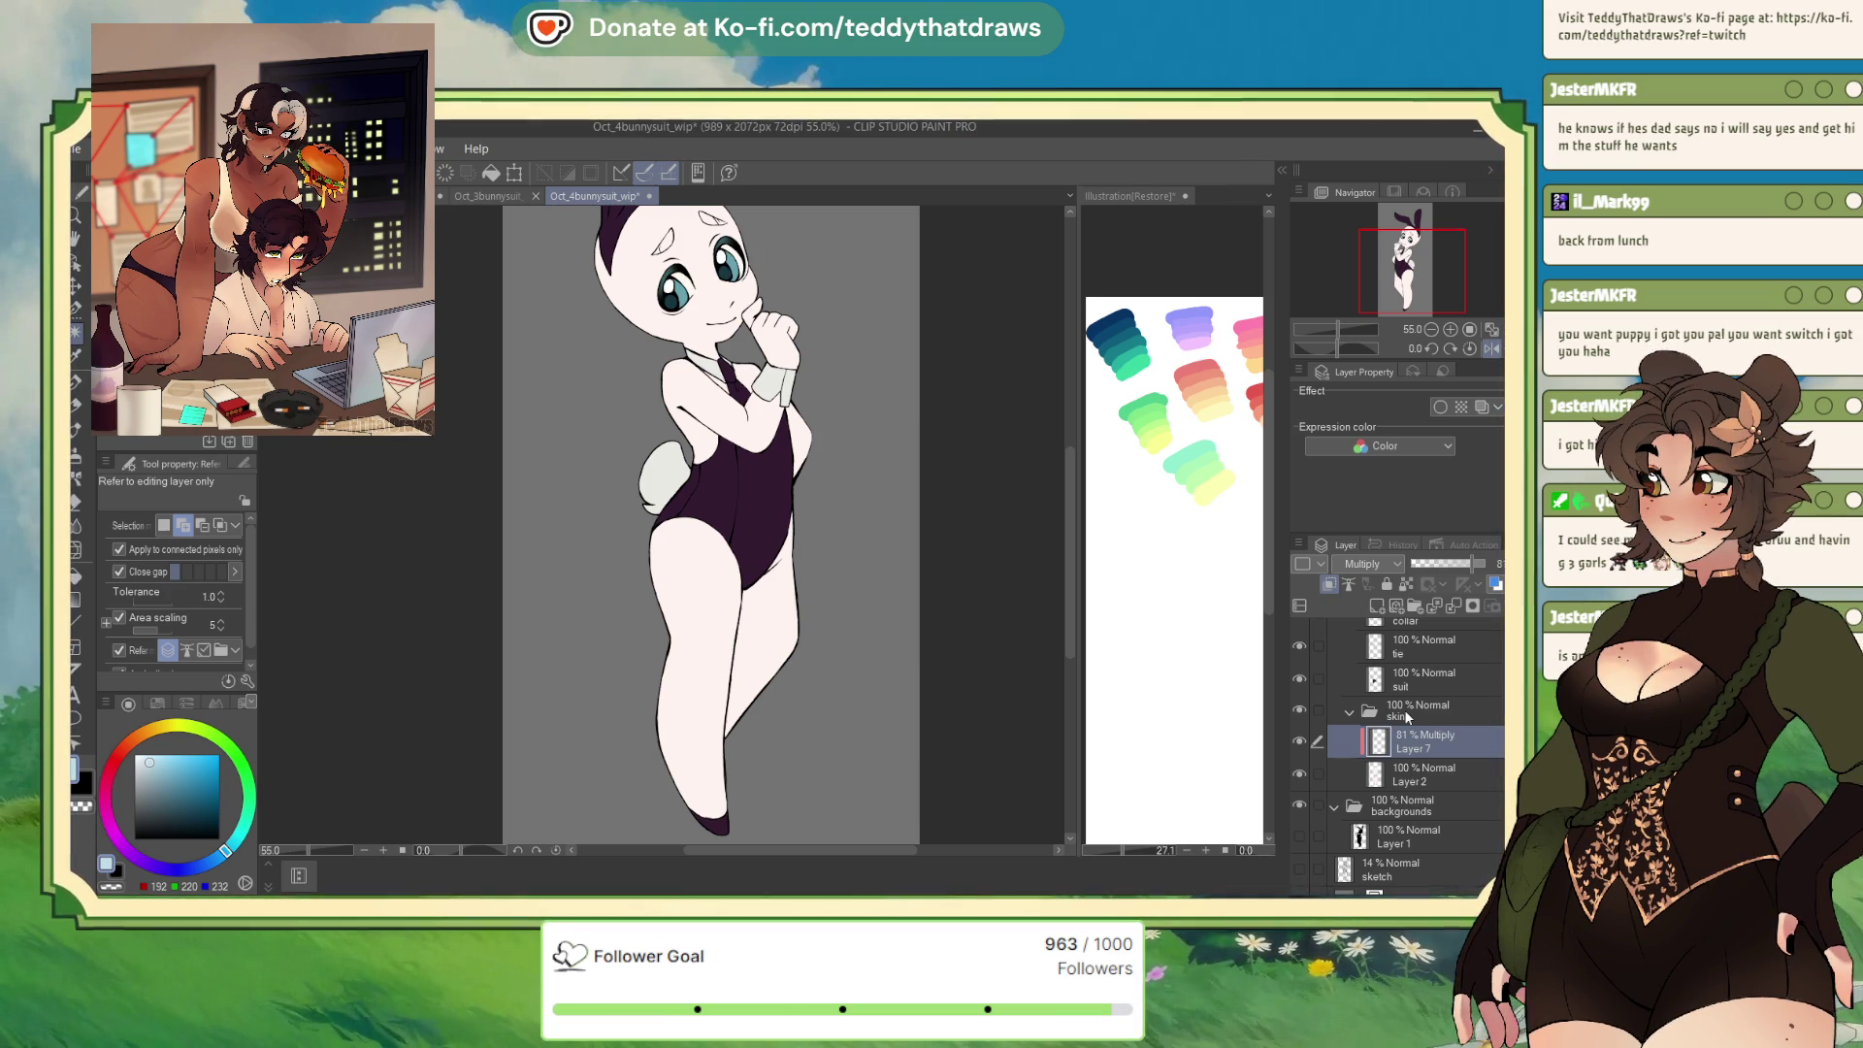
pyautogui.click(776, 628)
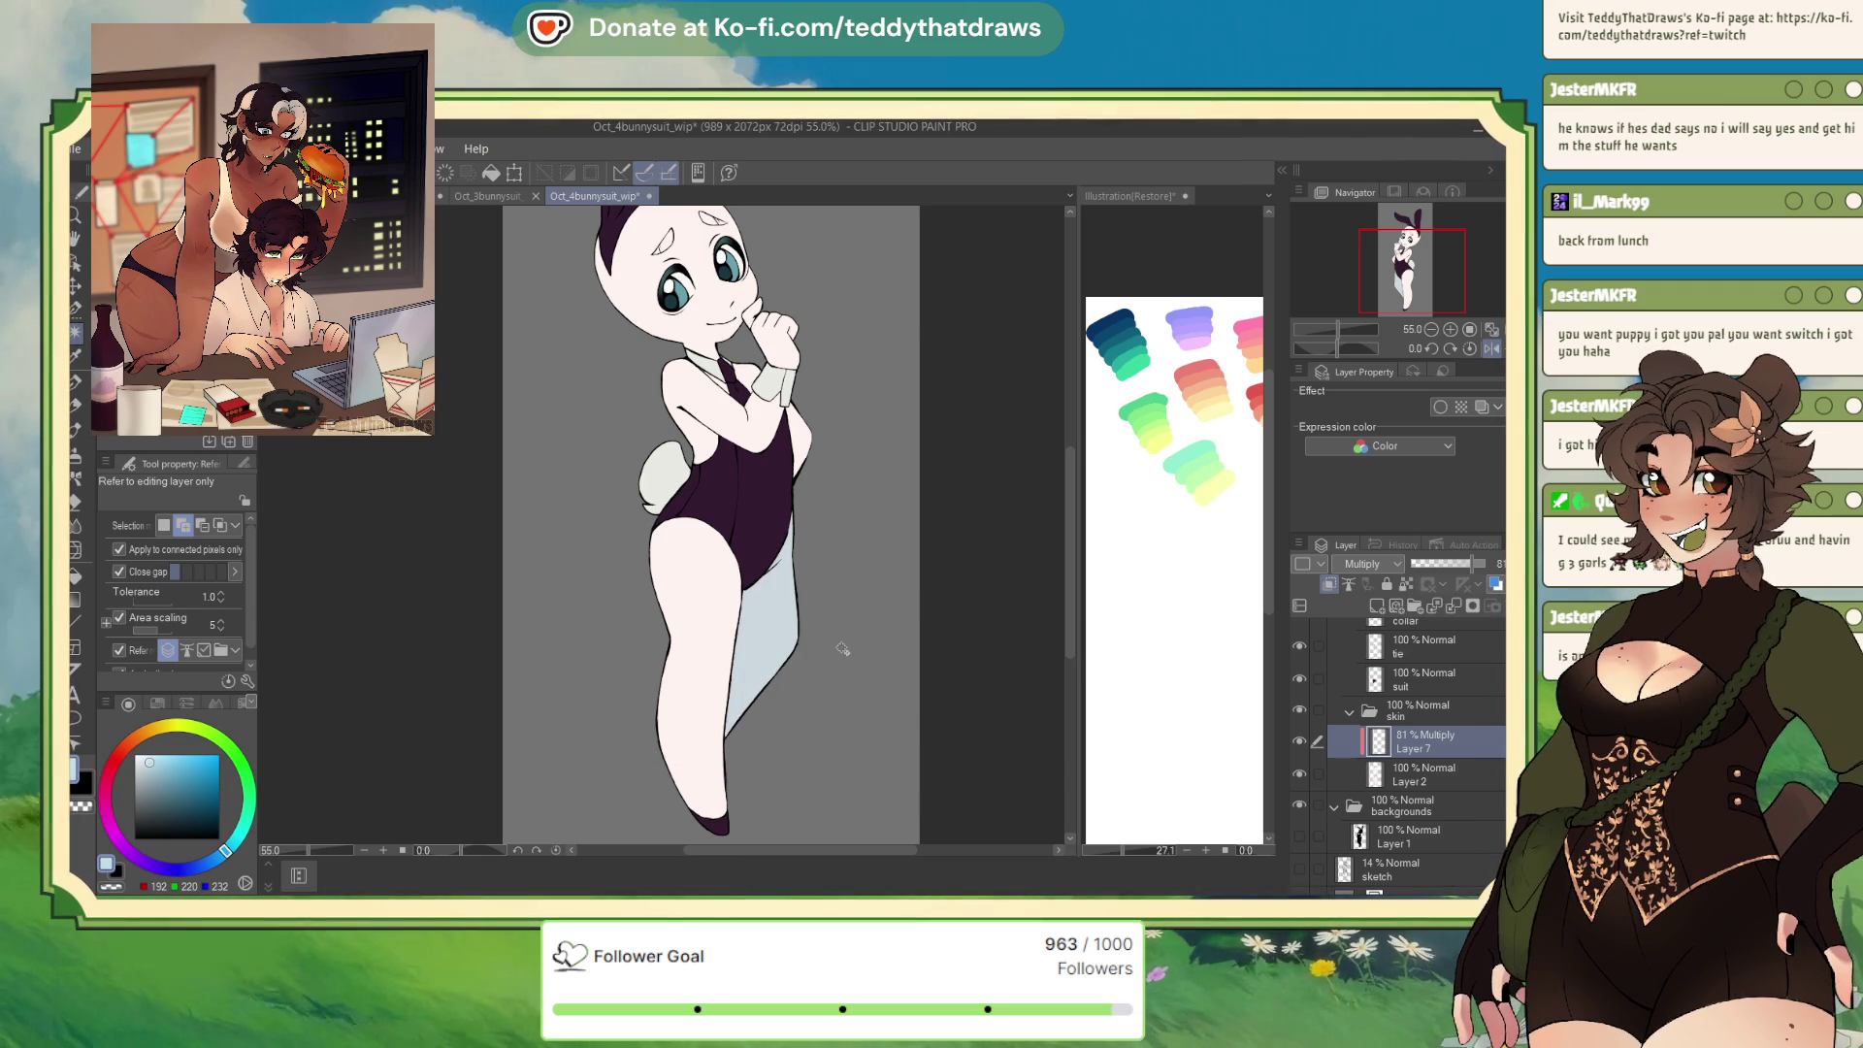
pyautogui.scroll(2, 683, 403)
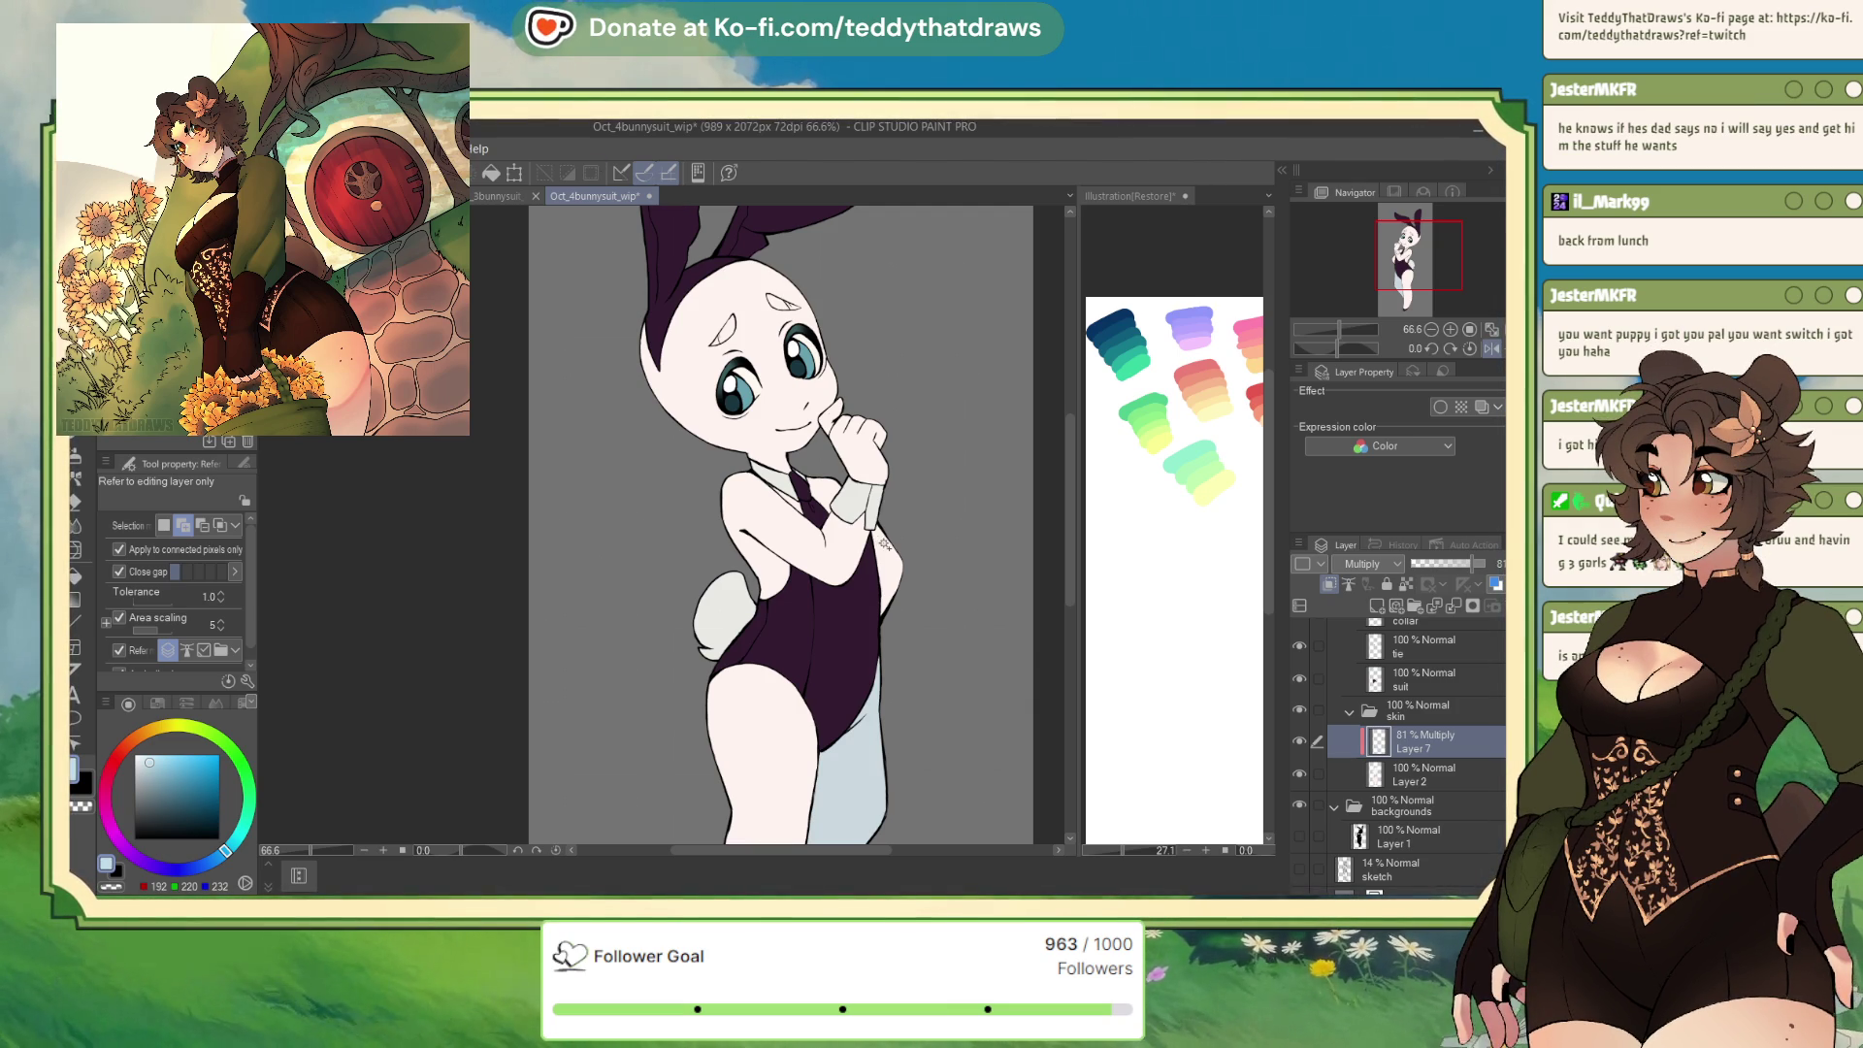
# Auto-select the arm and shoulder skin for shading
pyautogui.click(890, 568)
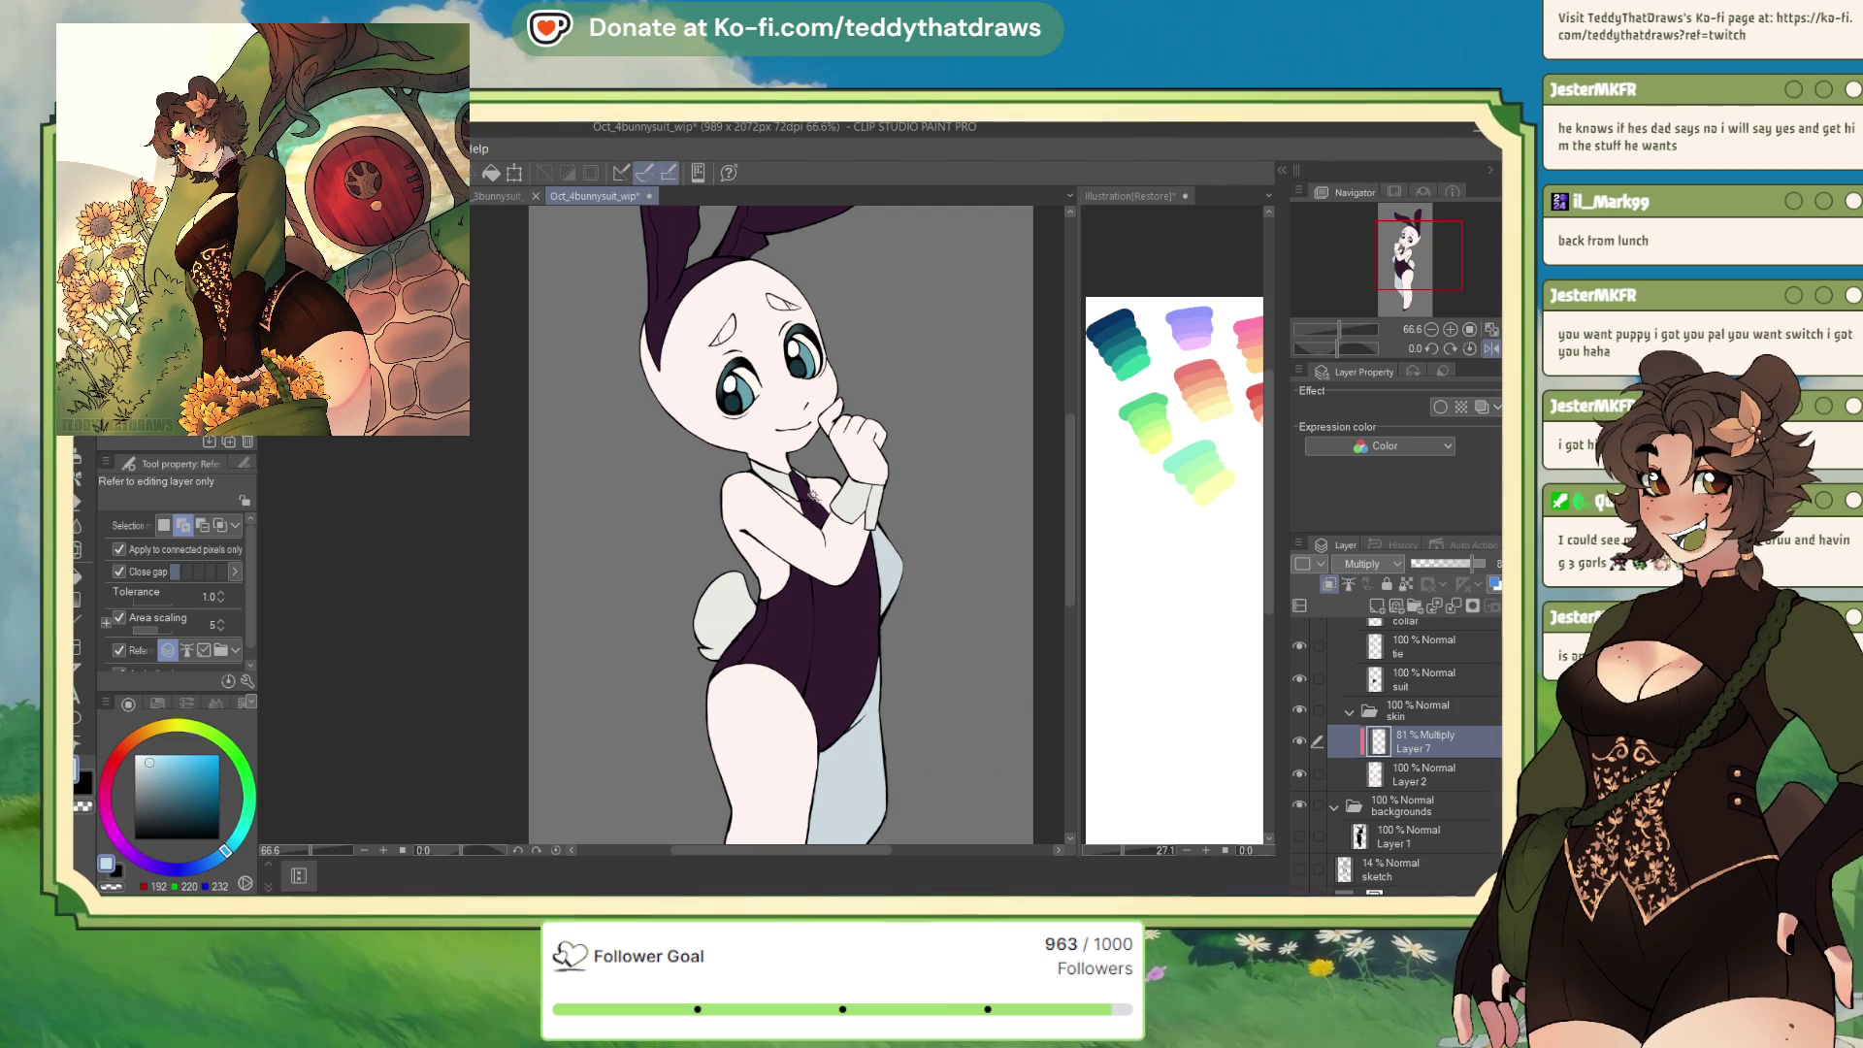
pyautogui.click(820, 488)
pyautogui.click(778, 584)
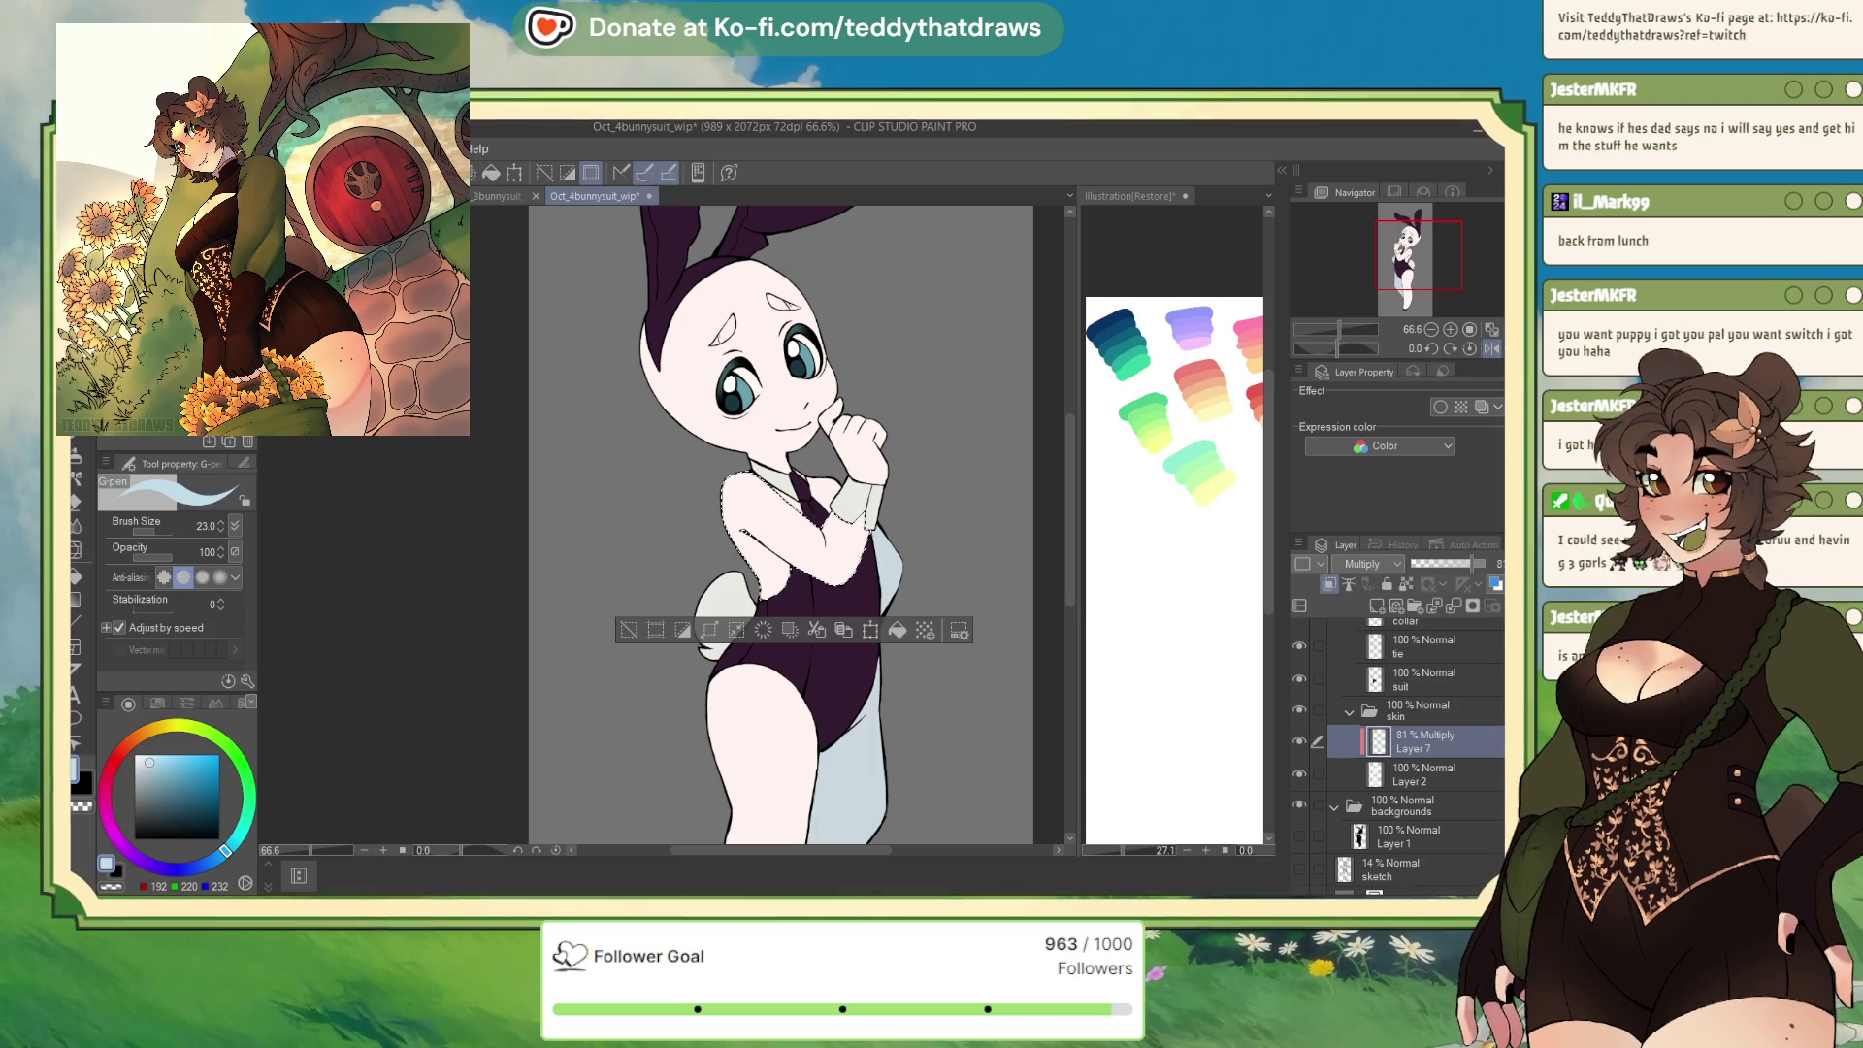
# Paint So Fluffy watercolor shading along the arm's inner edge, then deselect
pyautogui.press('b')
pyautogui.moveTo(720, 528); pyautogui.dragTo(759, 563)
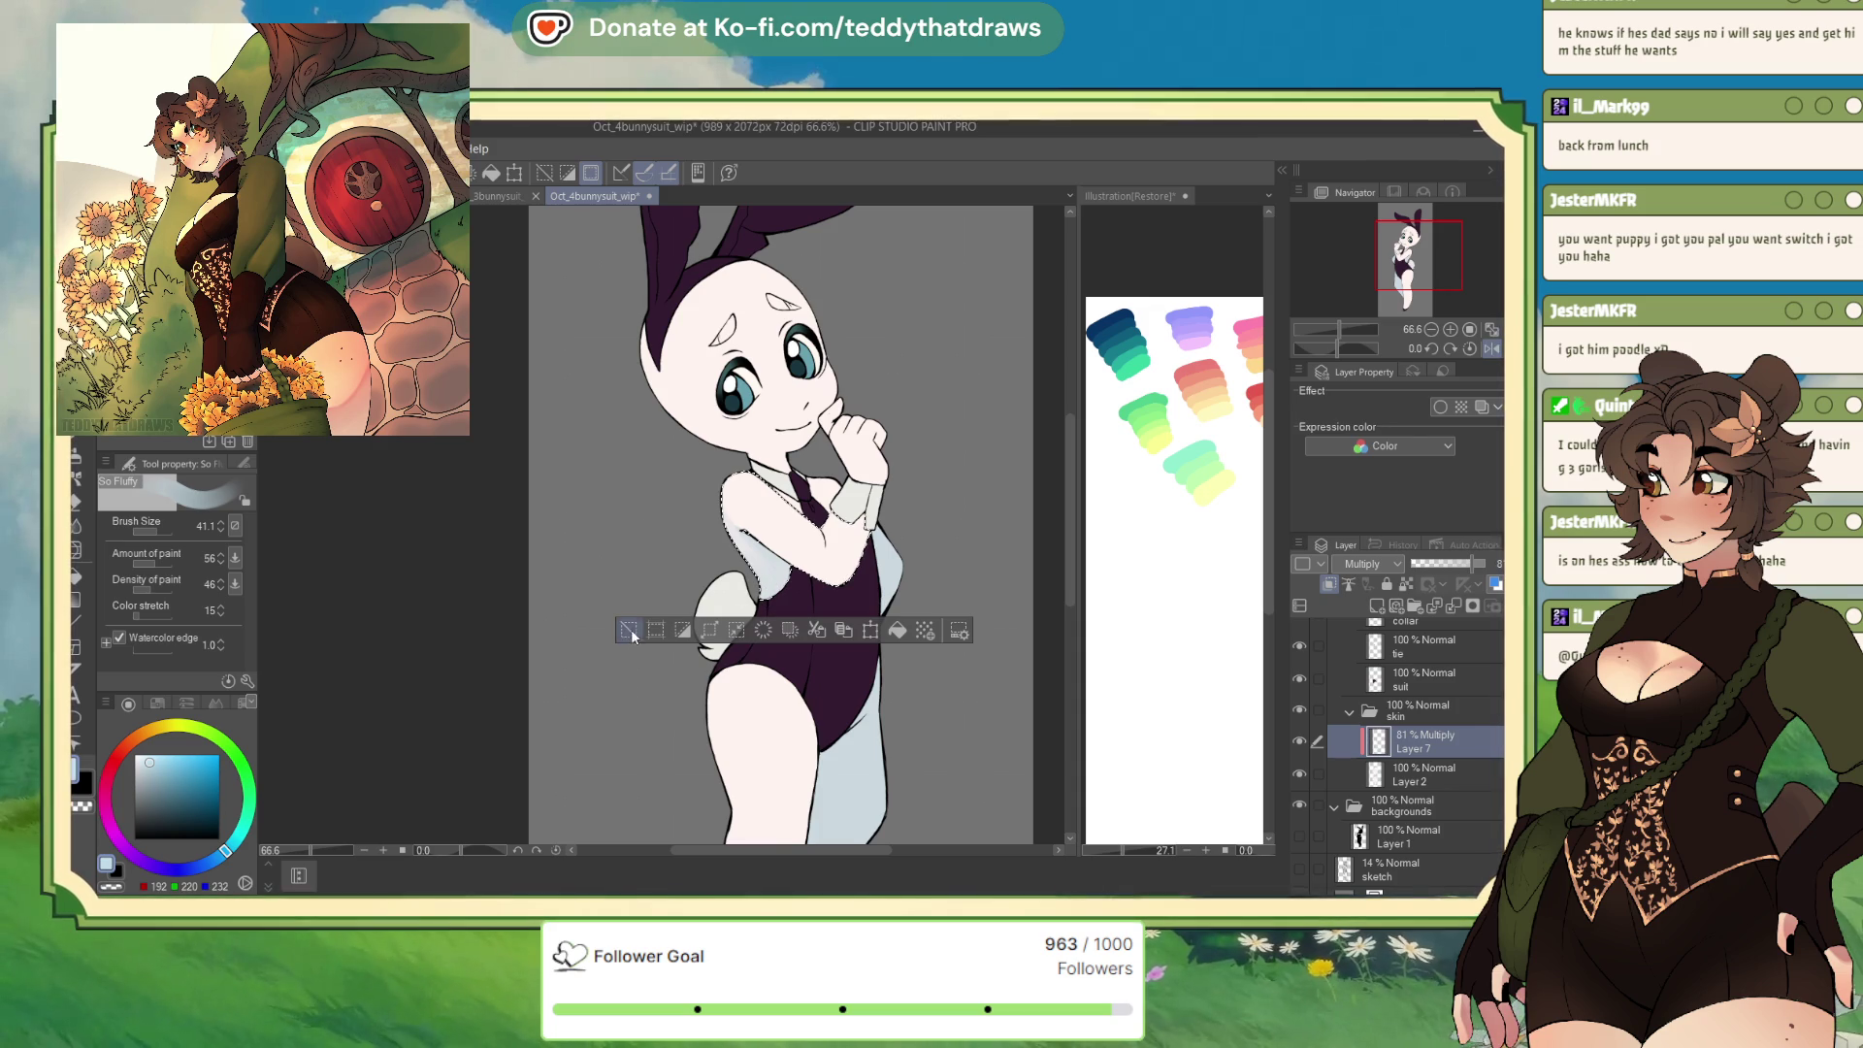
pyautogui.hotkey('ctrl', 'd')
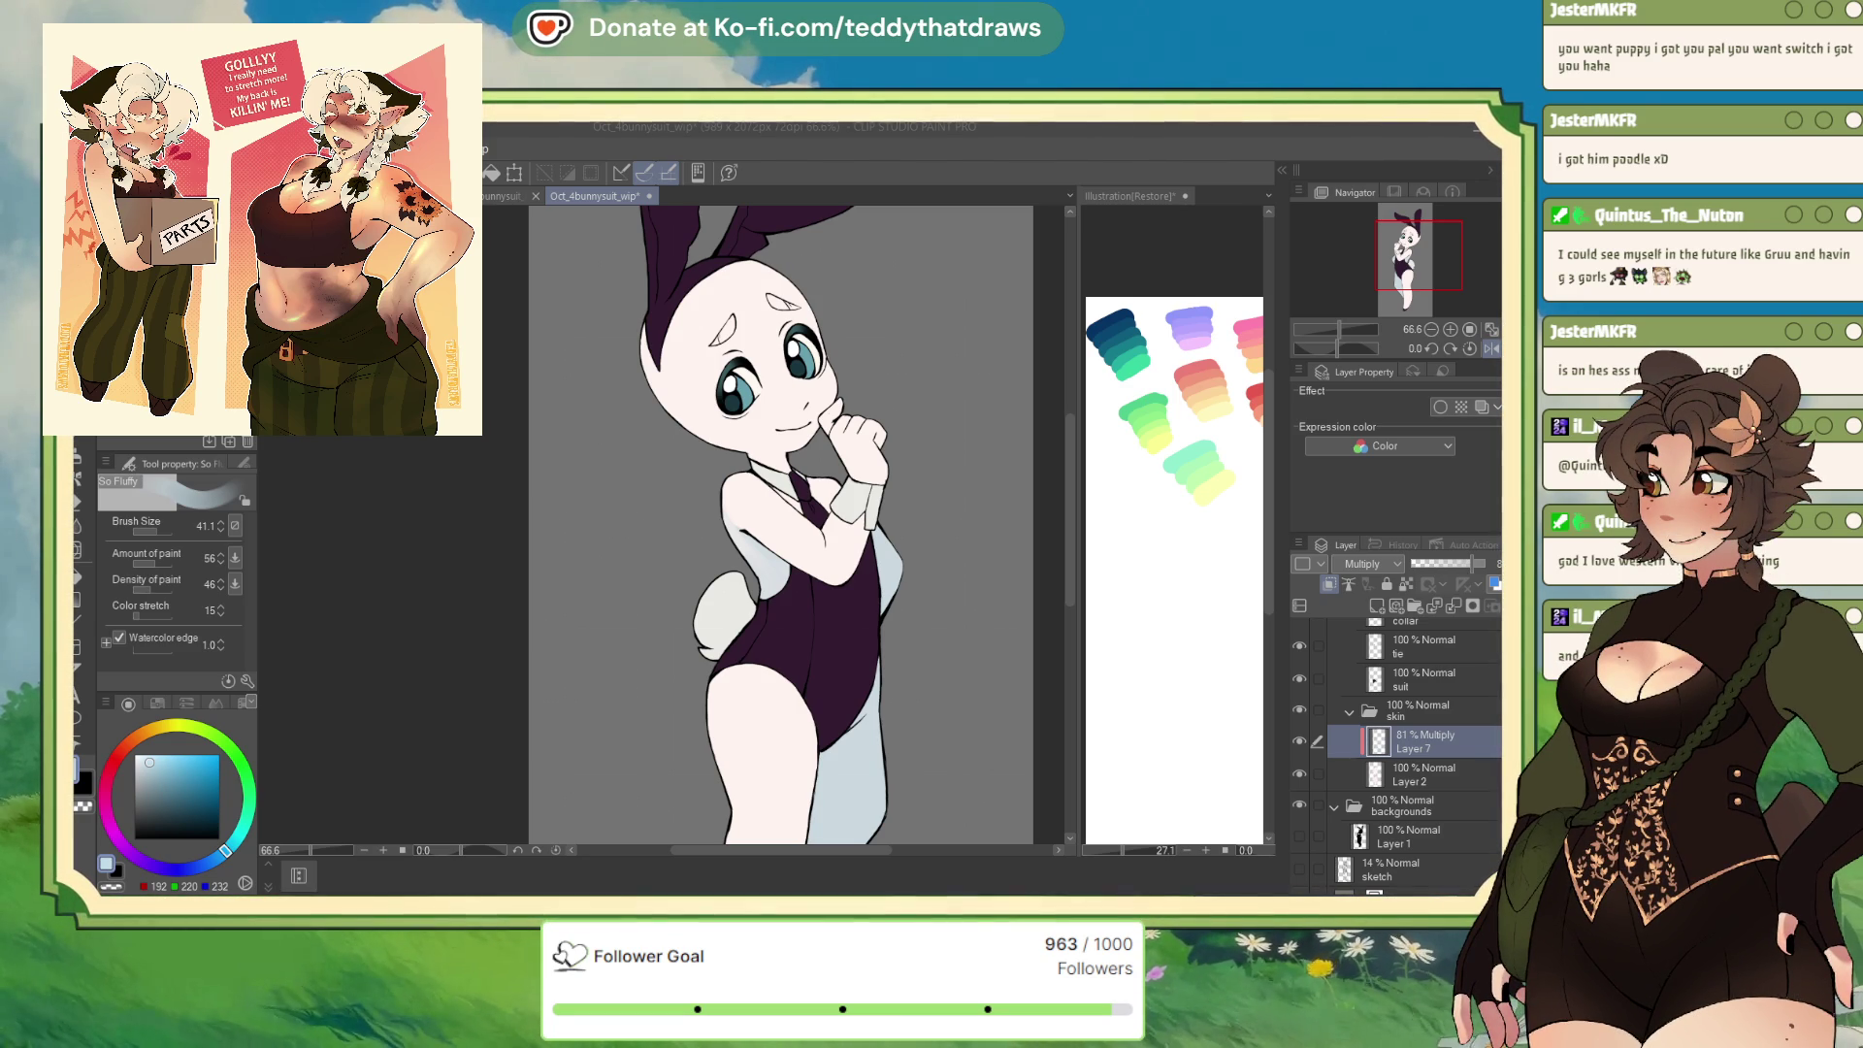
# Zoom to the legs and dab faint grey shading on the leg skin
pyautogui.scroll(-3, 881, 671)
pyautogui.scroll(1, 880, 670)
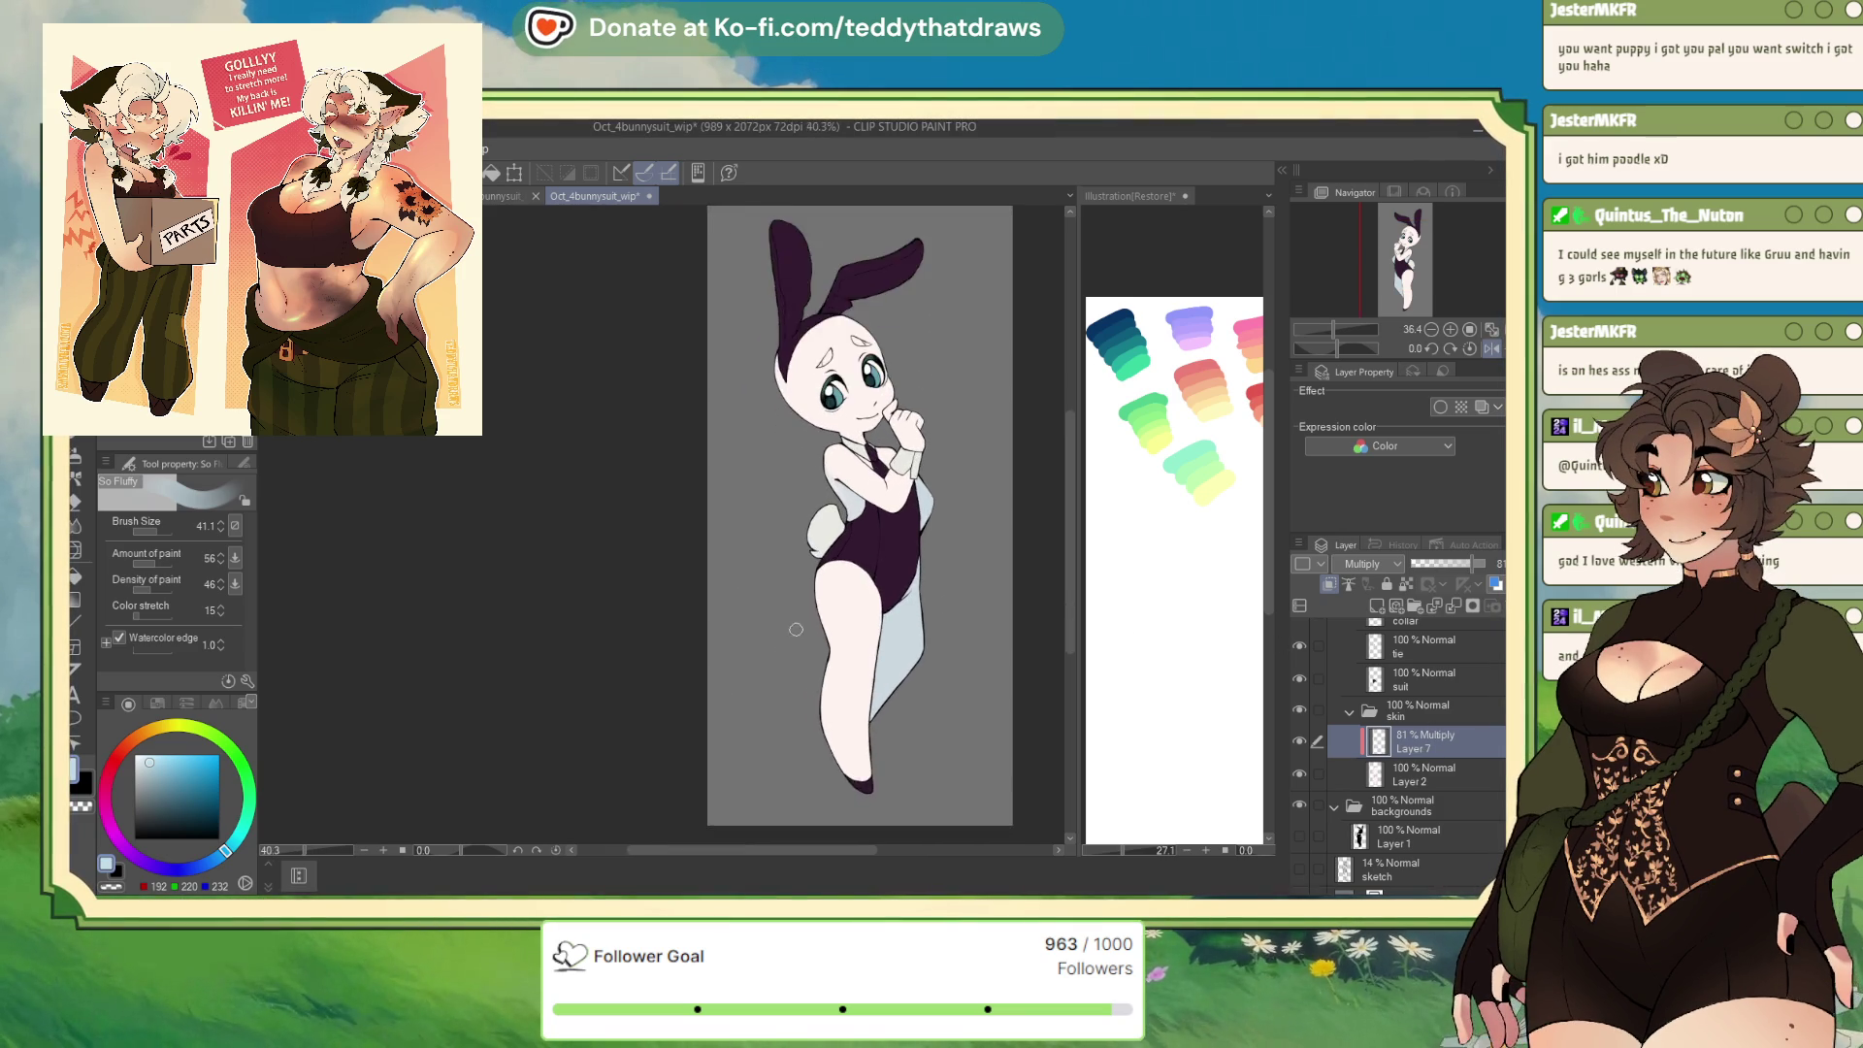
pyautogui.scroll(2, 881, 671)
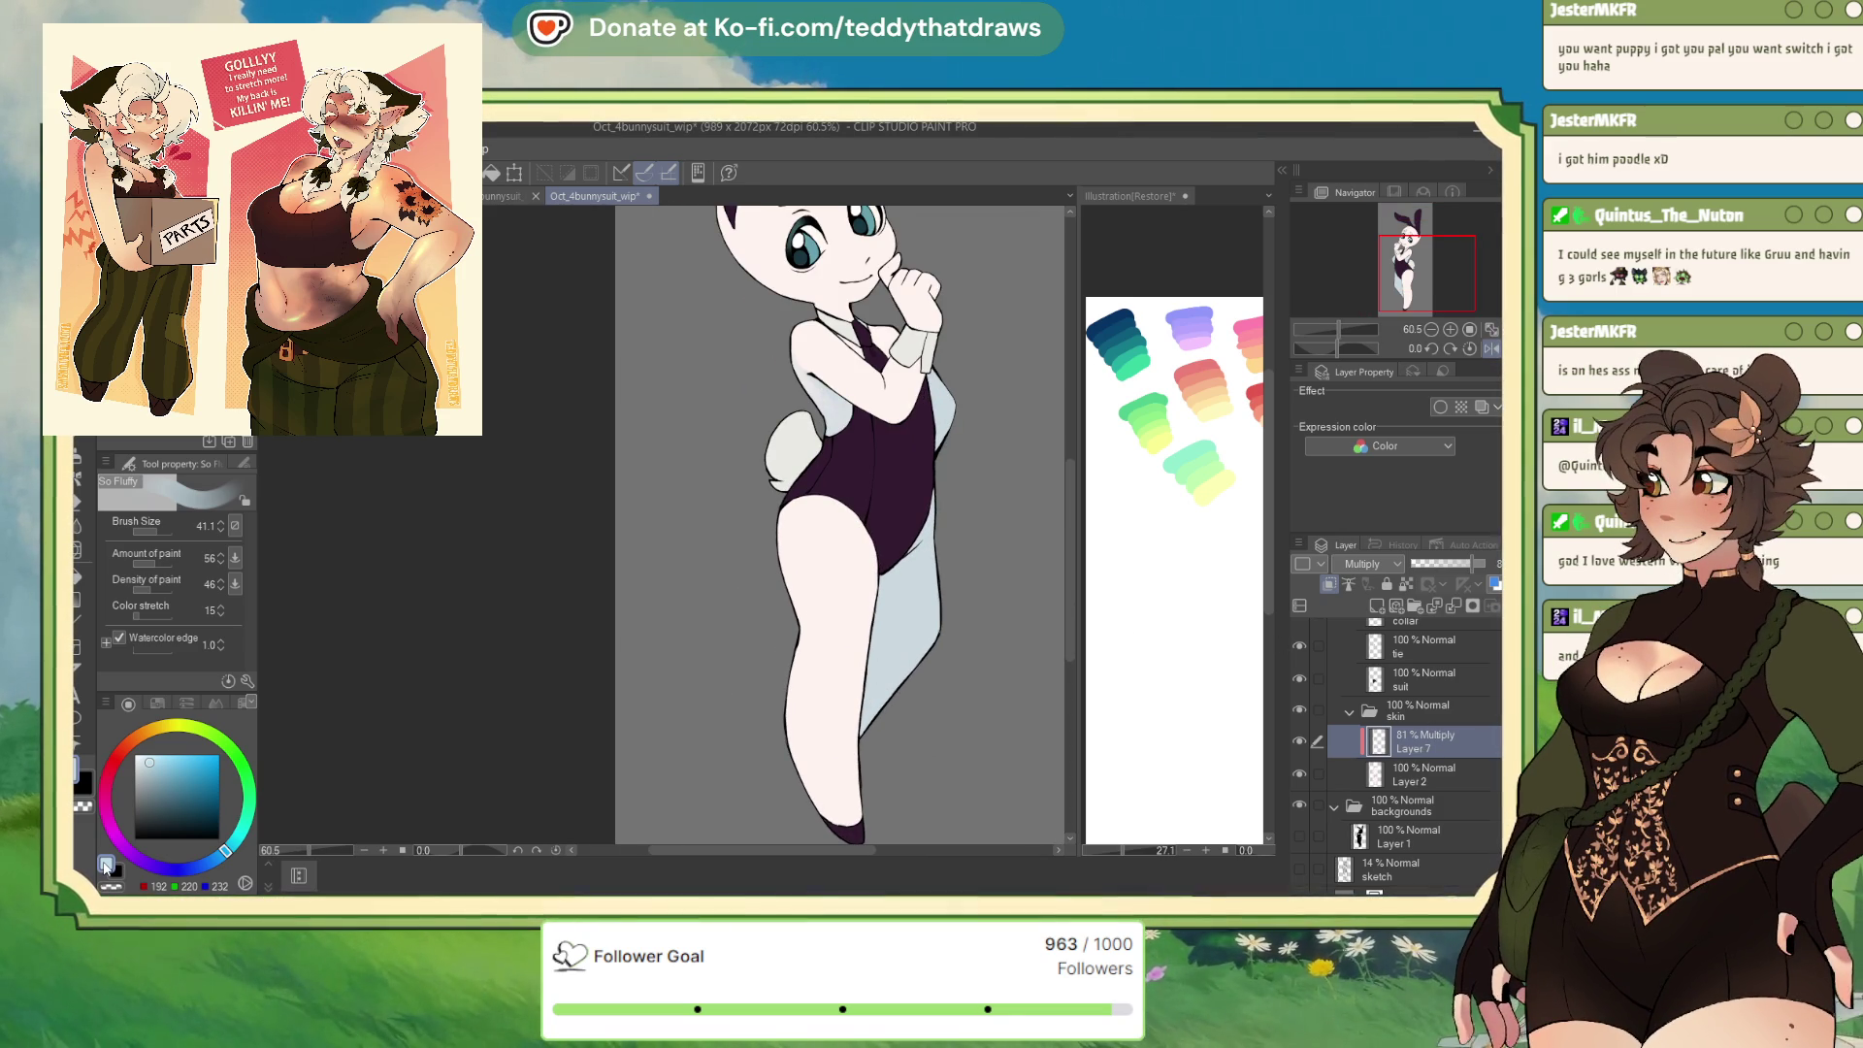
pyautogui.hscroll(3, 465, 661)
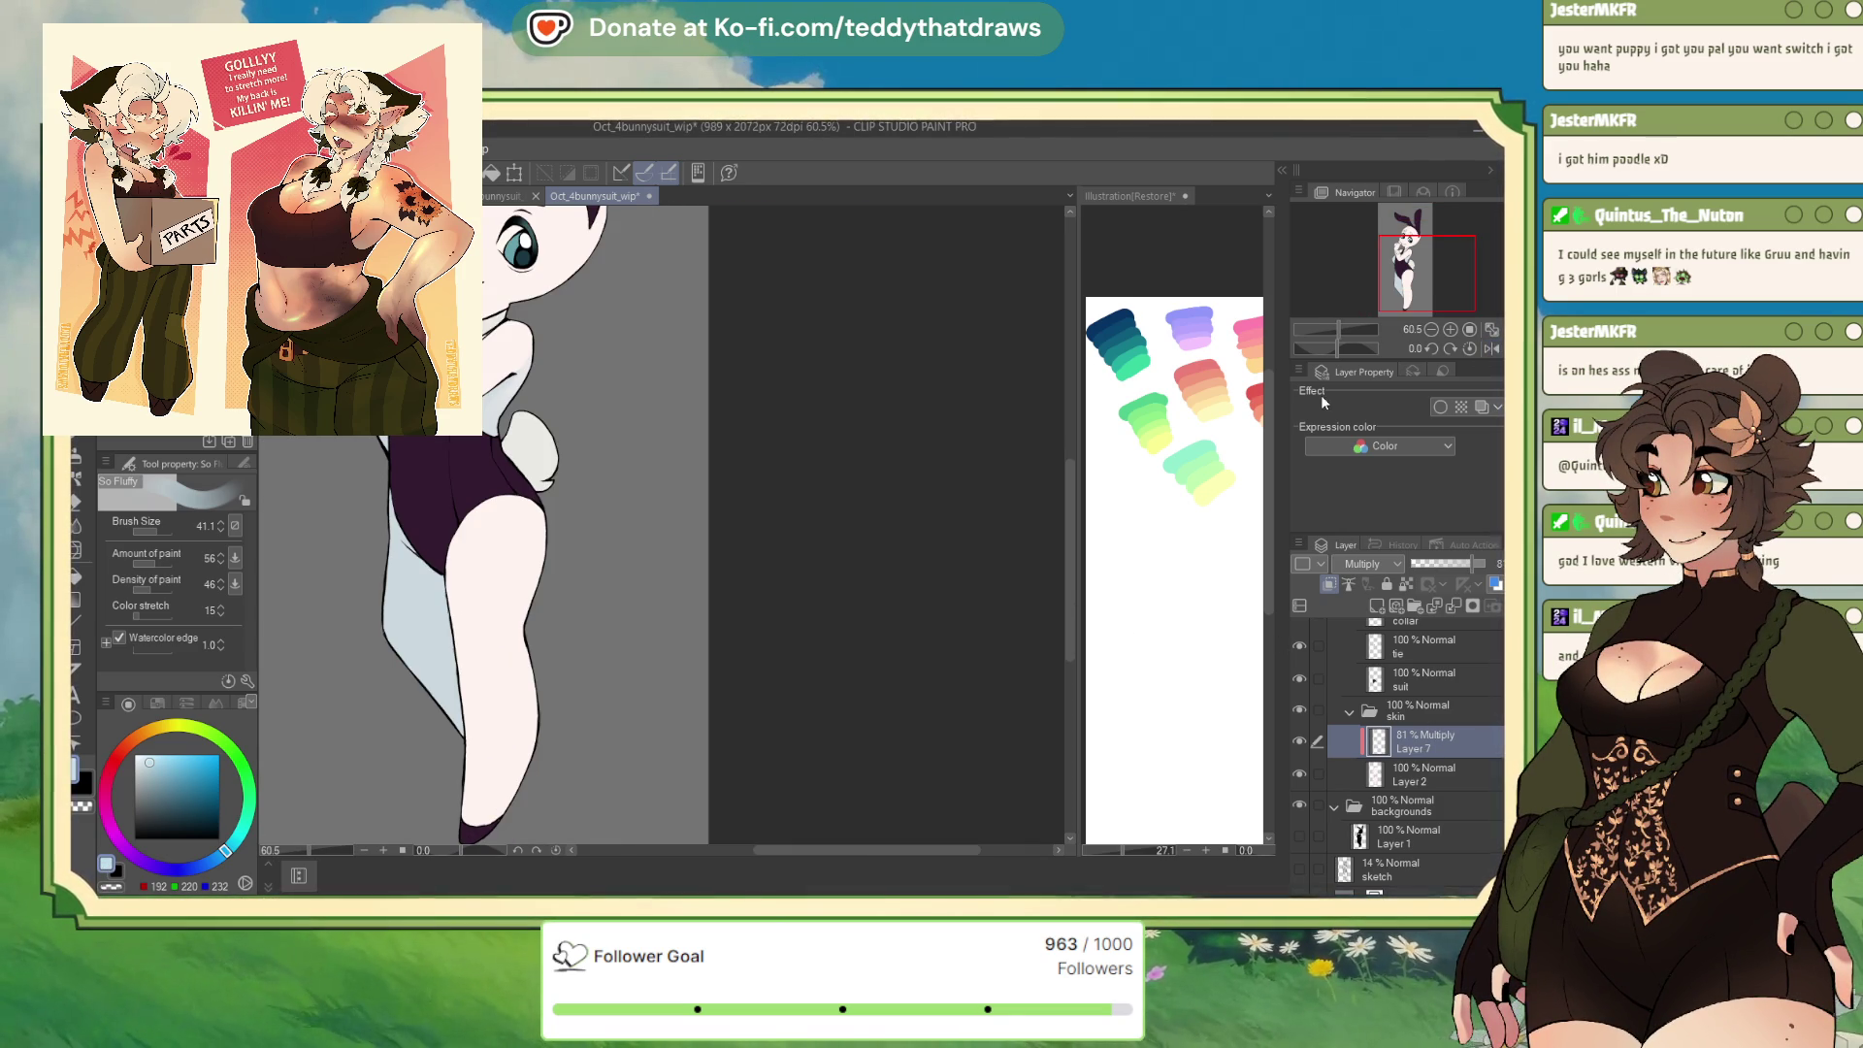
pyautogui.moveTo(465, 661); pyautogui.dragTo(485, 679)
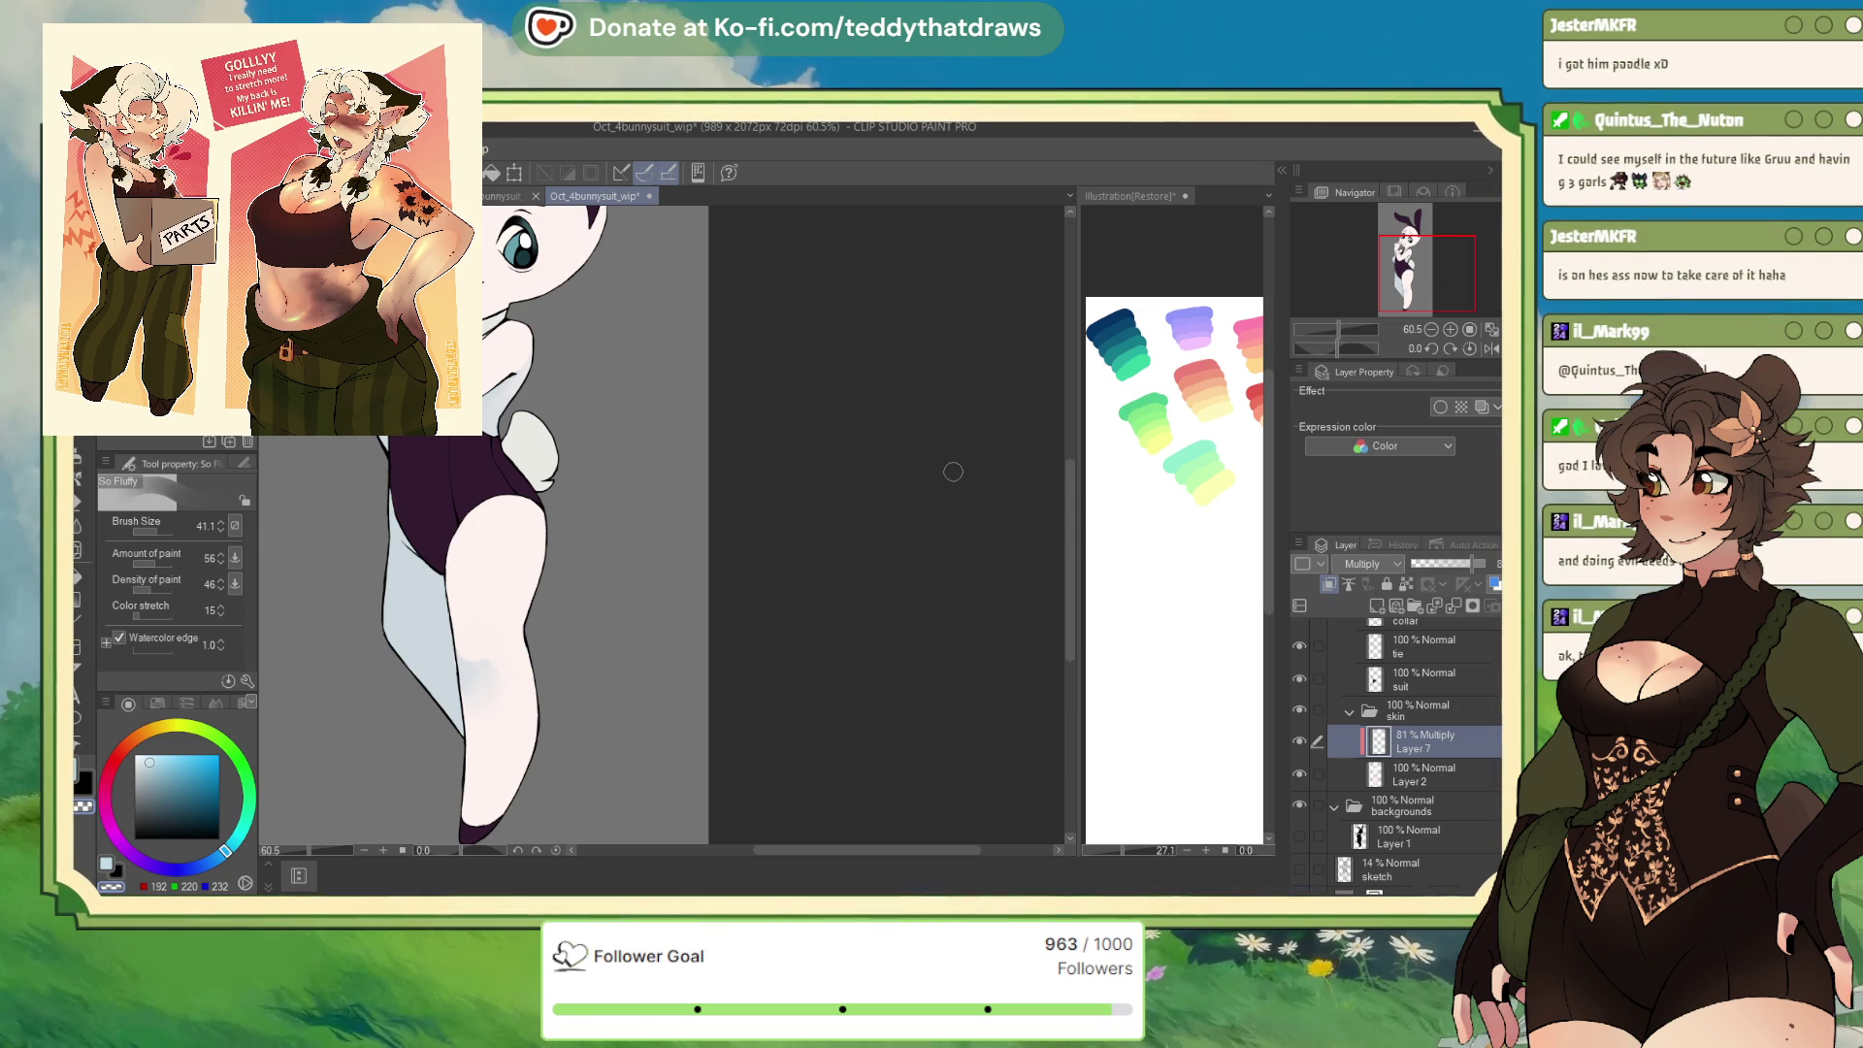
# Flip the canvas view horizontally, pan to the head, and switch to the G-pen
pyautogui.click(1475, 347)
pyautogui.moveTo(1422, 292); pyautogui.dragTo(1356, 294)
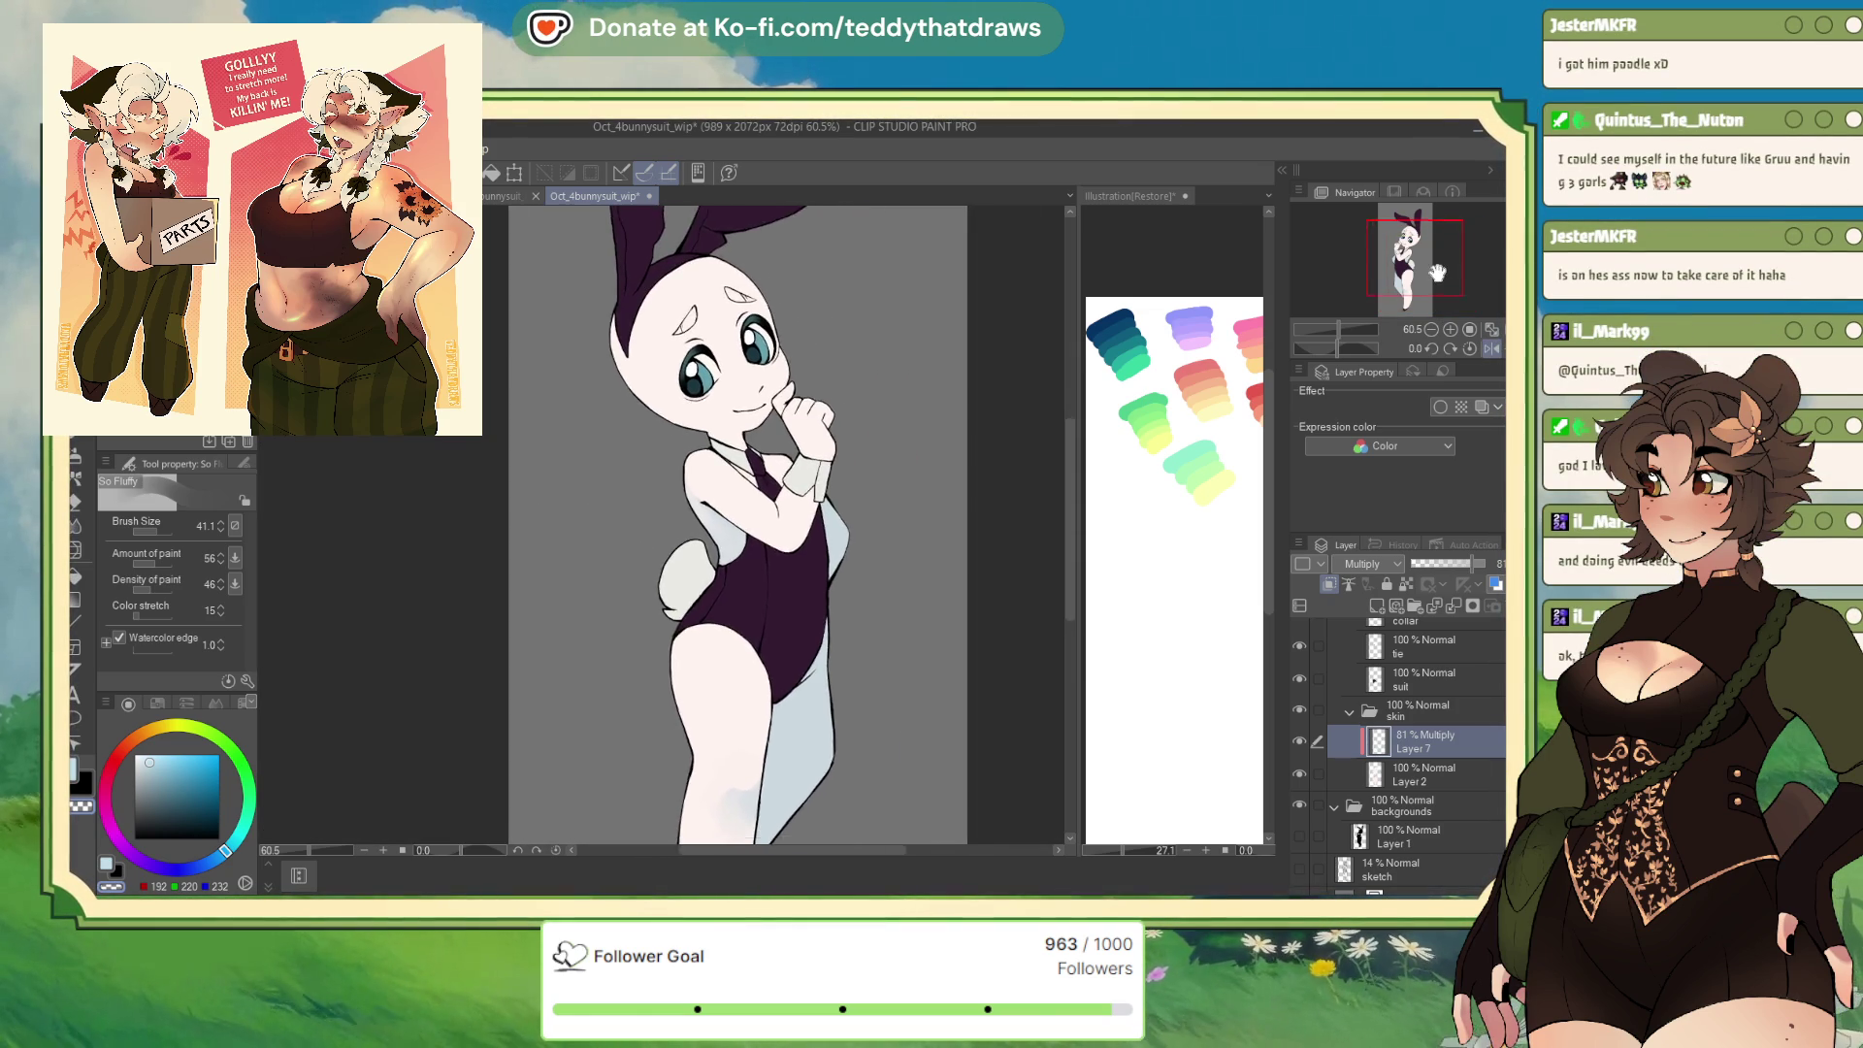
pyautogui.press('p')
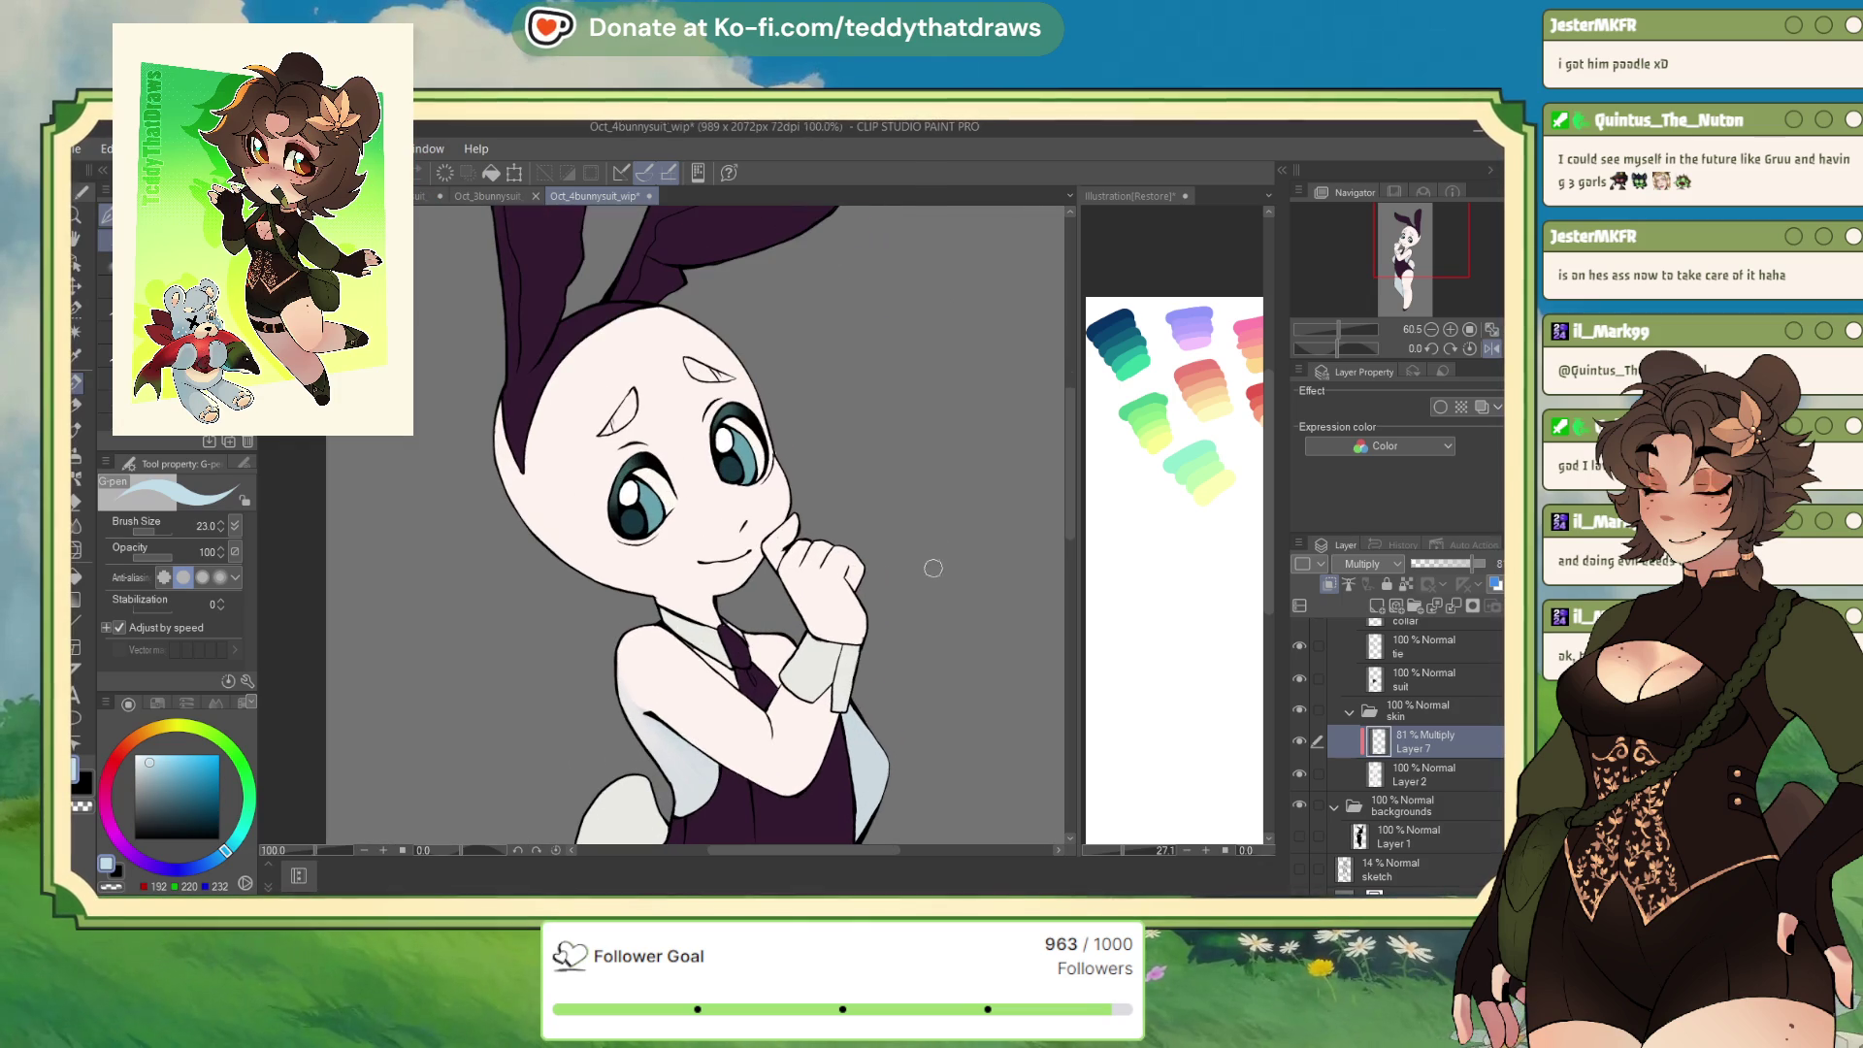
# At 100% zoom with the view mirrored, shade the neck under the chin
pyautogui.hotkey('ctrl', 'alt', '0')
pyautogui.click(1493, 349)
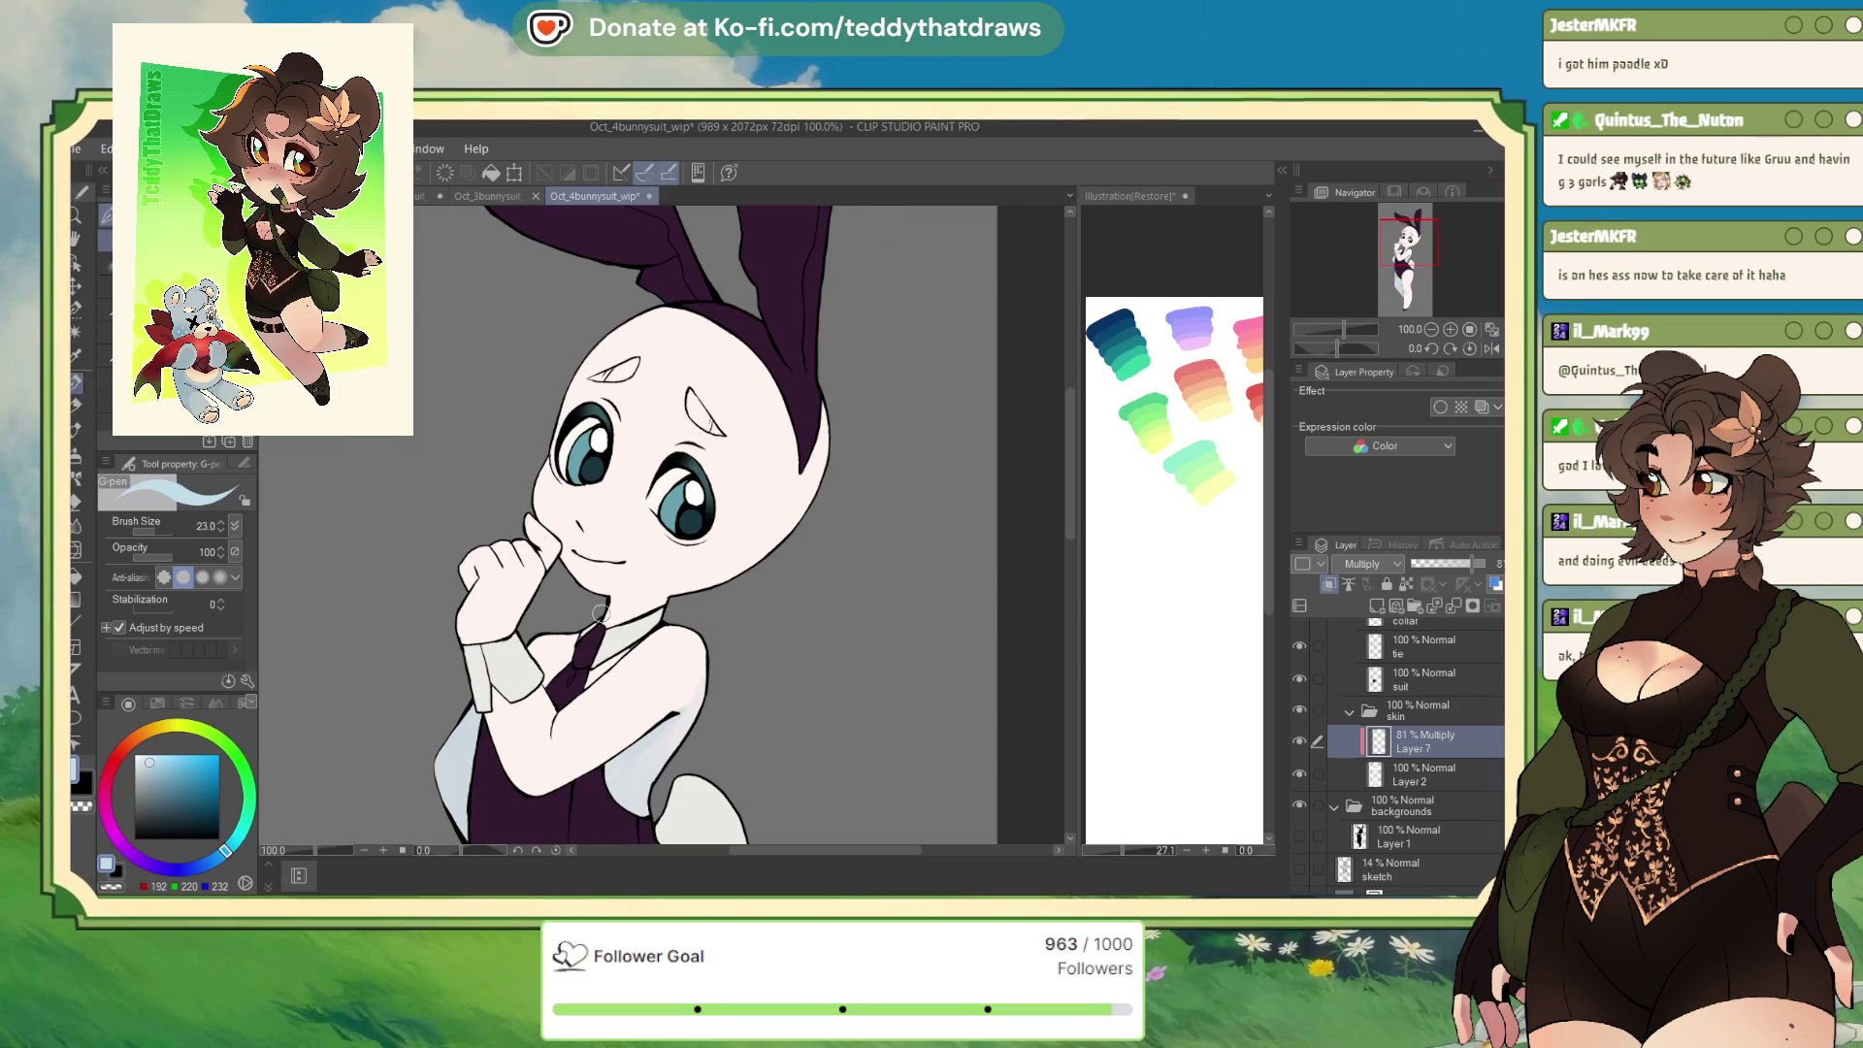
pyautogui.moveTo(631, 604); pyautogui.dragTo(662, 603)
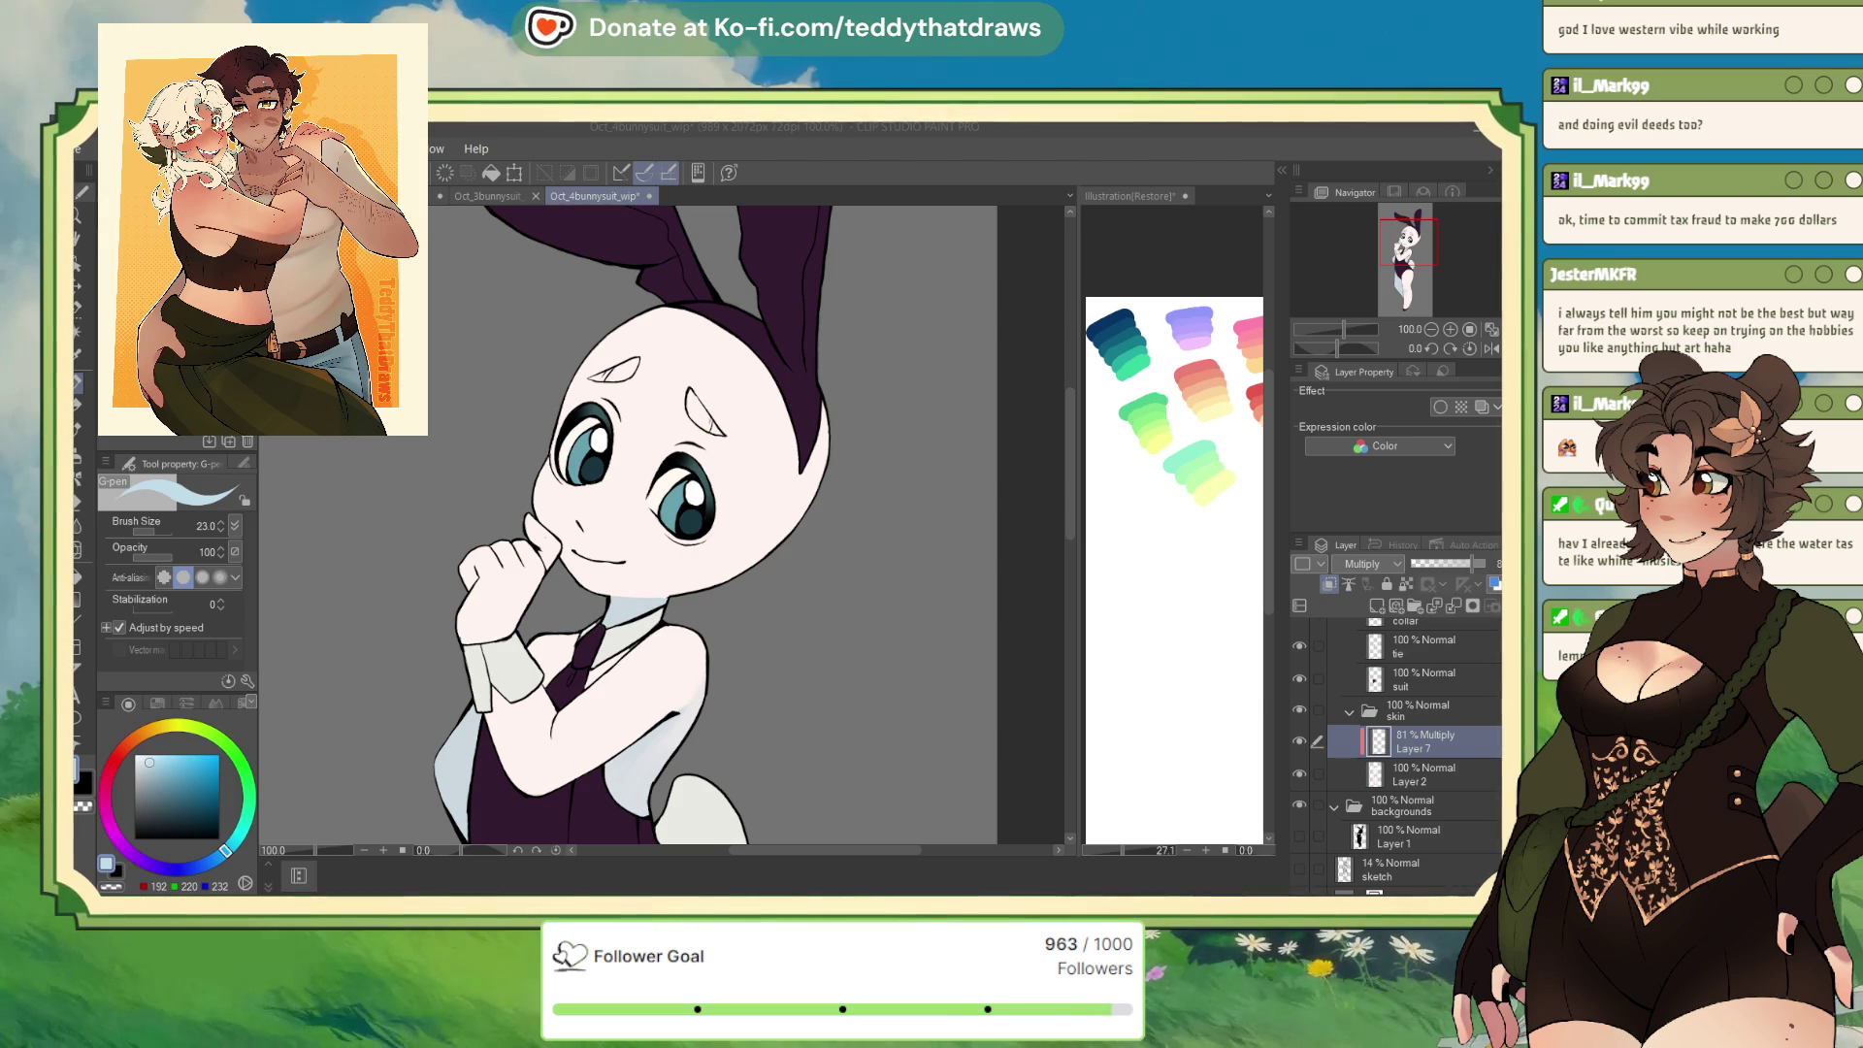
# Extend the bluish shading down the side under the arm, unflip the view, and pick the Soft airbrush
pyautogui.scroll(1, 762, 369)
pyautogui.scroll(1, 761, 368)
pyautogui.scroll(2, 762, 368)
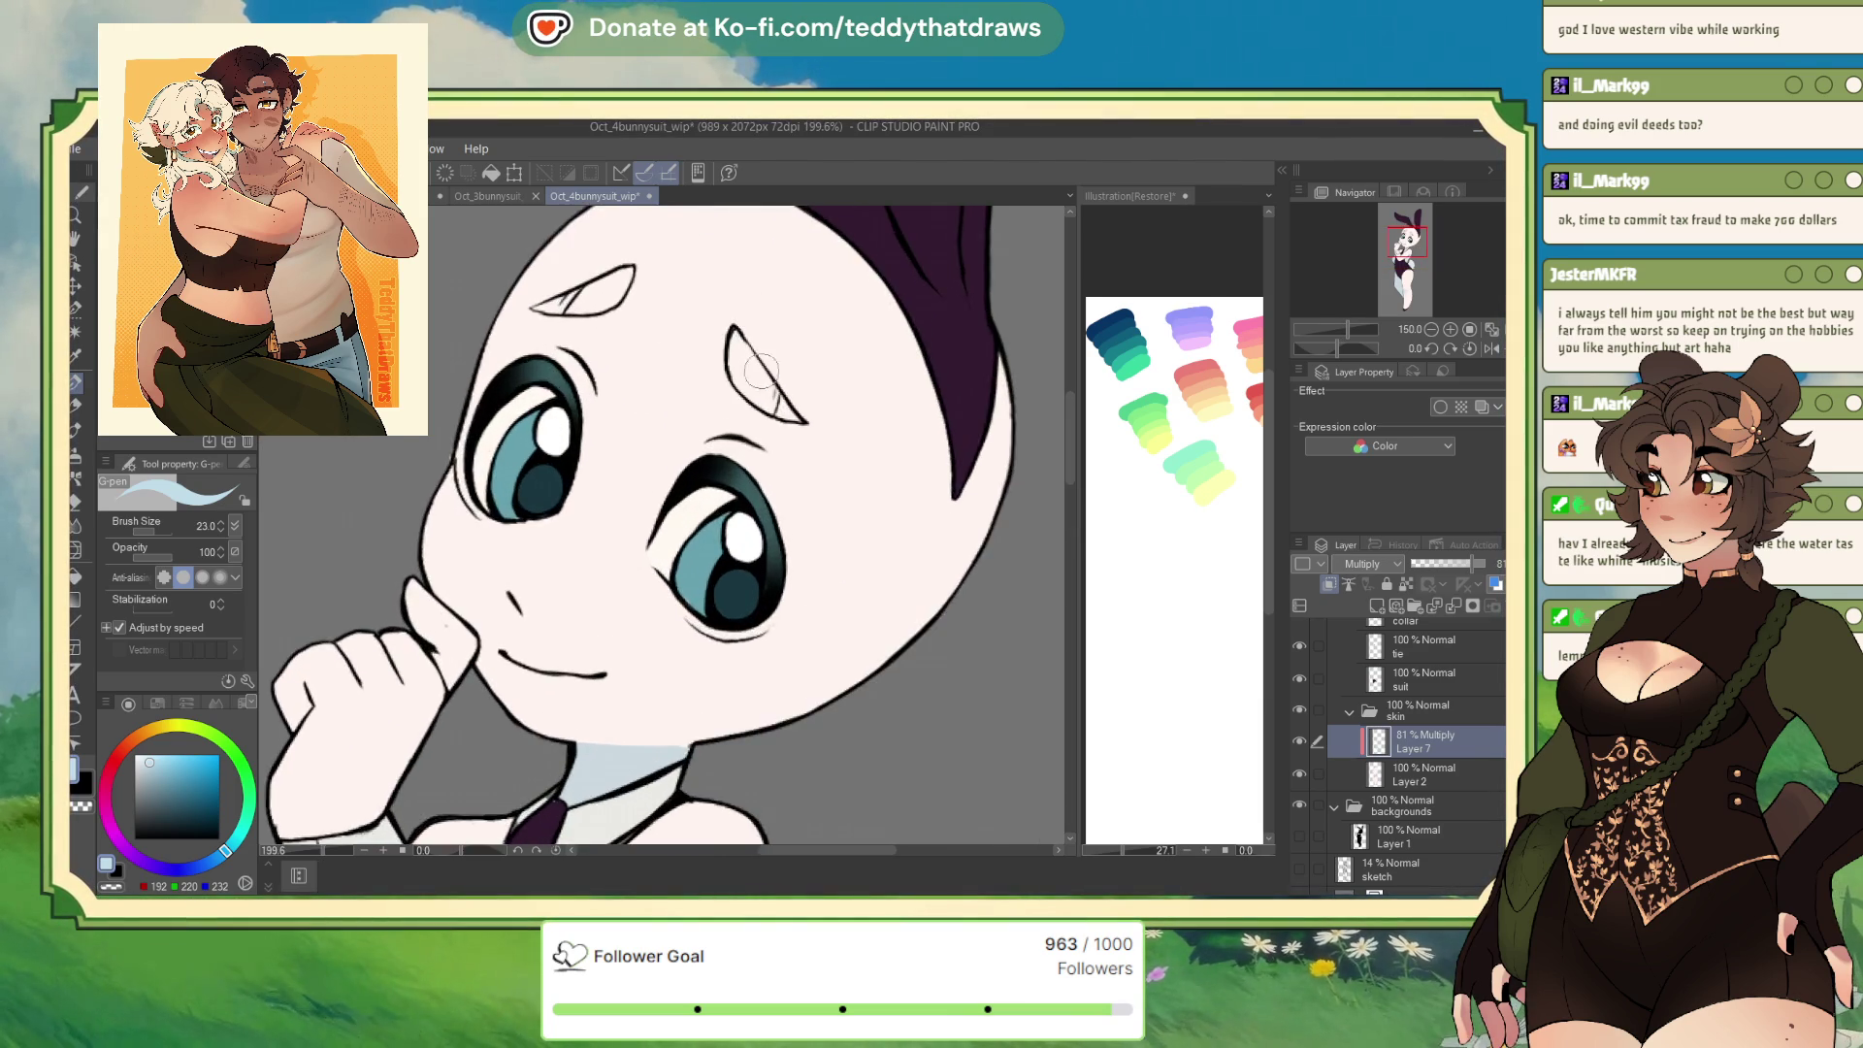
pyautogui.scroll(-1, 762, 368)
pyautogui.scroll(-1, 748, 388)
pyautogui.scroll(-2, 732, 417)
pyautogui.scroll(-1, 720, 442)
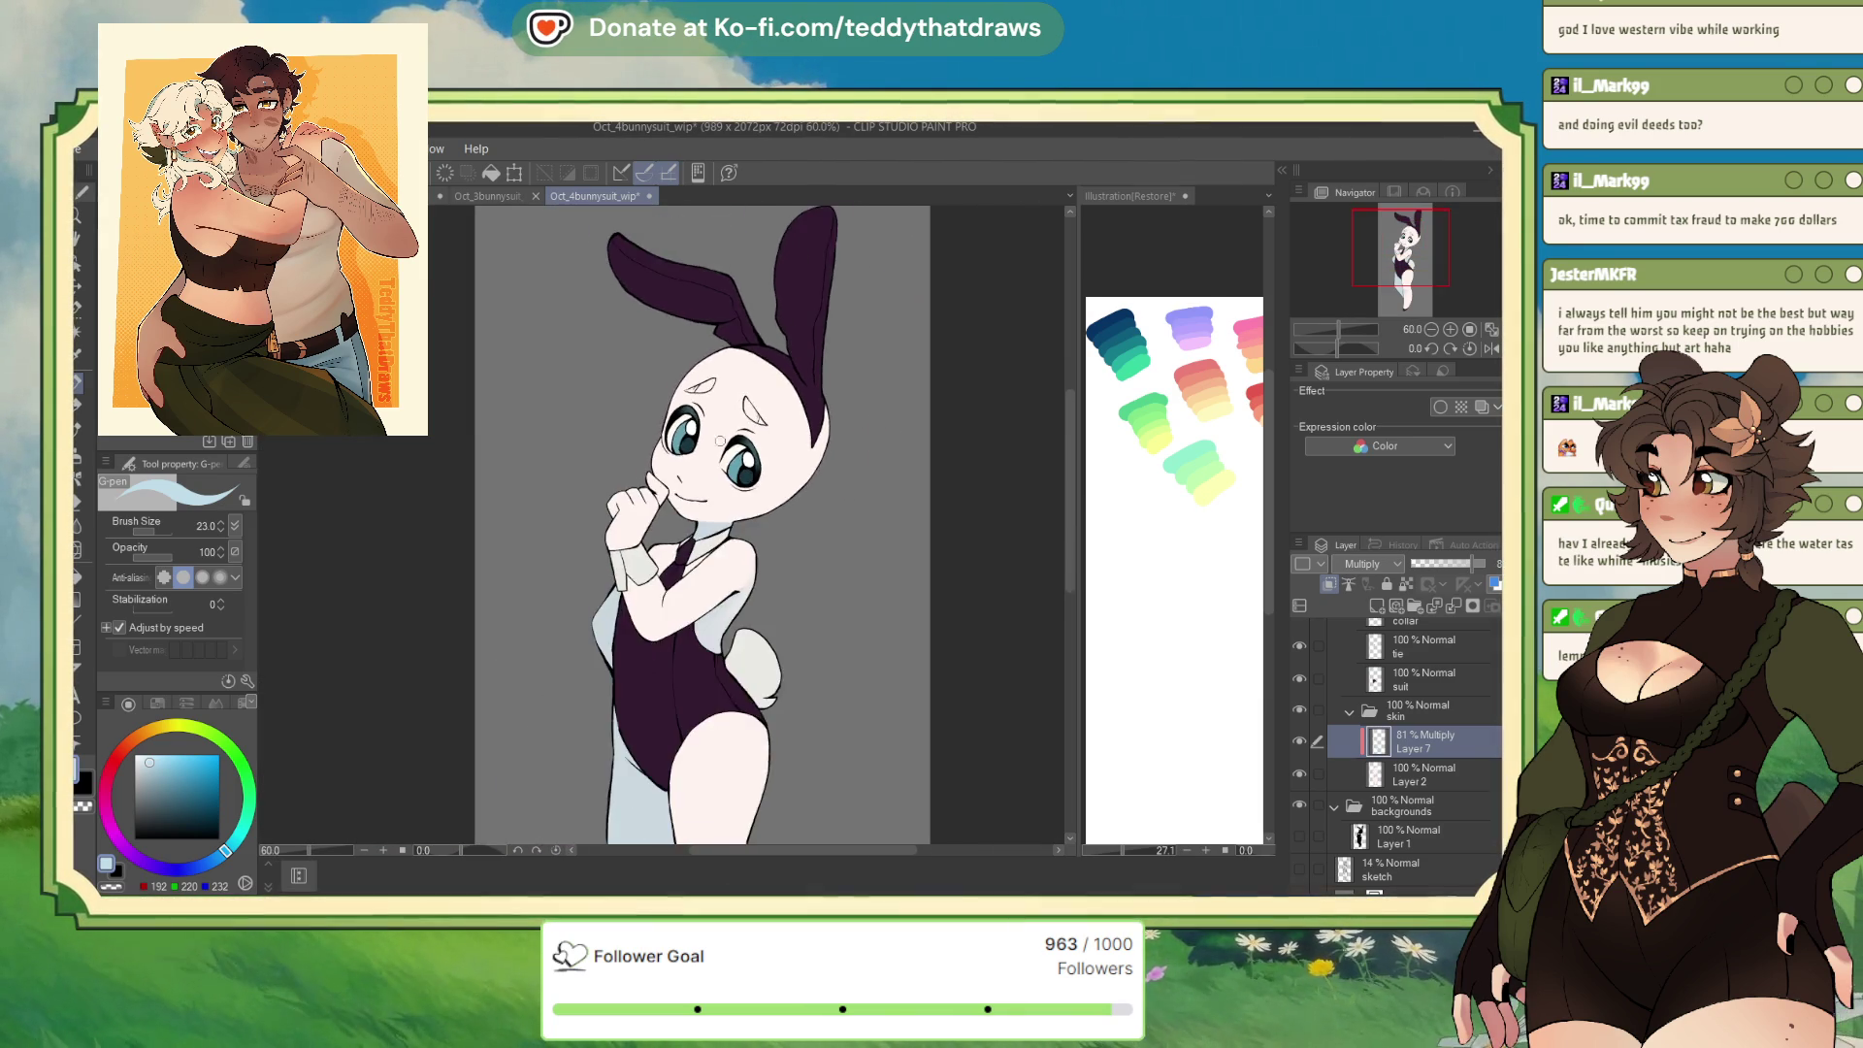
pyautogui.scroll(-1, 737, 485)
pyautogui.scroll(1, 768, 559)
pyautogui.scroll(2, 719, 500)
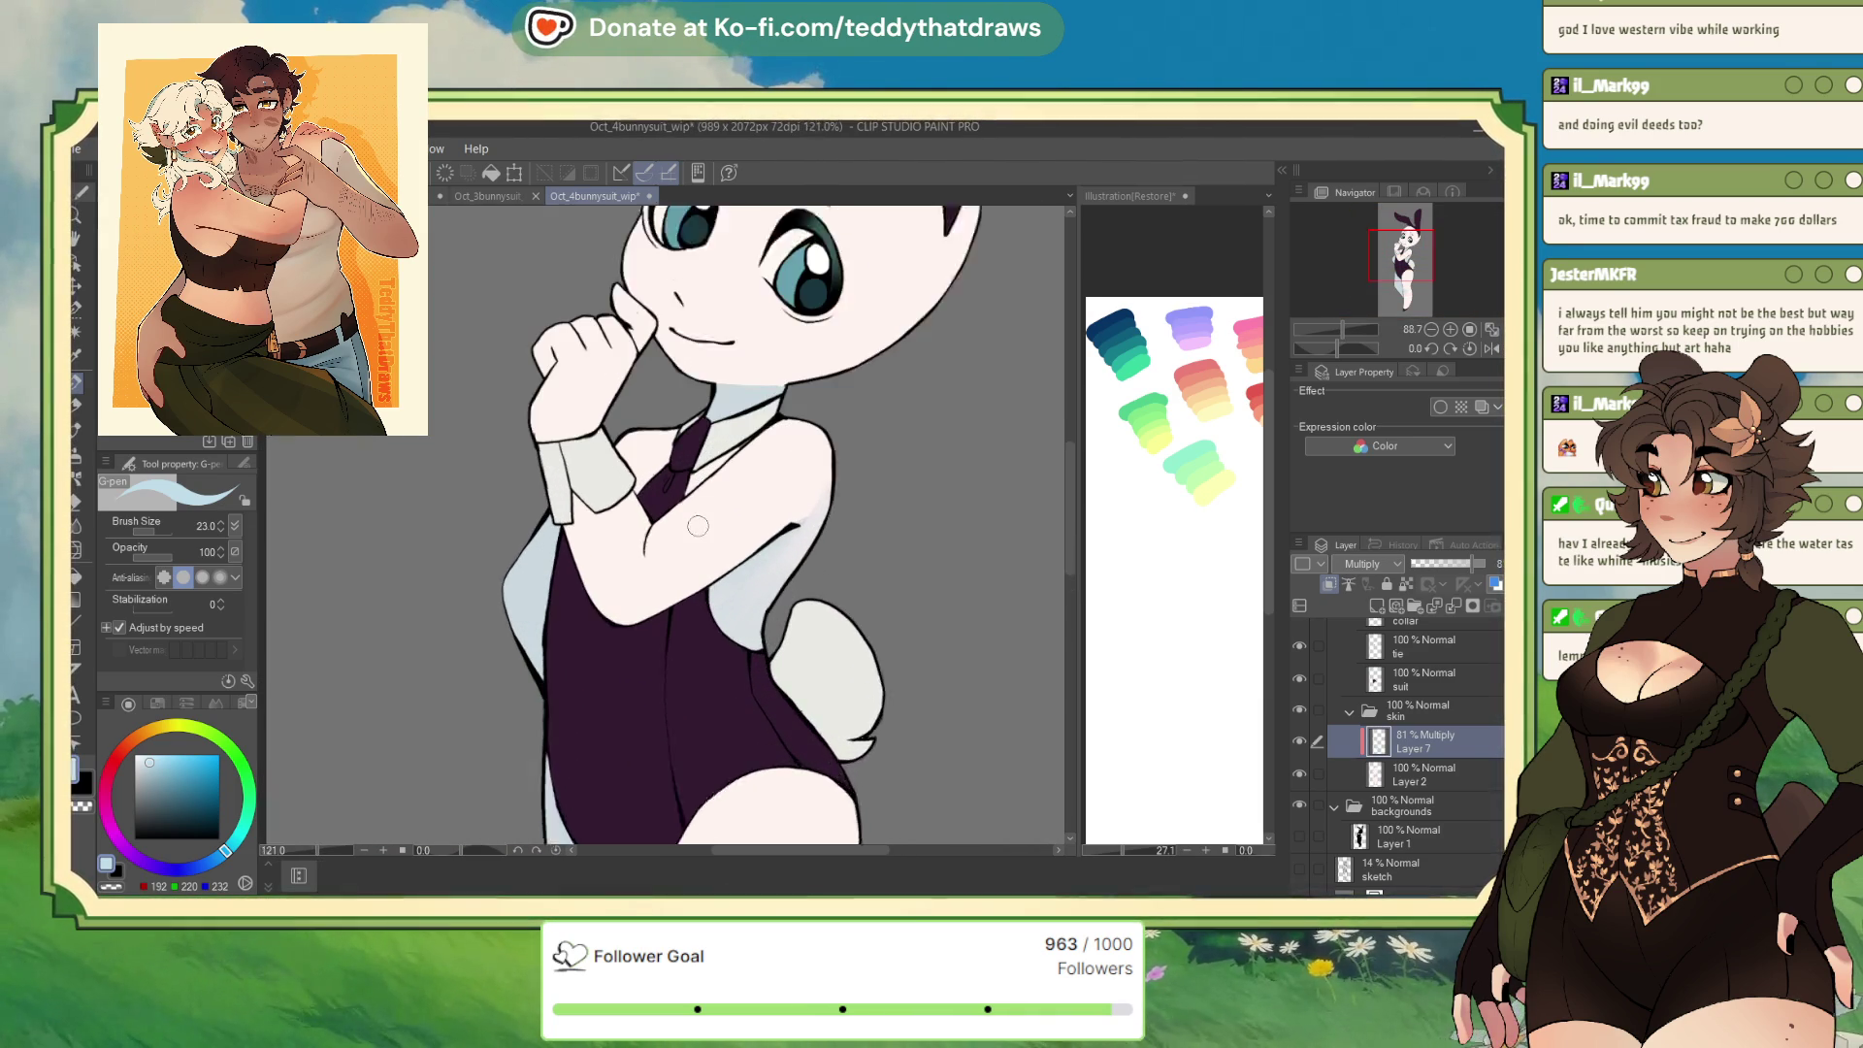
pyautogui.scroll(1, 718, 500)
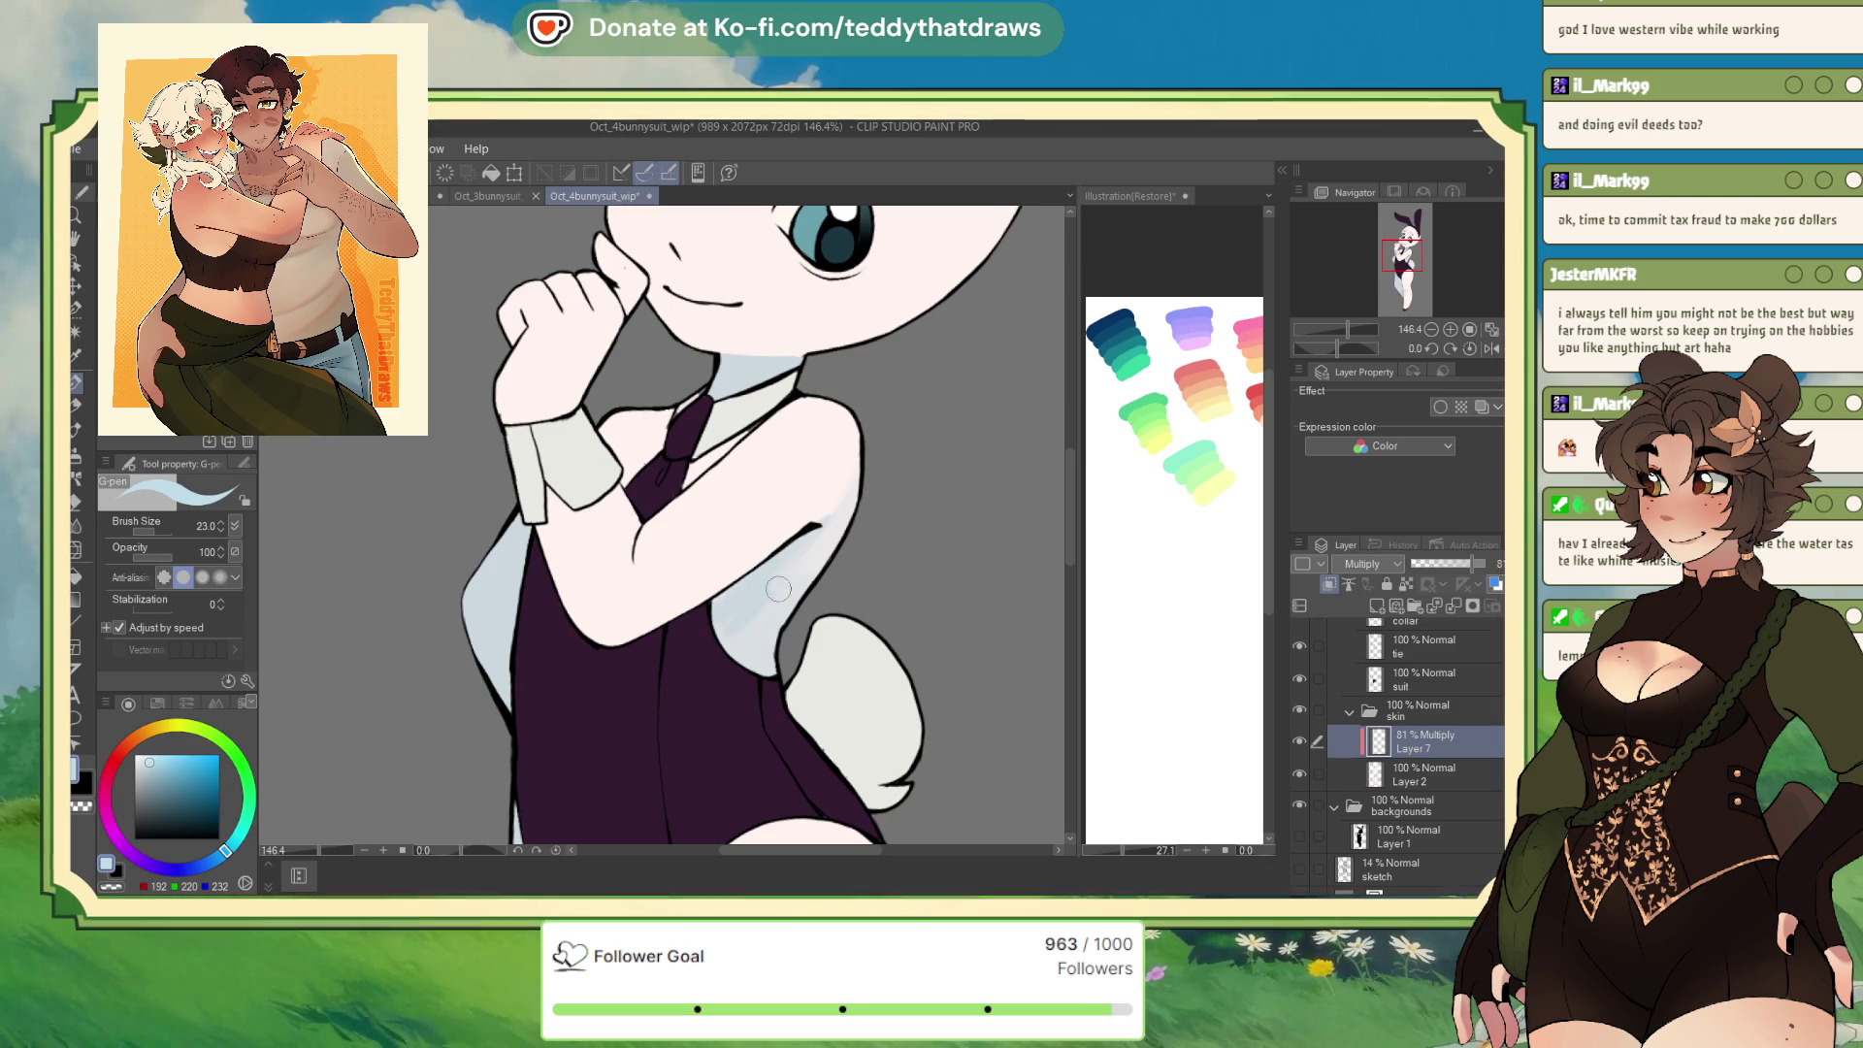
pyautogui.moveTo(779, 589); pyautogui.dragTo(777, 670)
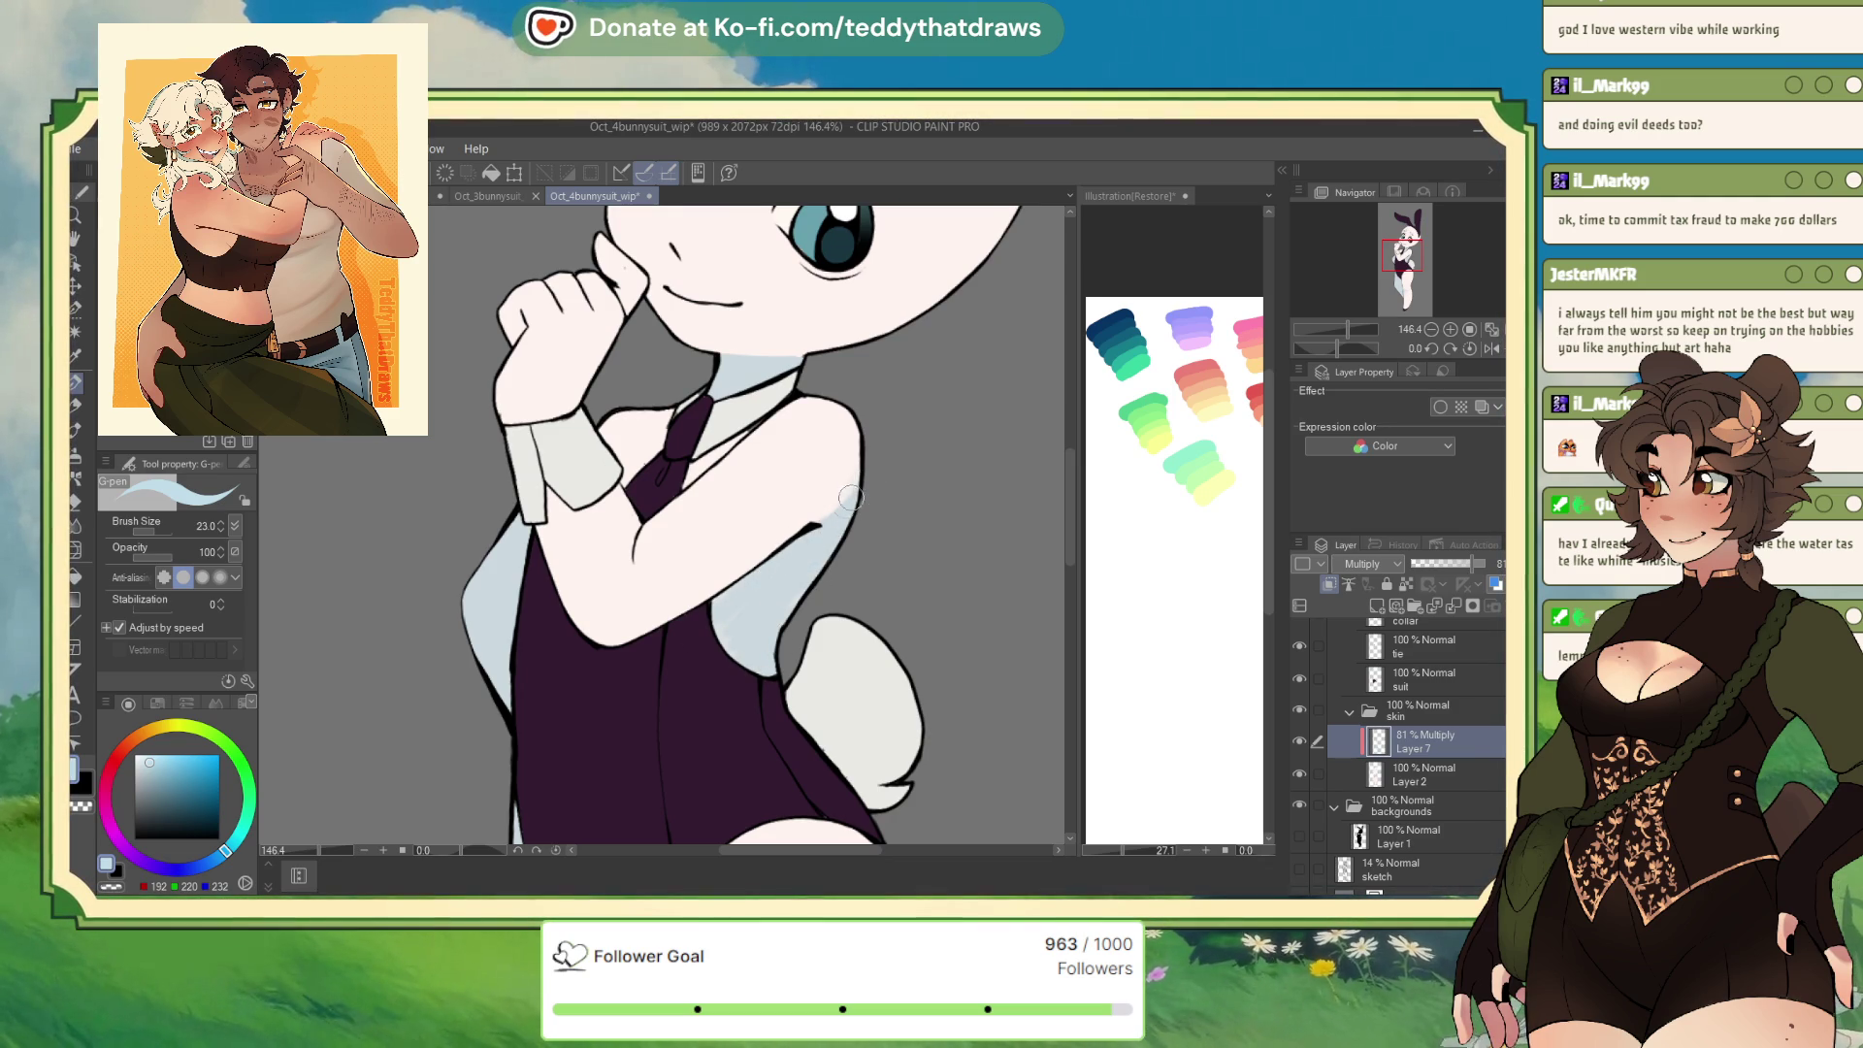
pyautogui.click(1493, 350)
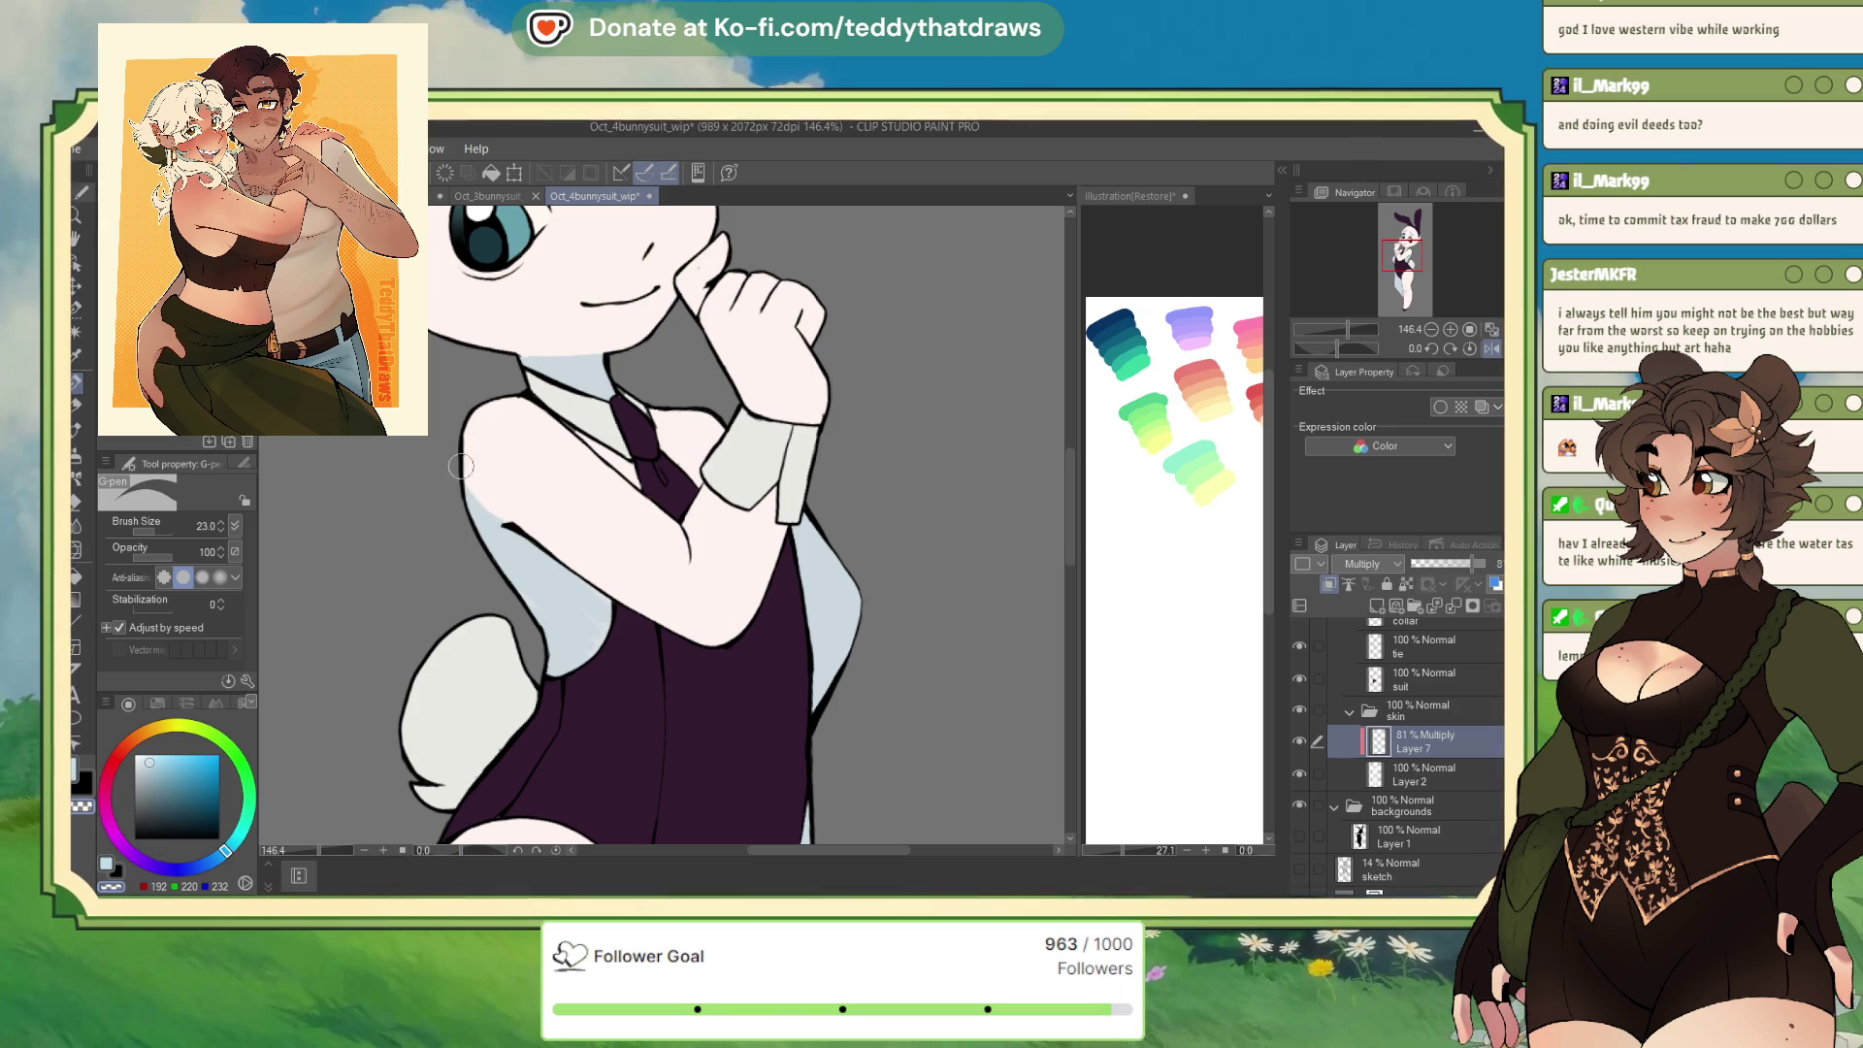
pyautogui.click(78, 505)
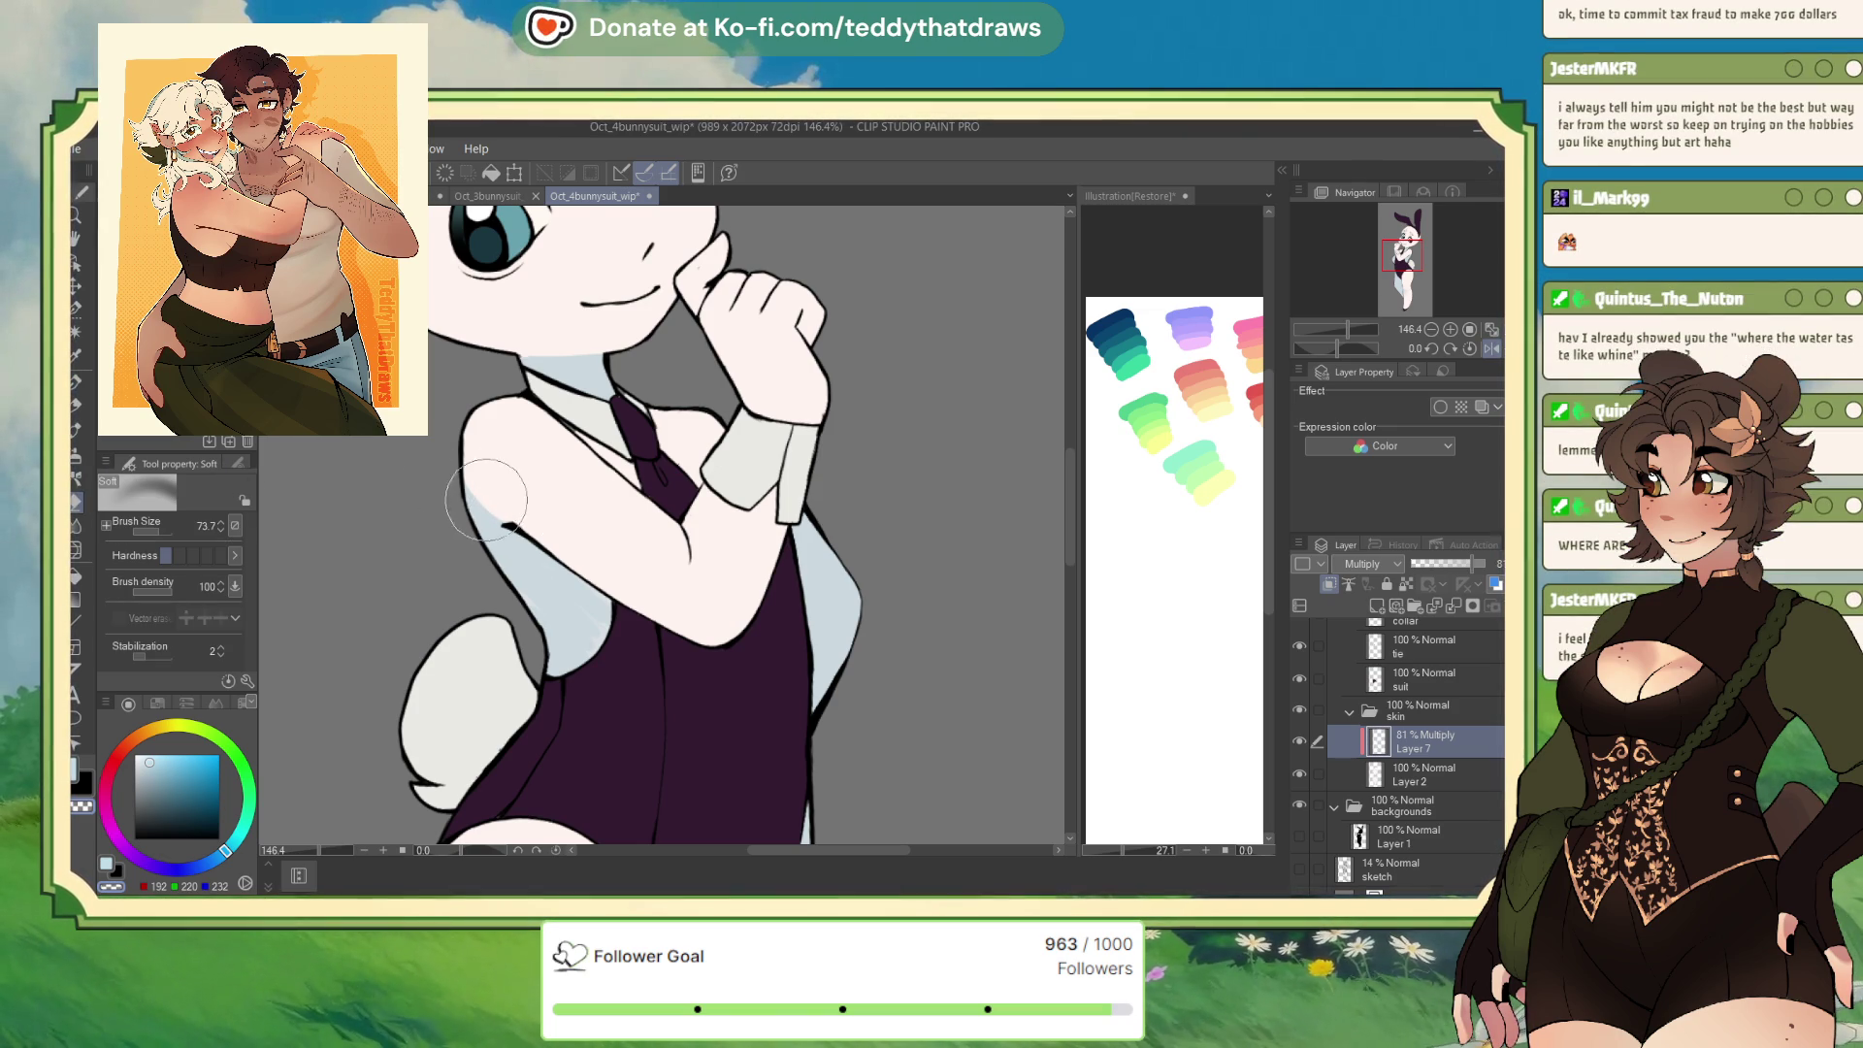